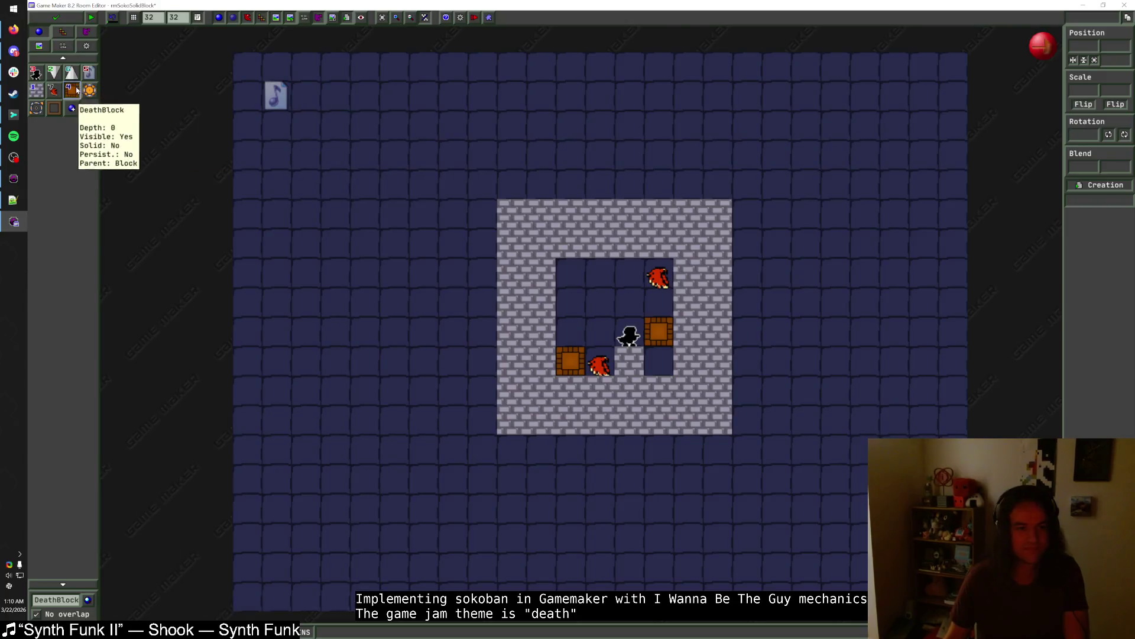
- Place an upward spike below the right crate and move the player start up one cell
click(658, 360)
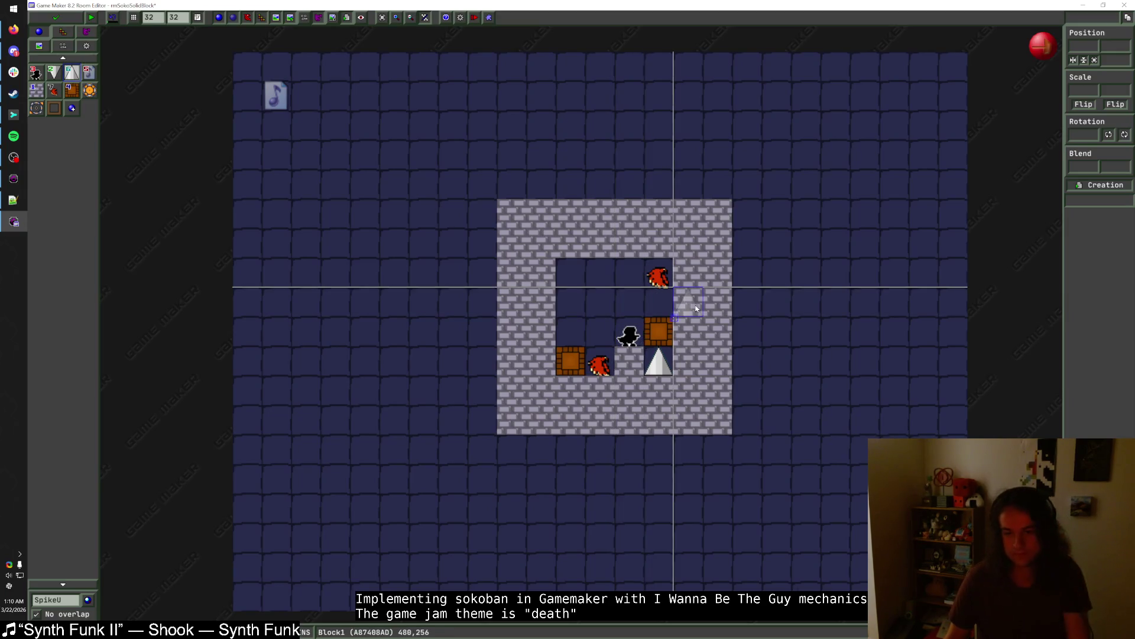
mouse_move(629, 334)
mouse_down()
mouse_move(653, 312)
mouse_move(565, 313)
mouse_move(626, 330)
mouse_move(628, 305)
mouse_up()
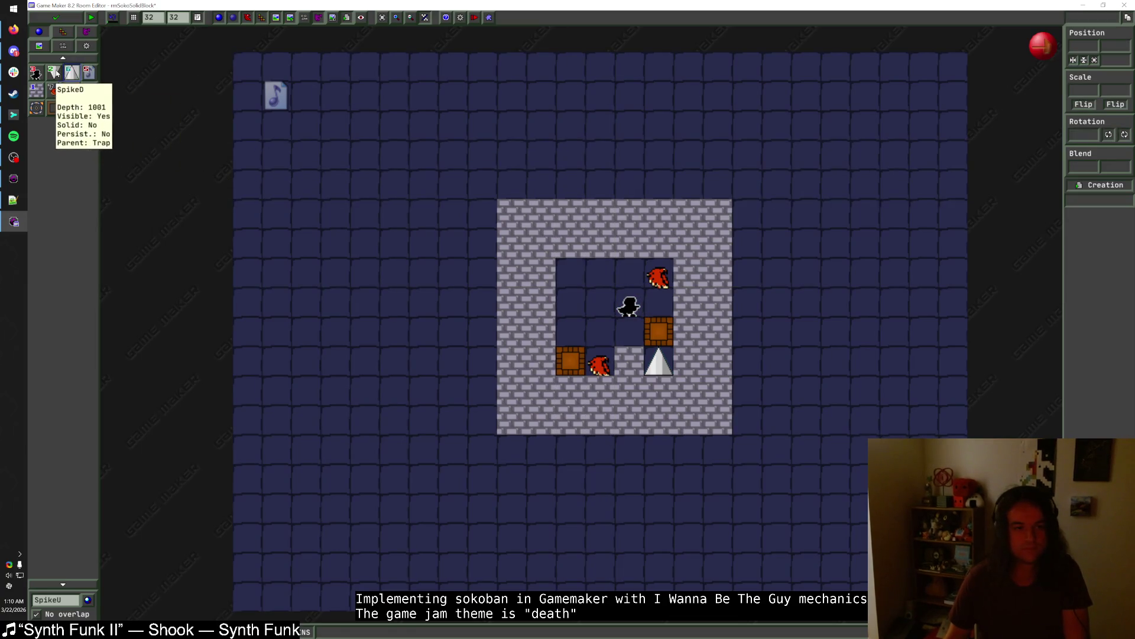
- Fill the two top-left inner cells with Block1 bricks
click(36, 90)
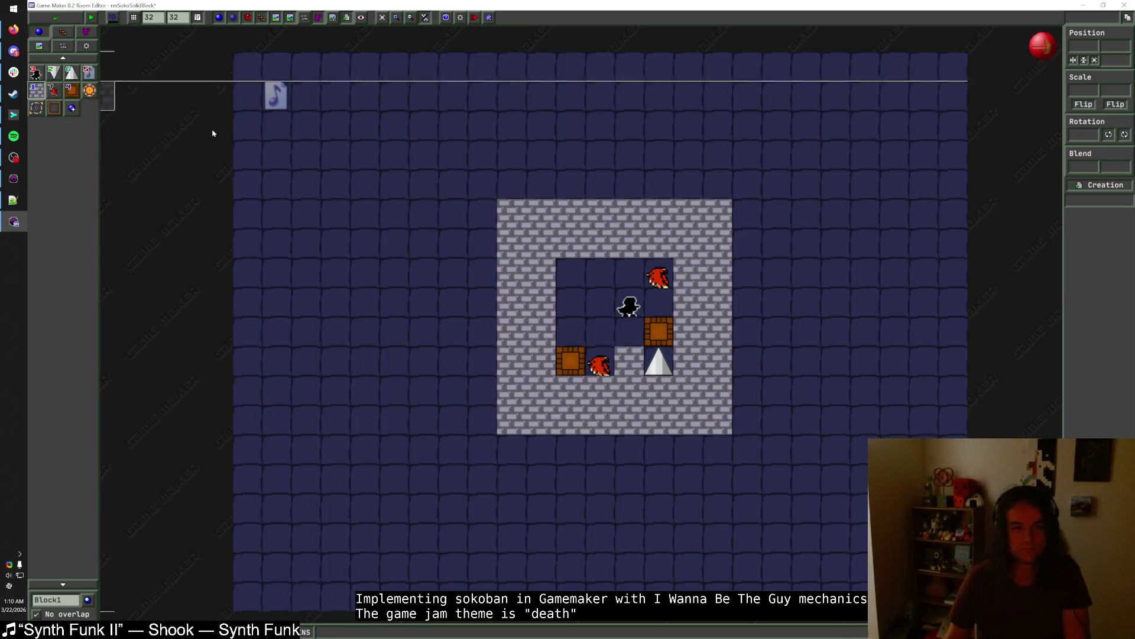
click(571, 274)
click(600, 273)
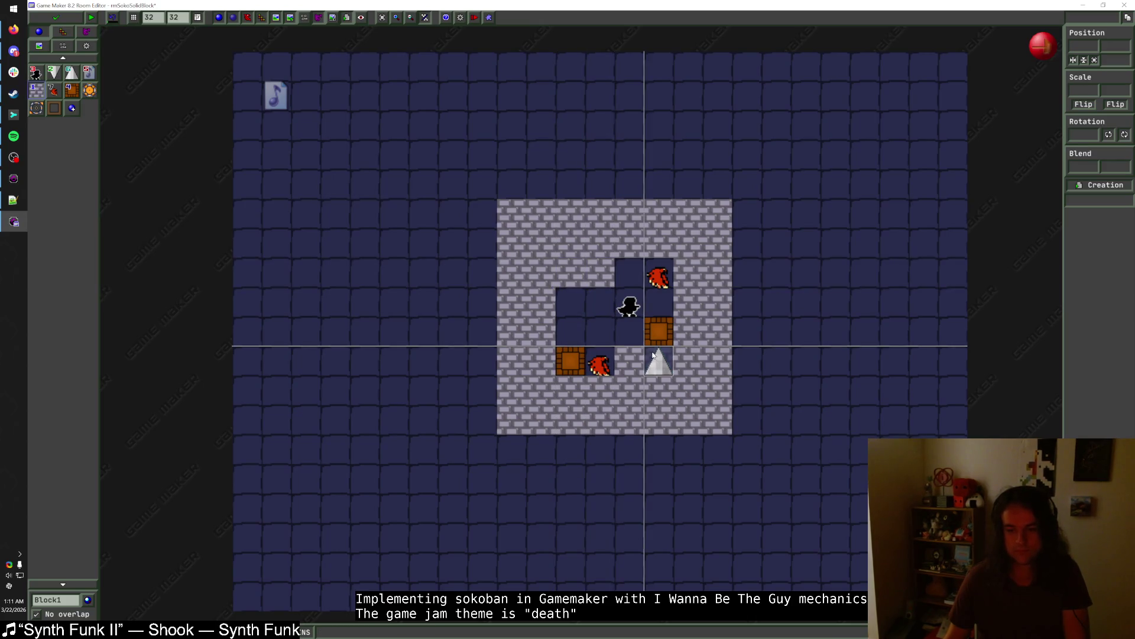
- Reposition the player start beside the right crate, edit its horizontal scale, and save the room
drag(633, 313, 575, 313)
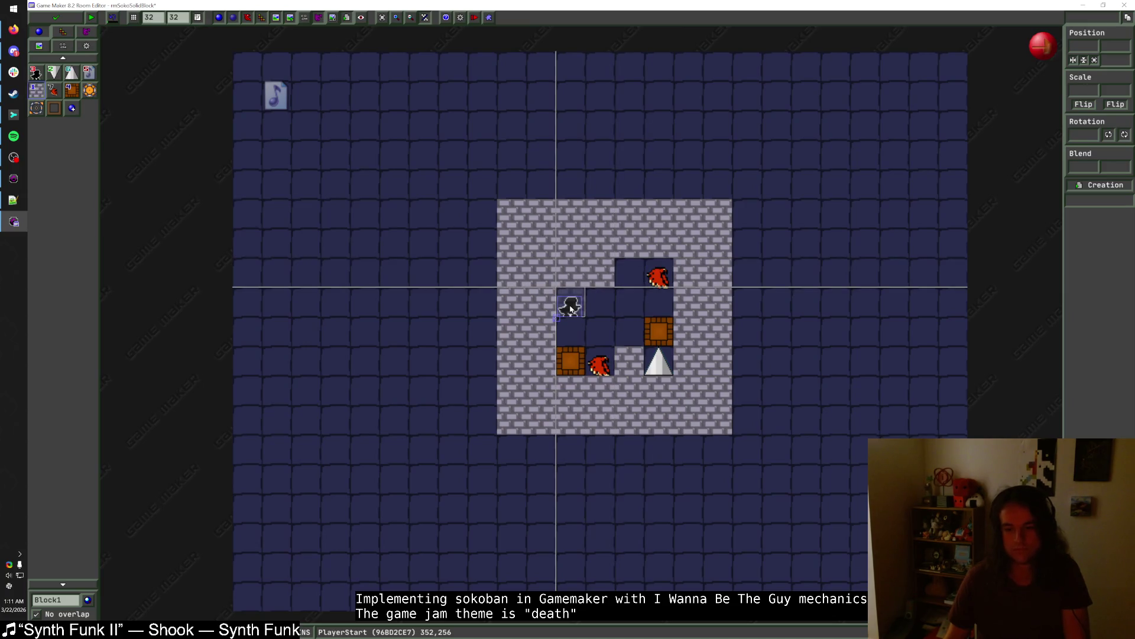
mouse_move(572, 309)
mouse_down()
mouse_move(658, 303)
mouse_move(628, 330)
mouse_up()
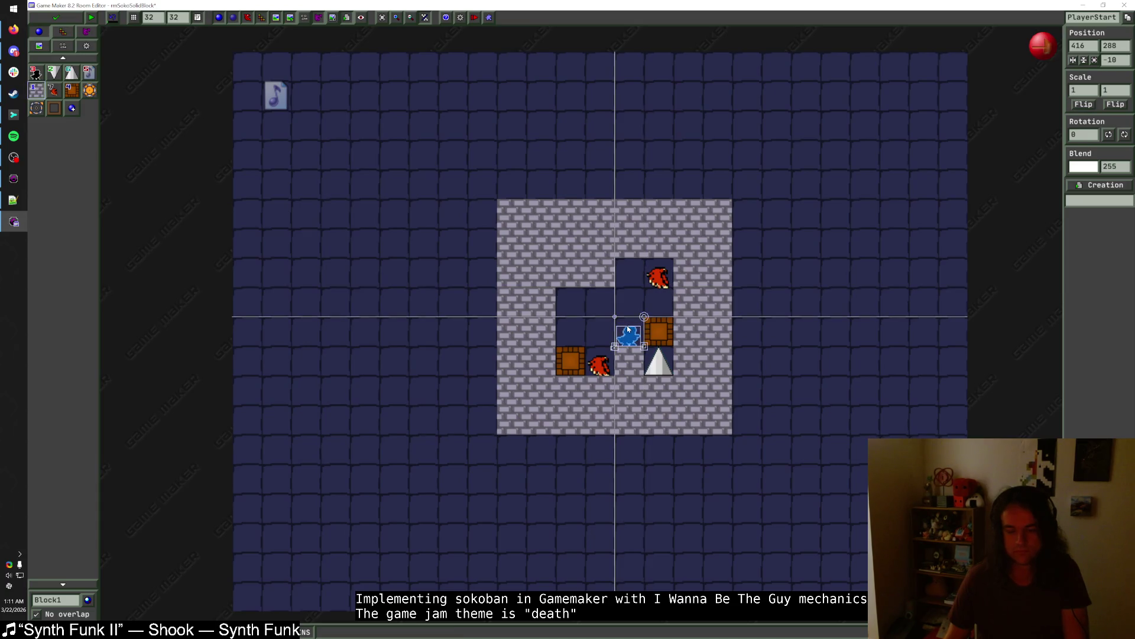
double_click(1076, 90)
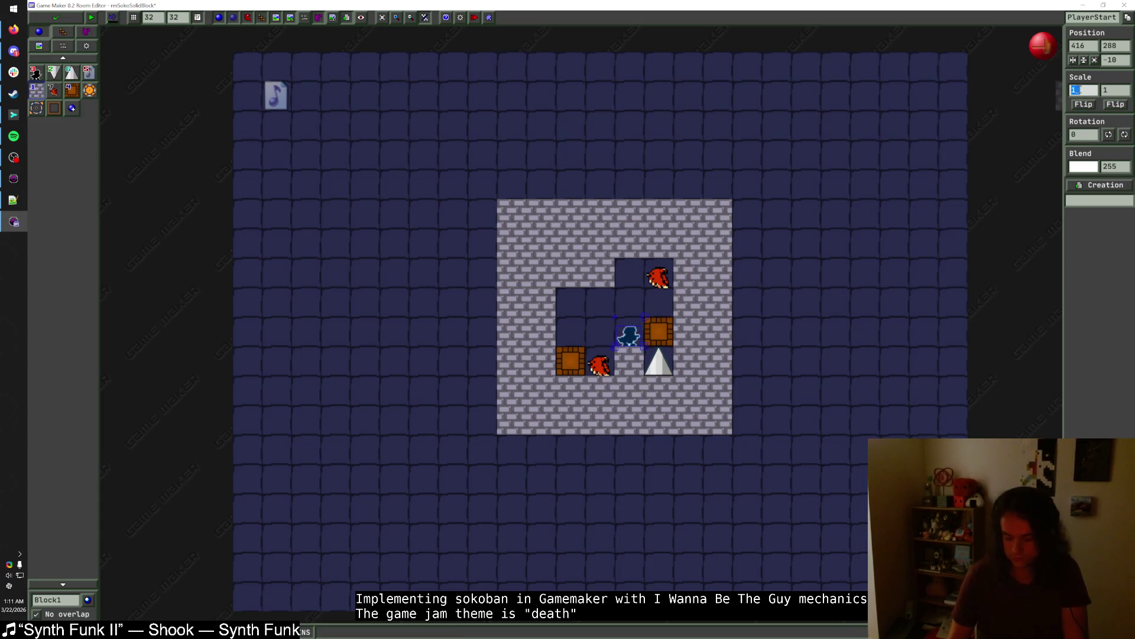
text(-1)
click(637, 303)
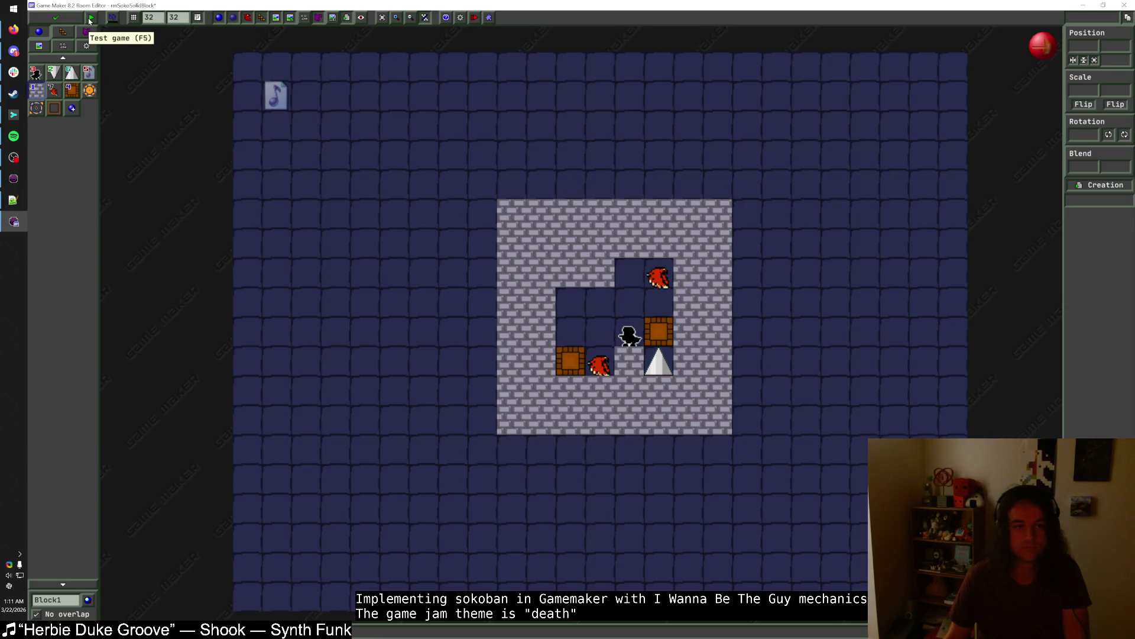
click(55, 17)
- Cancel the rmSokoSolidBlock rename and open rmSokoDeathBlockIntro in the room editor with F5
drag(108, 565, 118, 553)
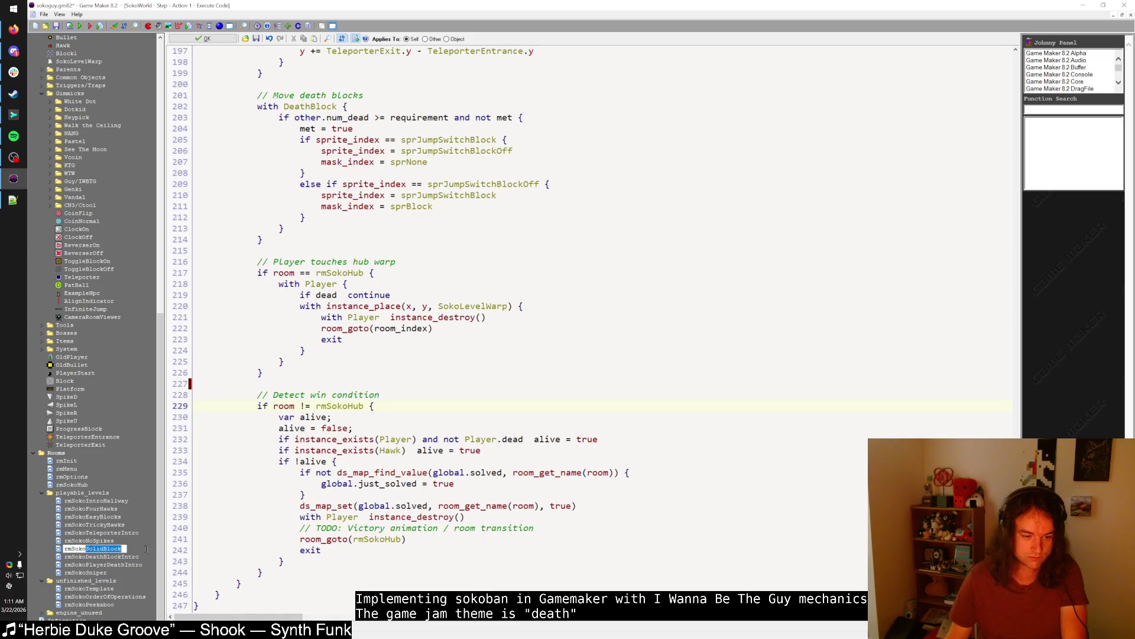
key(Escape)
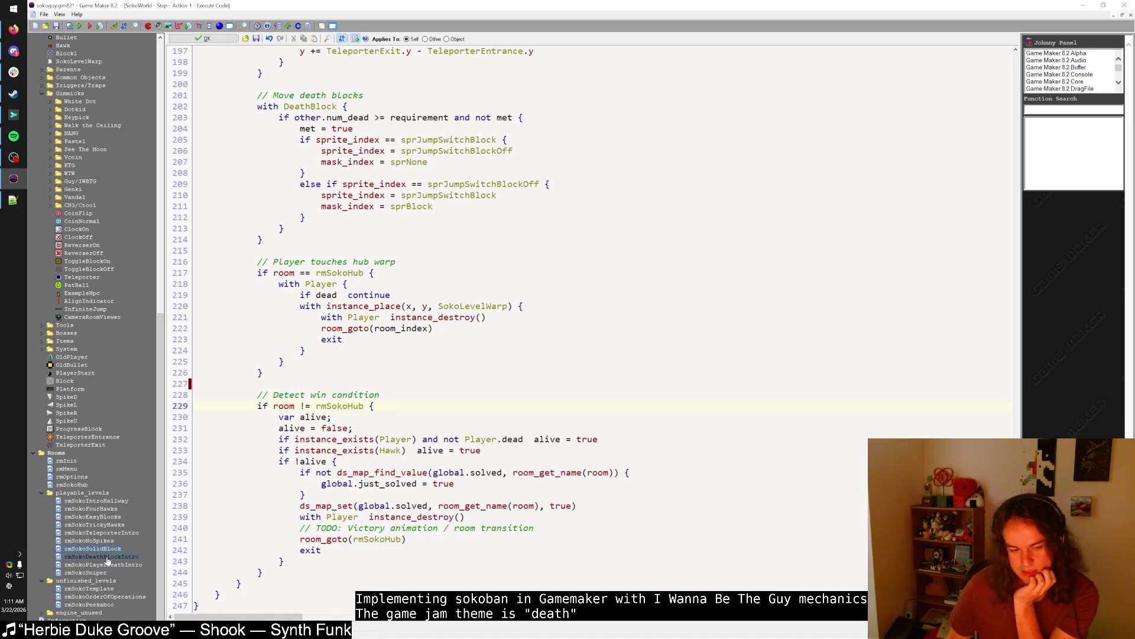
key(F5)
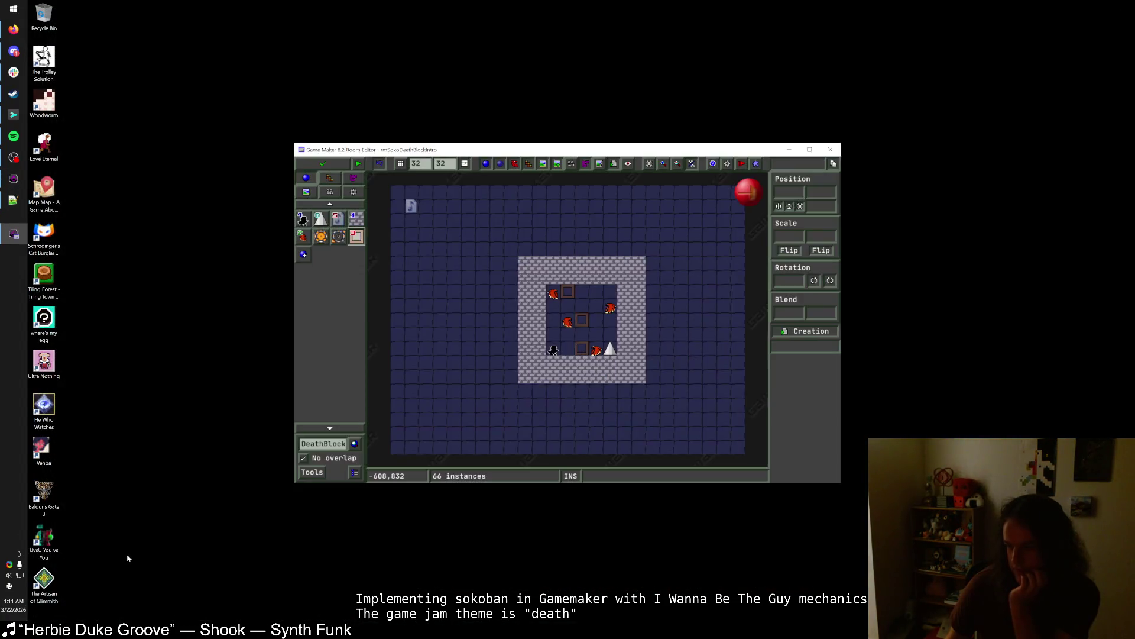
- Shift the top box and hawk one cell right and place a downward spike top-left
scroll(575, 324, up, 2)
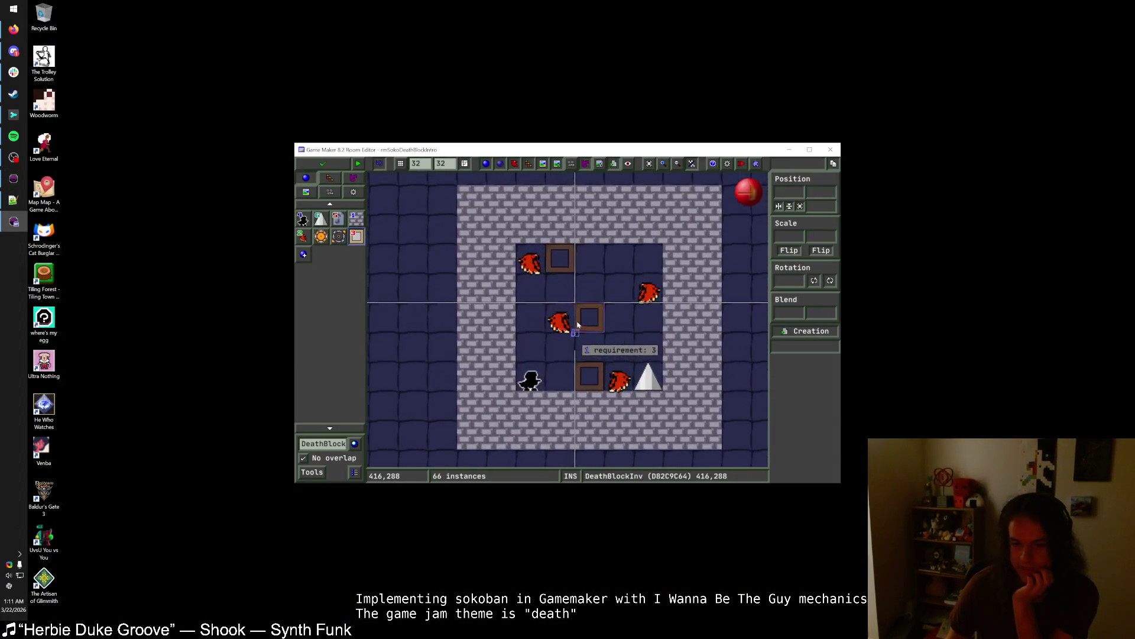
click(307, 241)
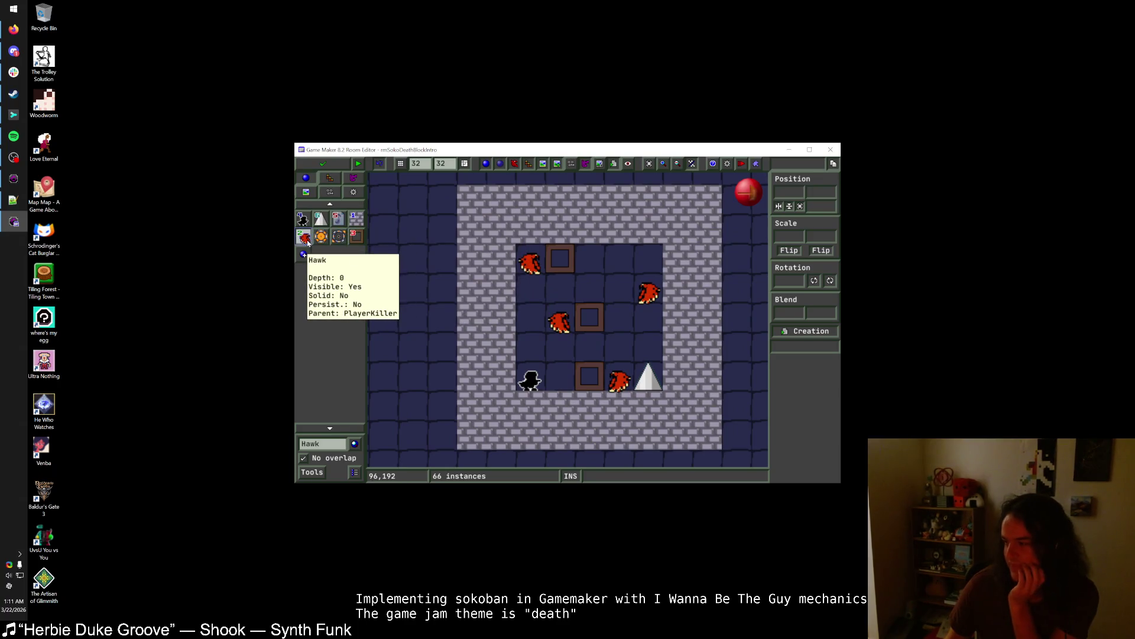
mouse_move(559, 258)
mouse_down()
mouse_move(589, 259)
mouse_move(560, 262)
mouse_up()
click(321, 220)
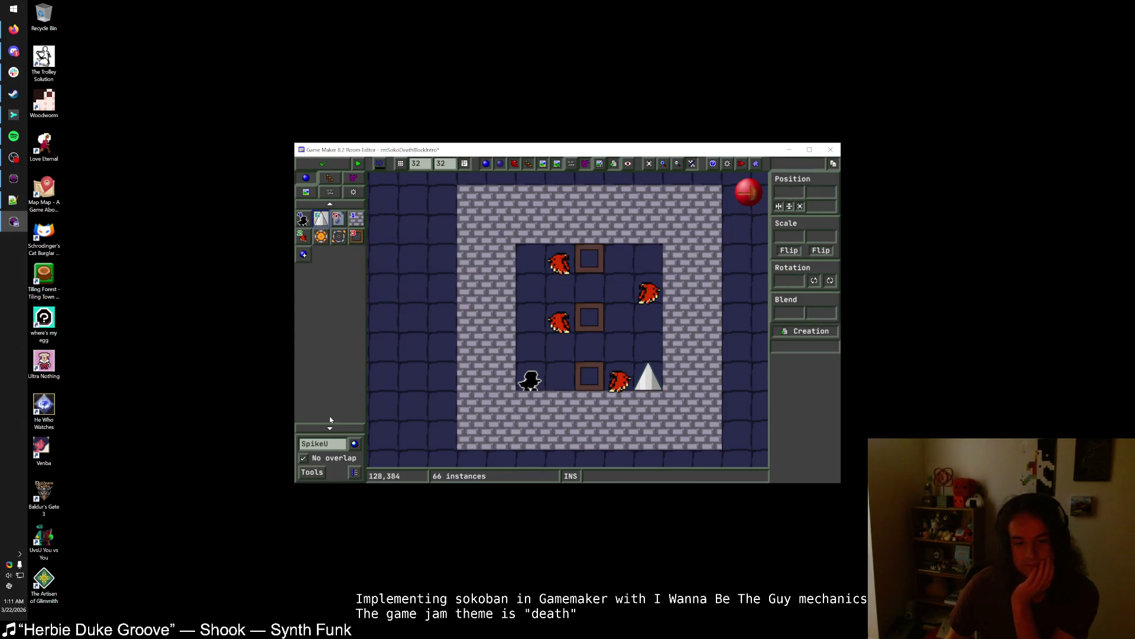
click(324, 444)
click(360, 377)
click(530, 258)
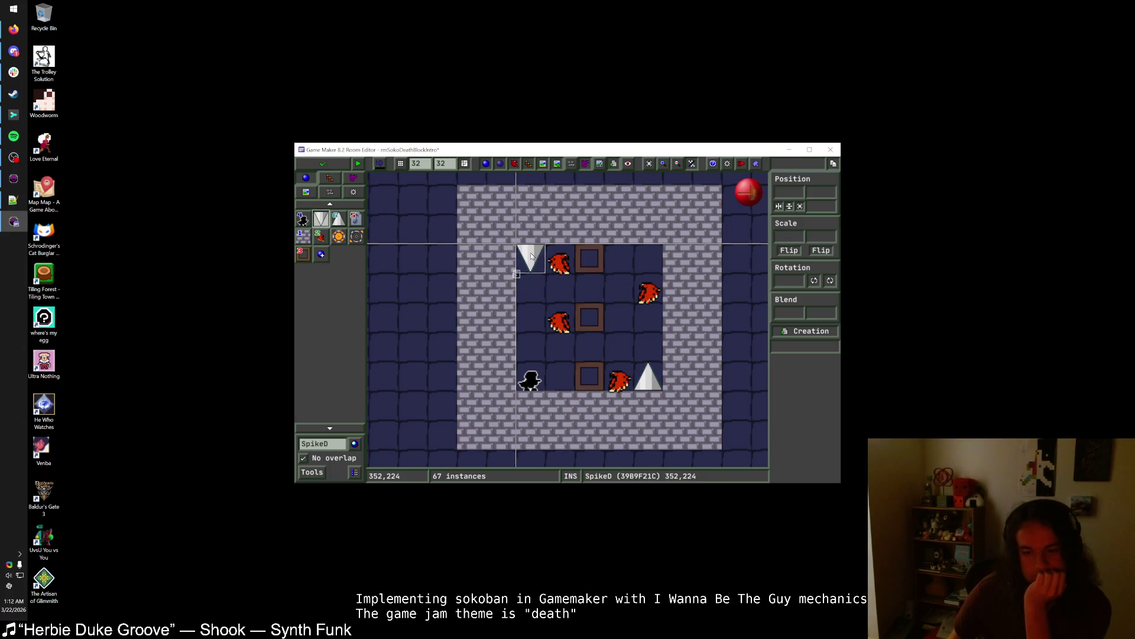
- Delete both spikes and shift the bottom hawk and box one cell right
right_click(648, 380)
mouse_move(619, 382)
mouse_down()
mouse_move(649, 382)
mouse_move(633, 382)
mouse_up()
click(603, 382)
right_click(530, 257)
mouse_move(560, 262)
mouse_down()
mouse_move(529, 262)
mouse_move(558, 269)
mouse_up()
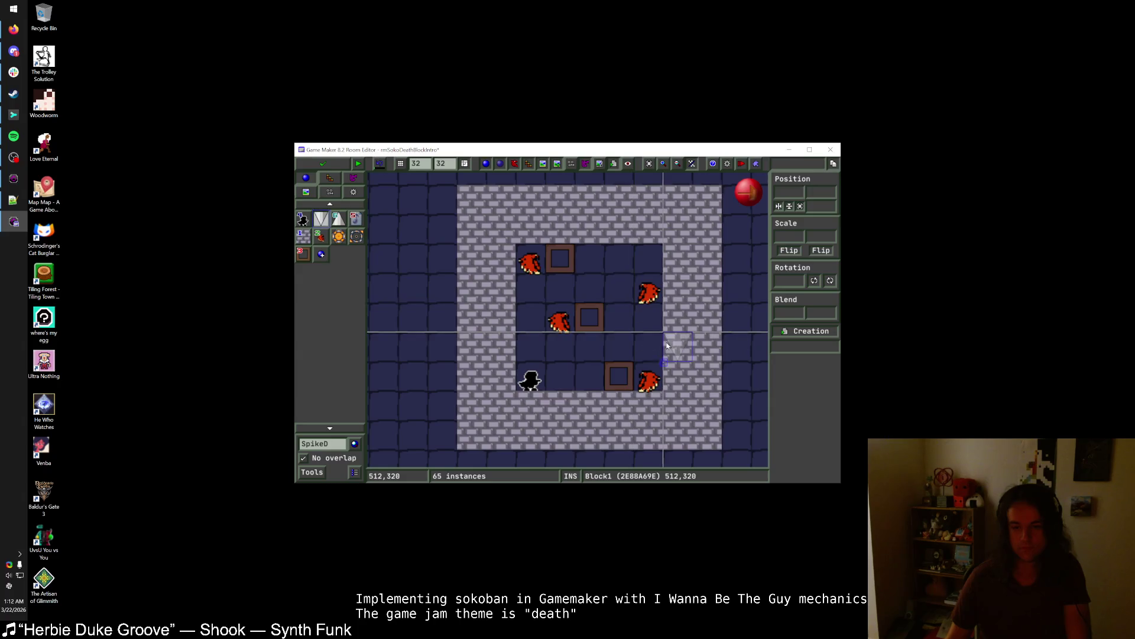
- Place a SpikeL beside the right hawk and save the room
click(317, 443)
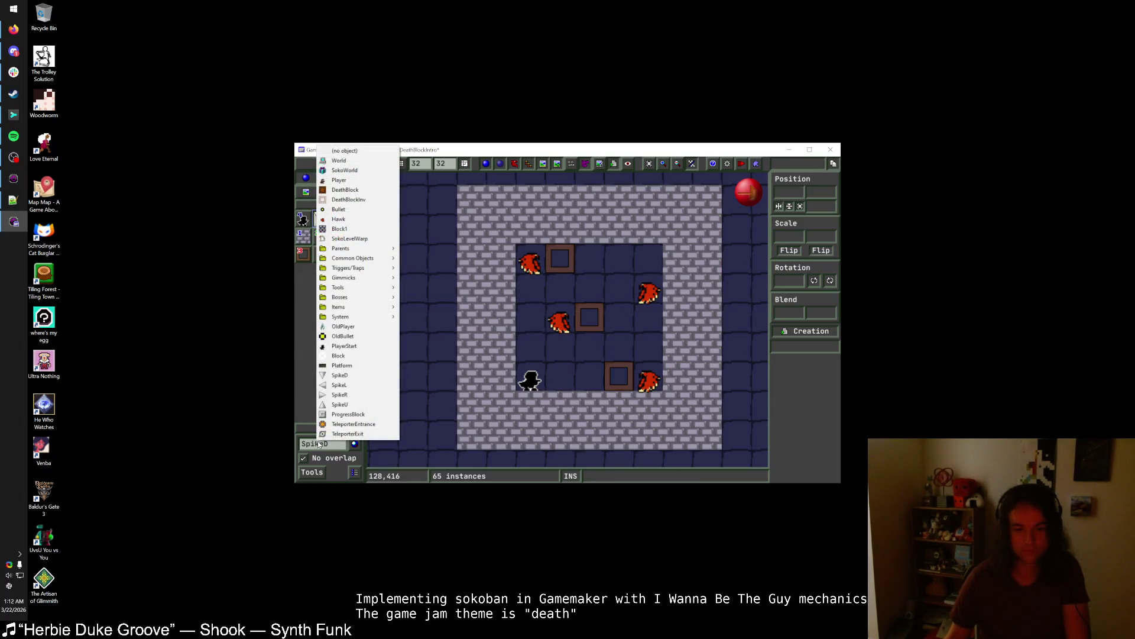
click(349, 385)
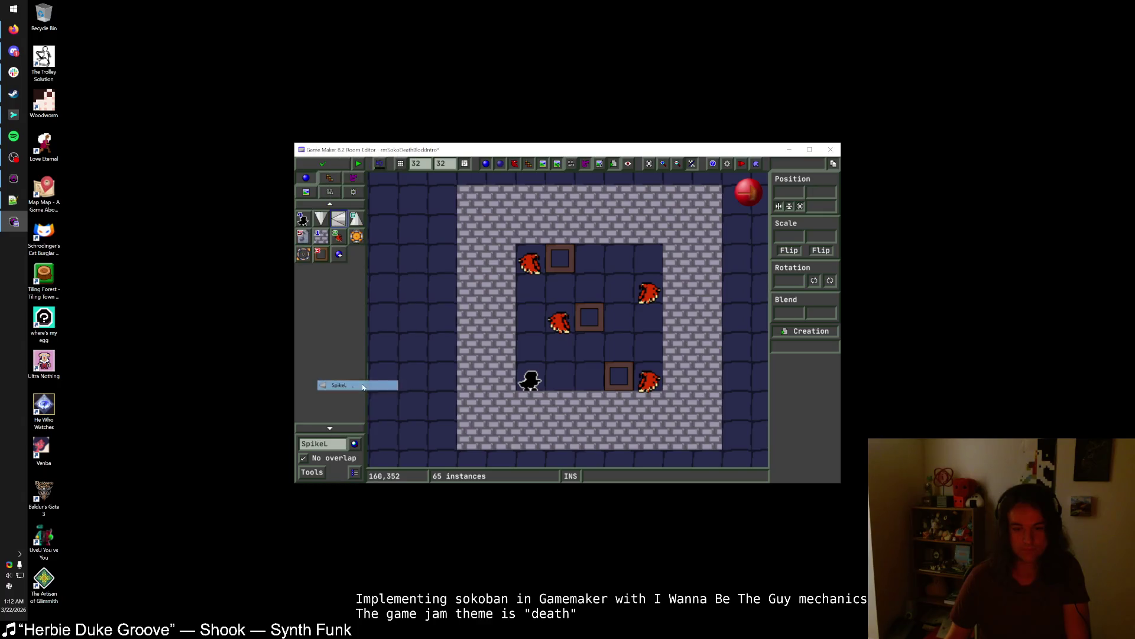
click(647, 330)
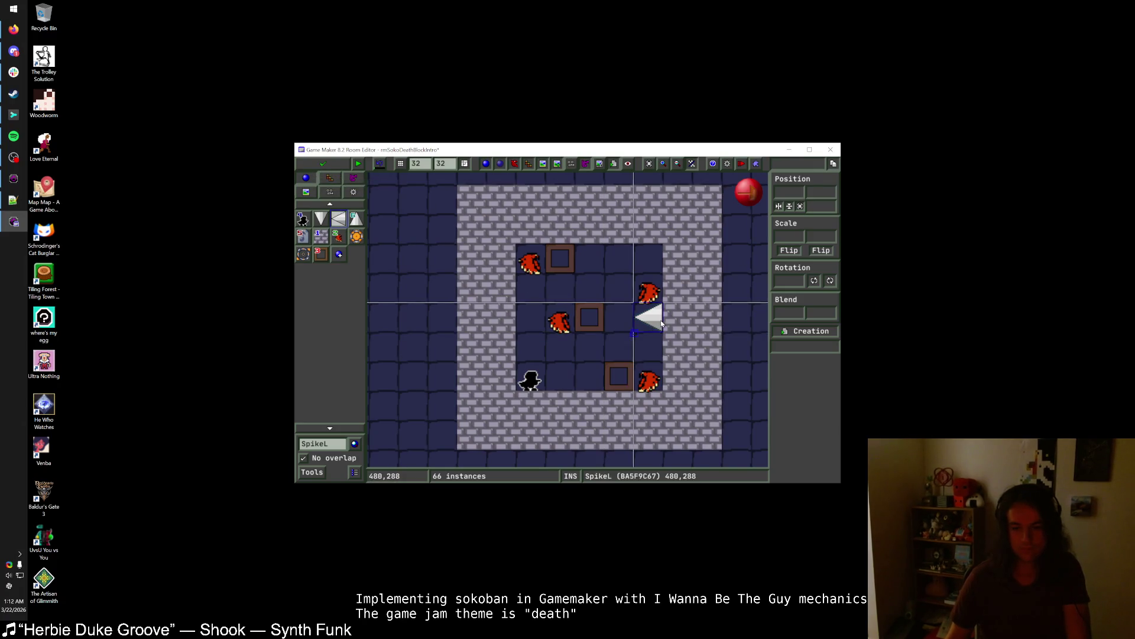
click(324, 166)
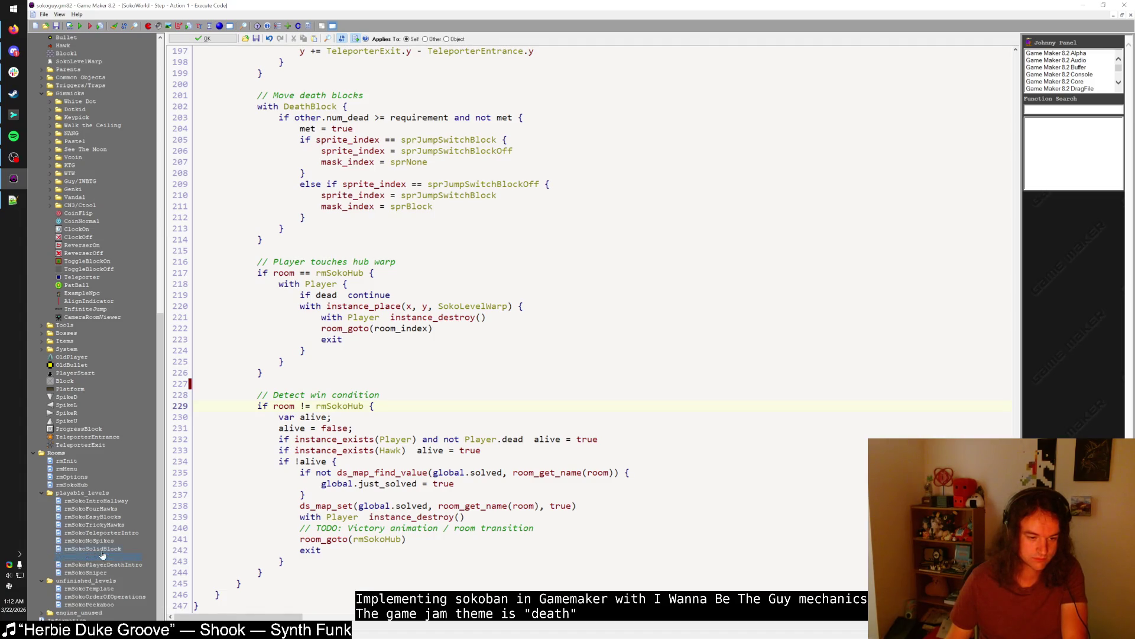
- Rename rmSokoSolidBlock to rmSokoDeathIntro and open it in the room editor
text(DeathIntro)
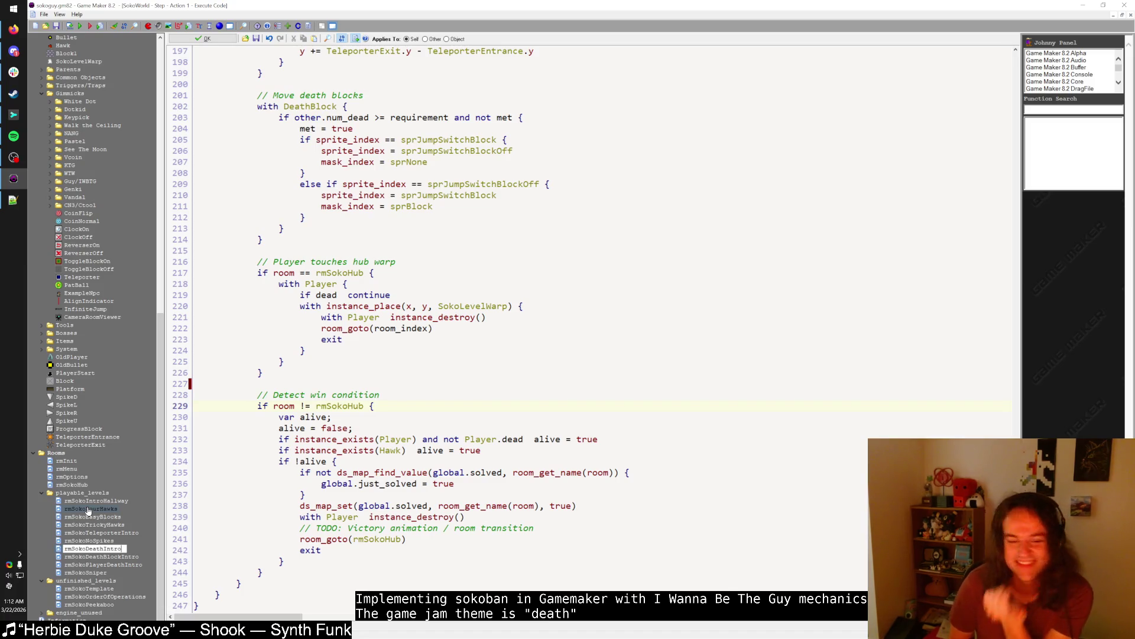
key(Return)
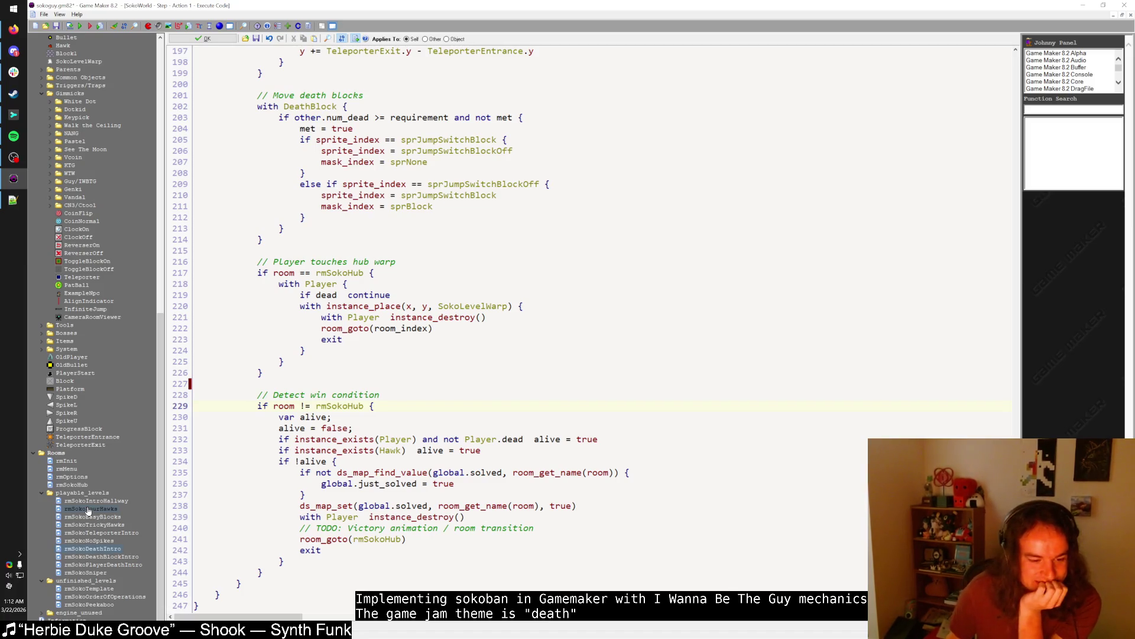
double_click(110, 549)
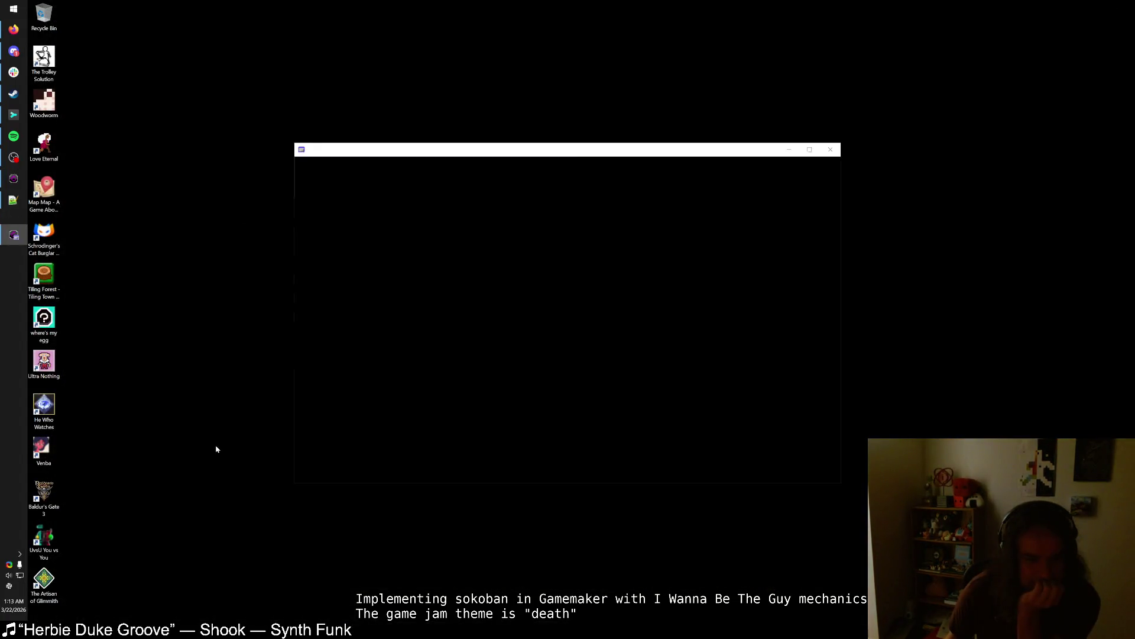
- Add Herbie Duke Groove to Spotify's Liked Songs, minimize Spotify, and close the rmSokoDeathIntro editor
scroll(574, 324, up, 2)
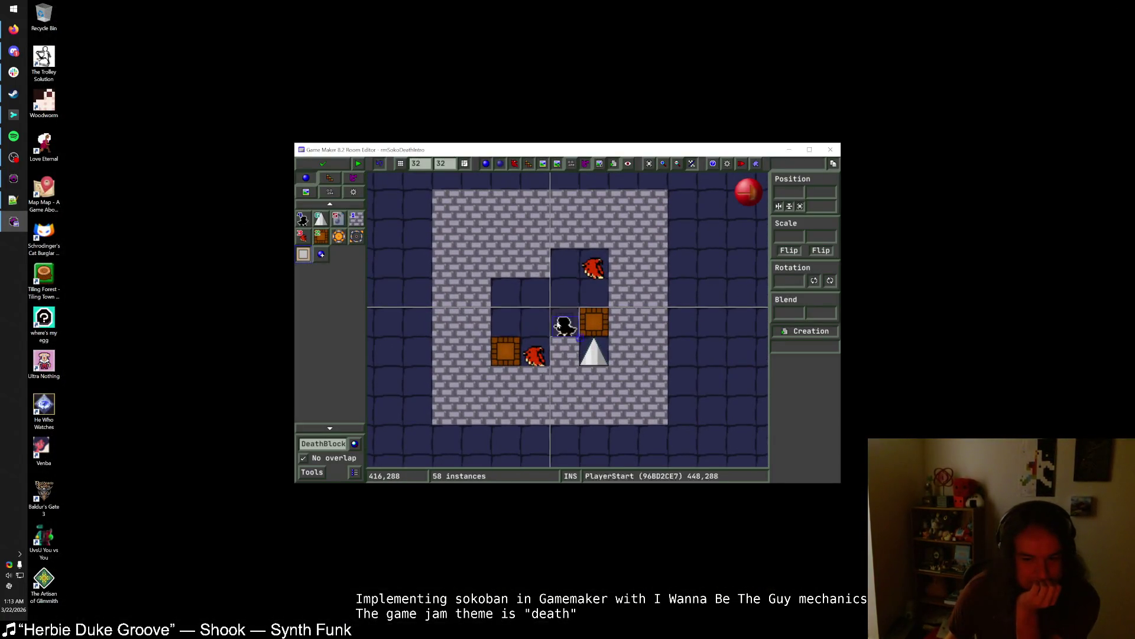
click(13, 136)
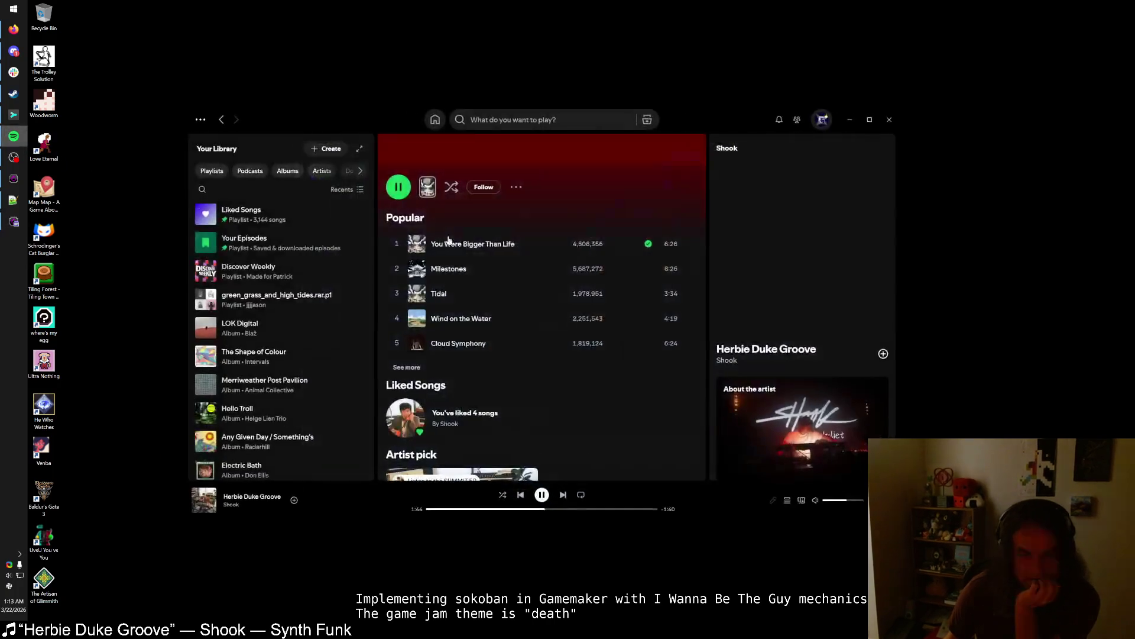
click(294, 499)
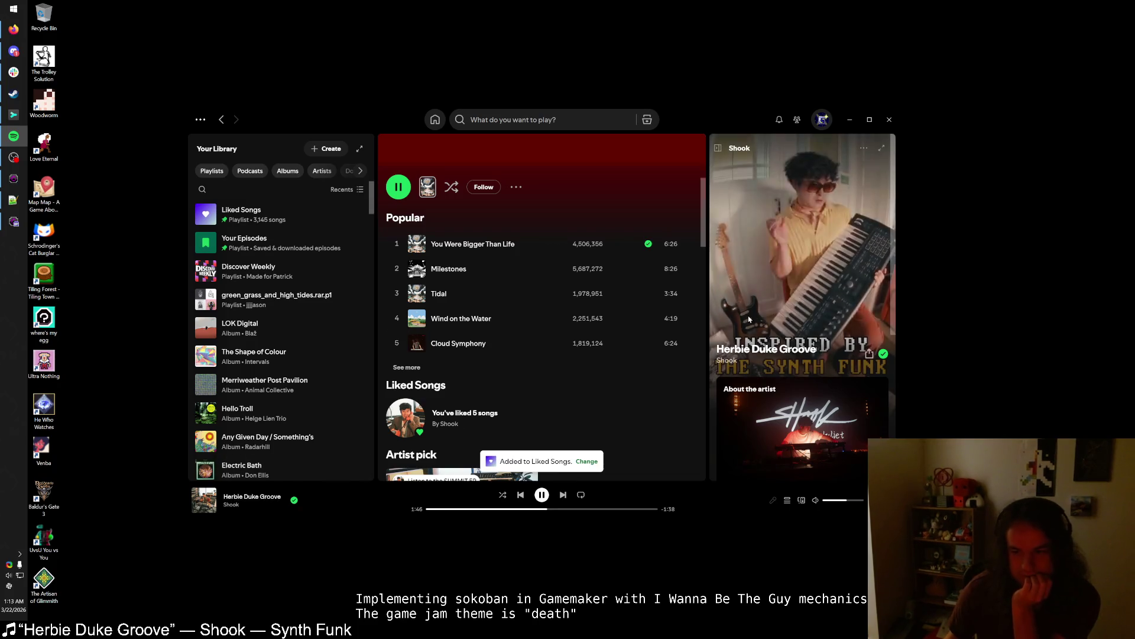
click(849, 122)
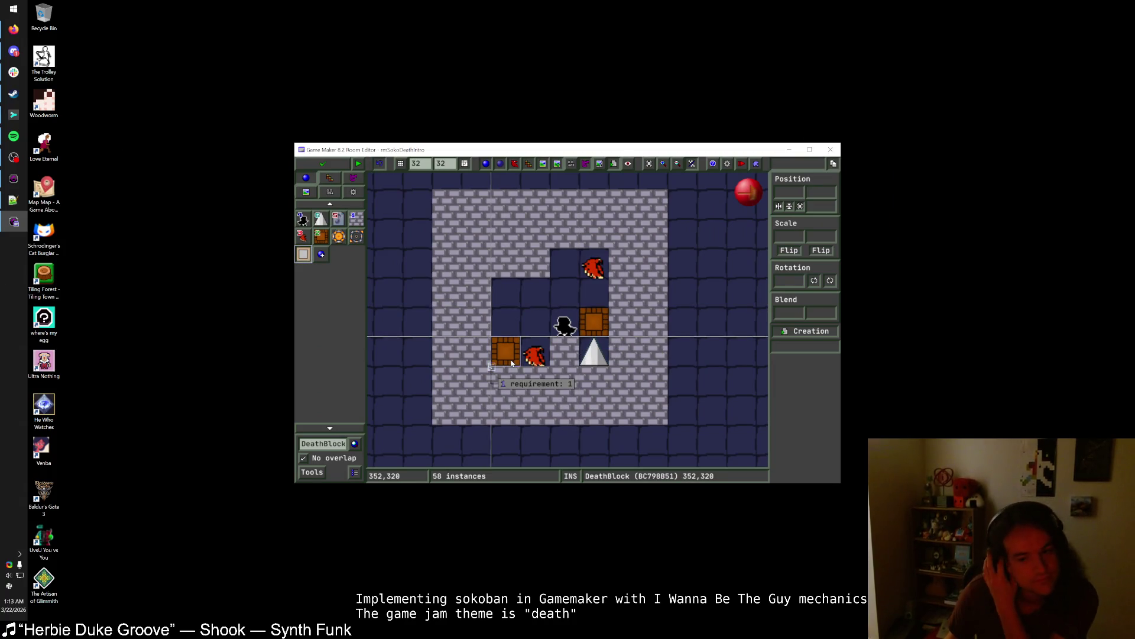
click(322, 163)
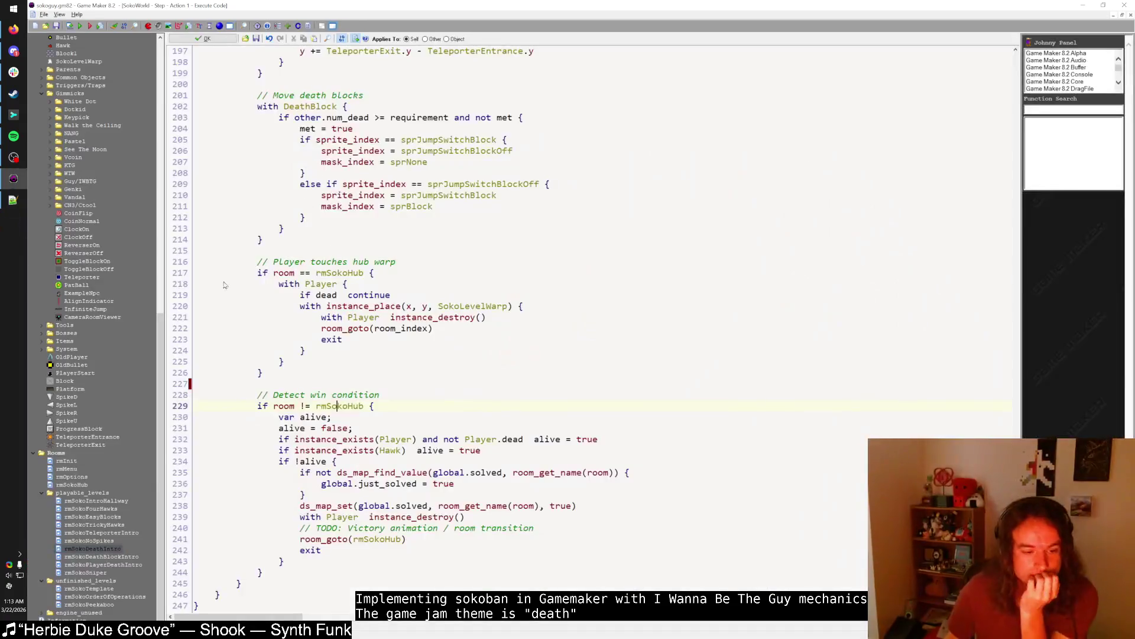
- Rename the rmSokoDeathIntro room to rmSokoDoorOpener
click(92, 549)
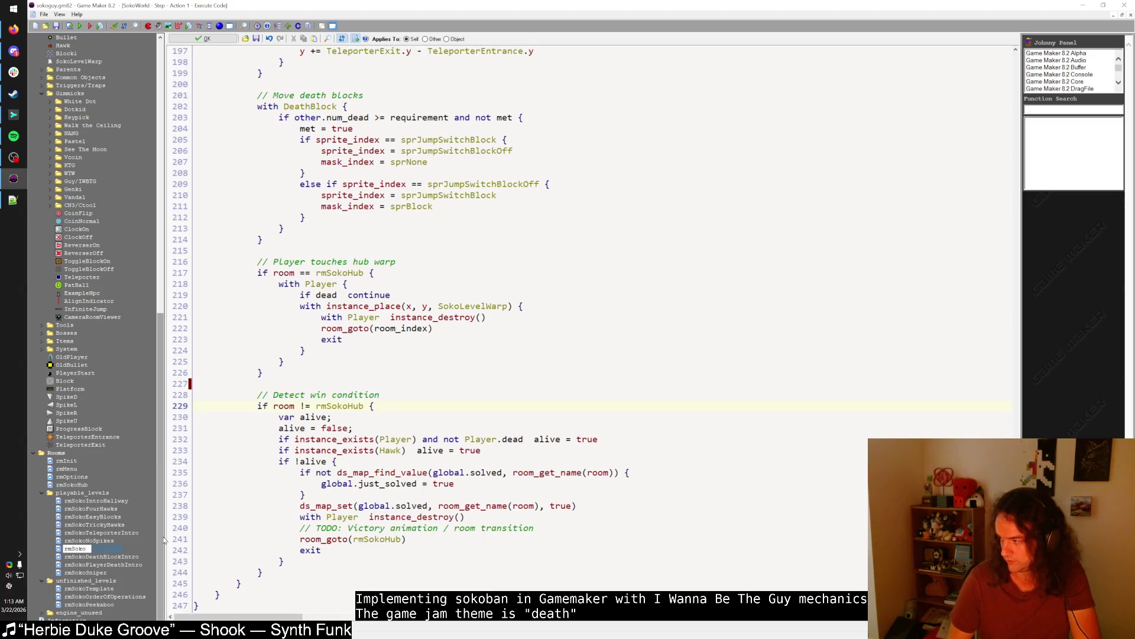
text(DoorOpener)
key(Return)
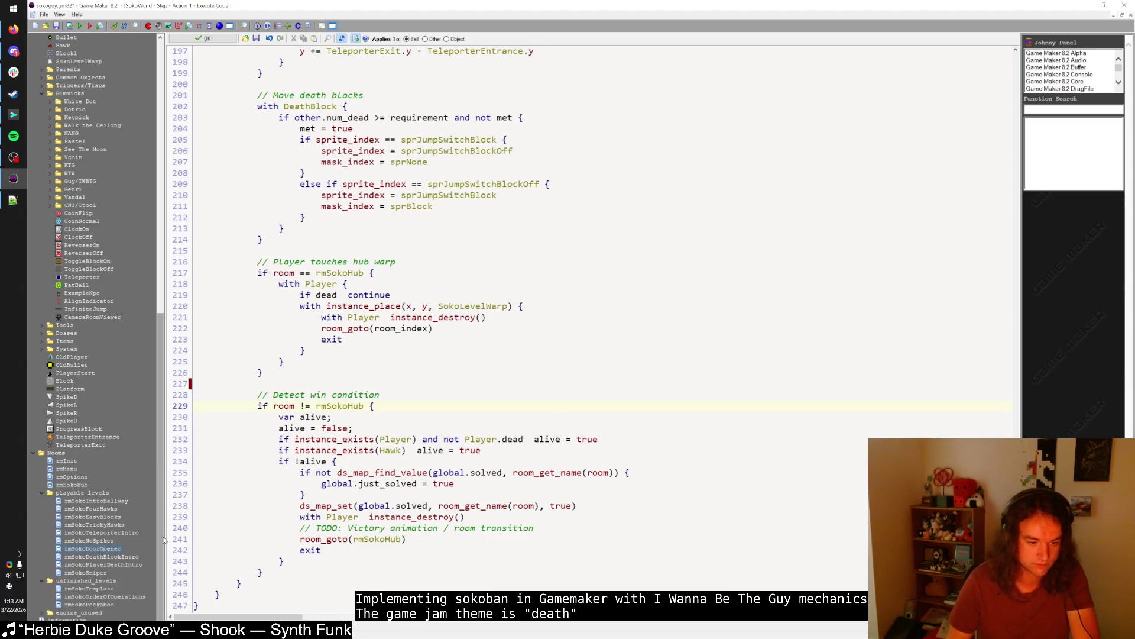
drag(100, 587, 126, 561)
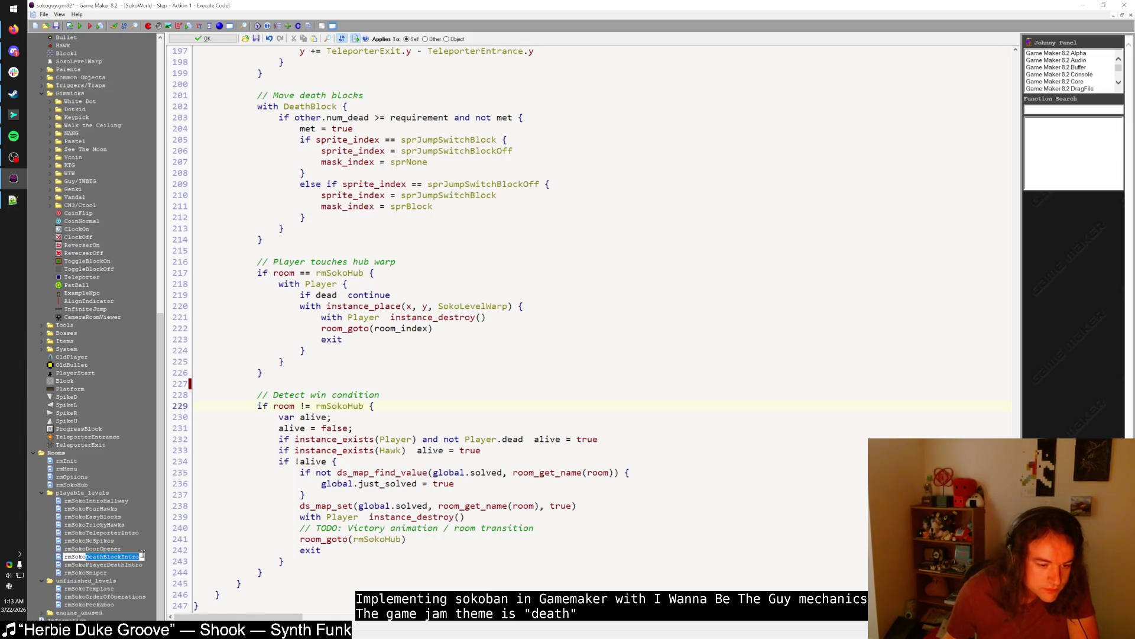
- Inspect rmSokoOrderOfOperations, then delete it permanently
drag(145, 594, 145, 594)
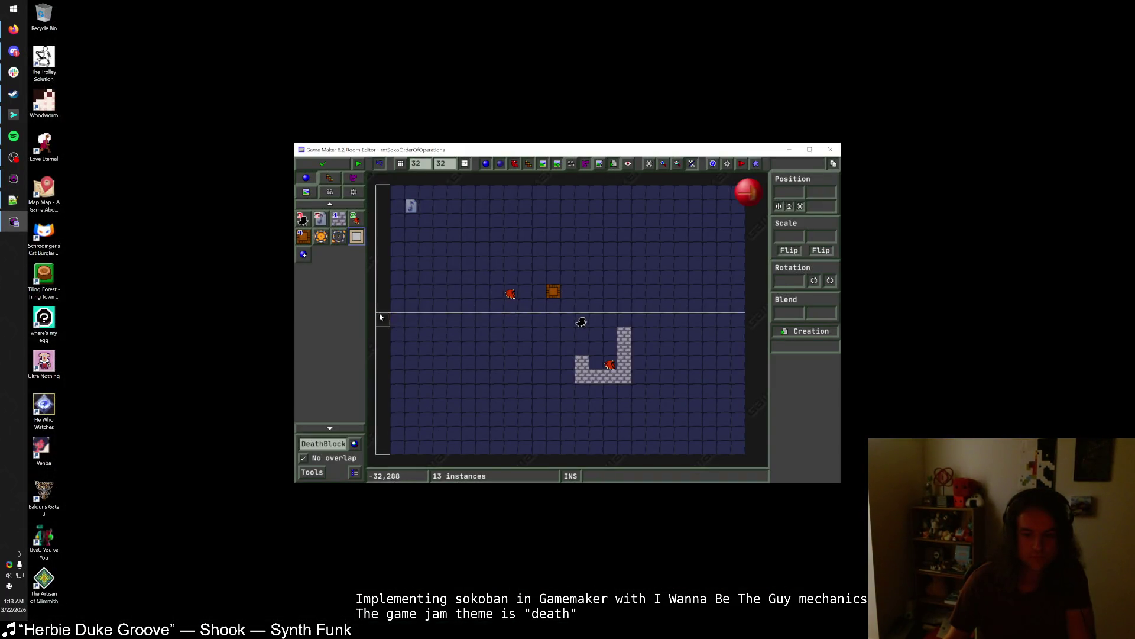
click(314, 168)
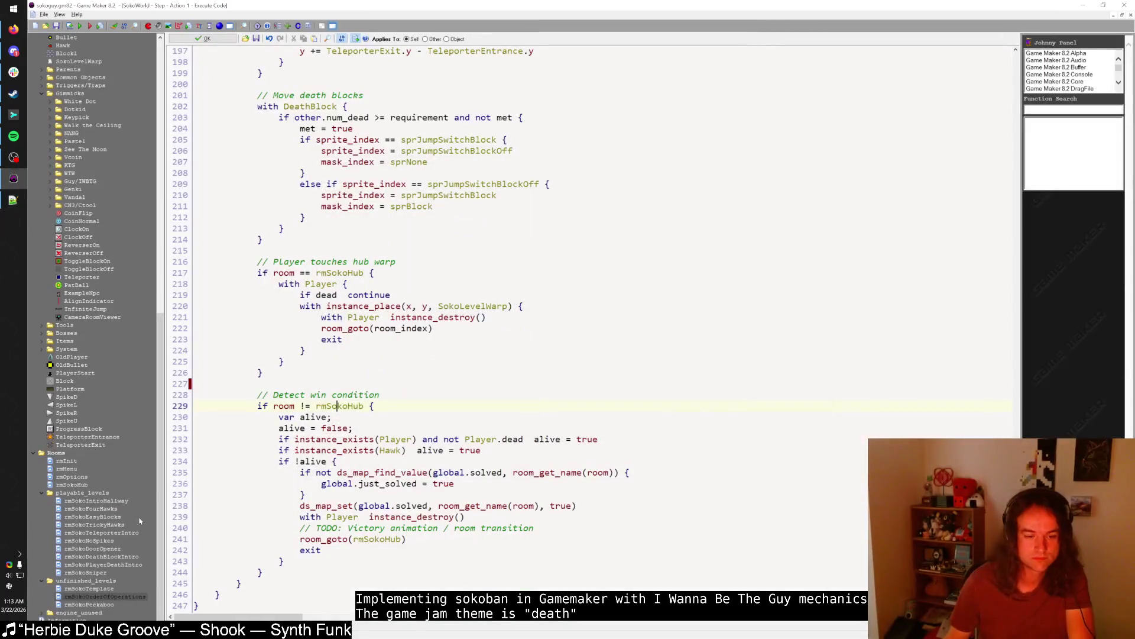
right_click(122, 597)
click(148, 566)
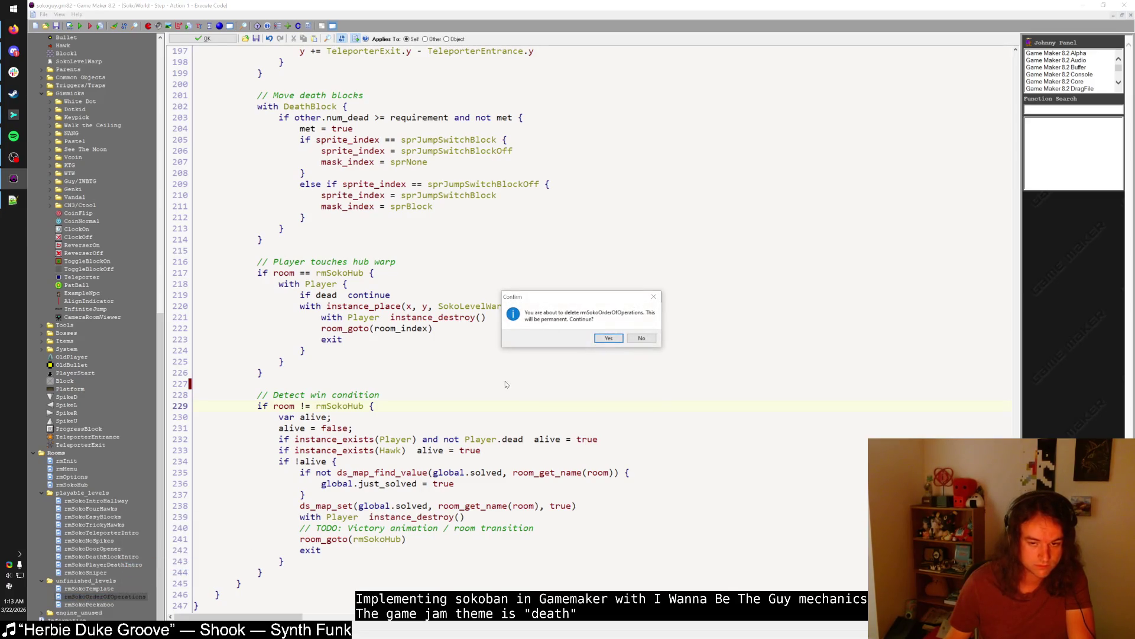
click(609, 338)
- Open the rmSokoHub room in the room editor
click(102, 557)
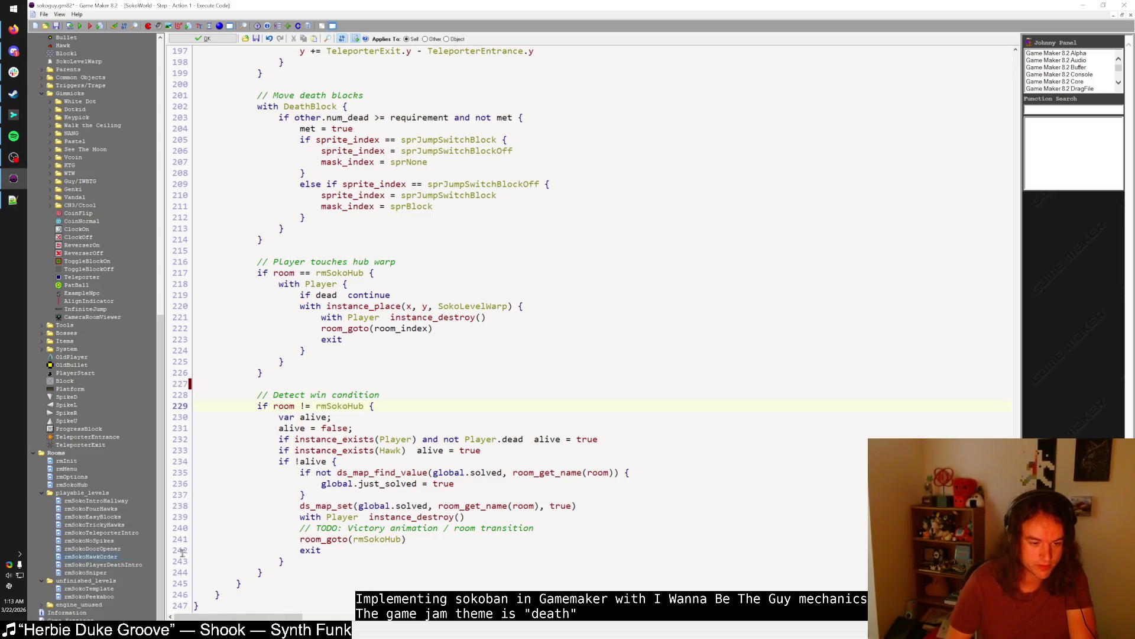
key(Up)
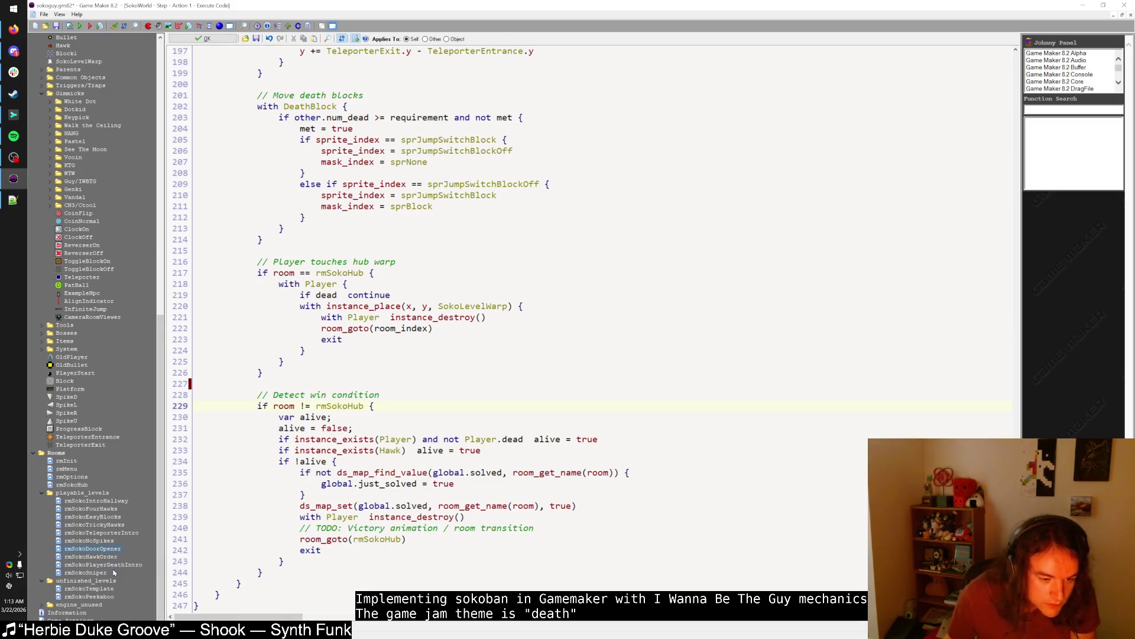
key(F5)
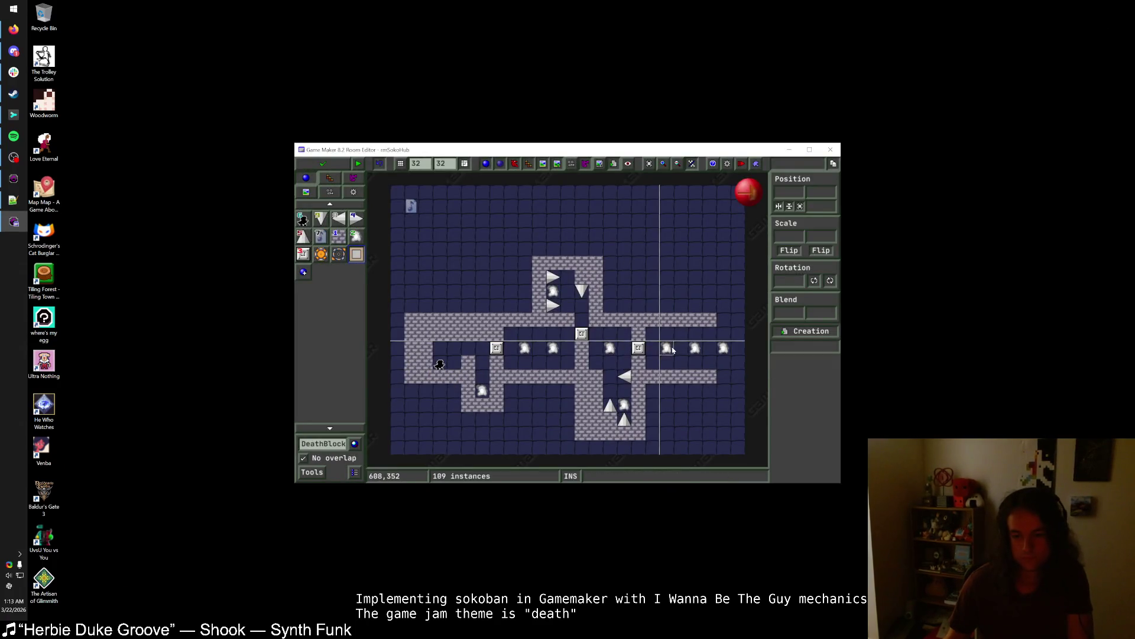
- Point the rmSokoDeathBlockIntro warp's destination at rmSokoDoorOpener
click(667, 349)
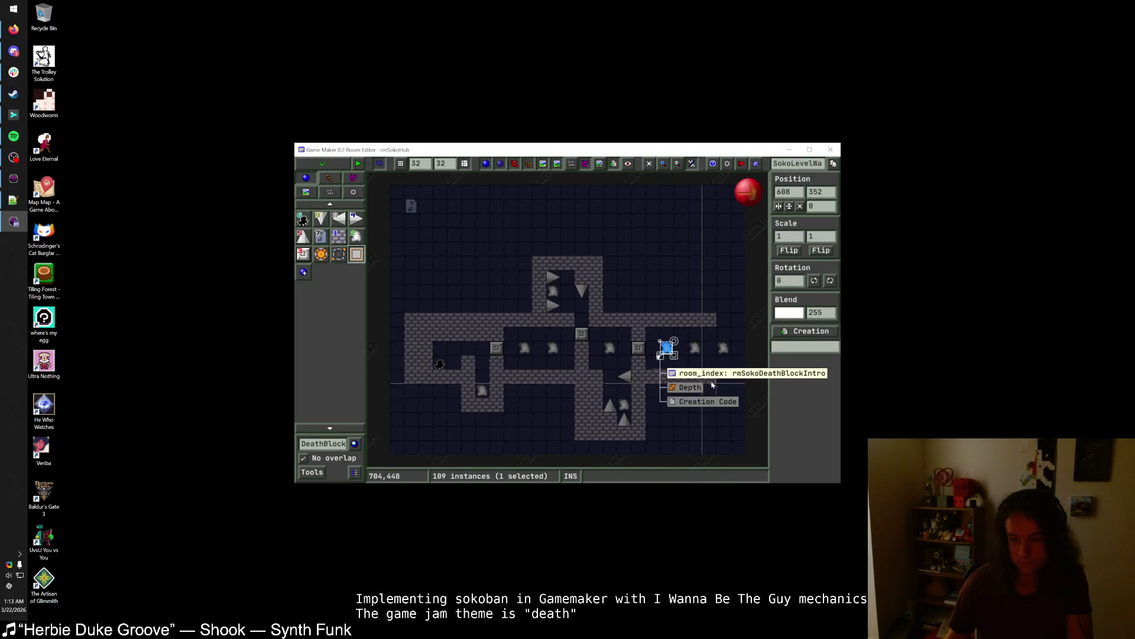
click(708, 402)
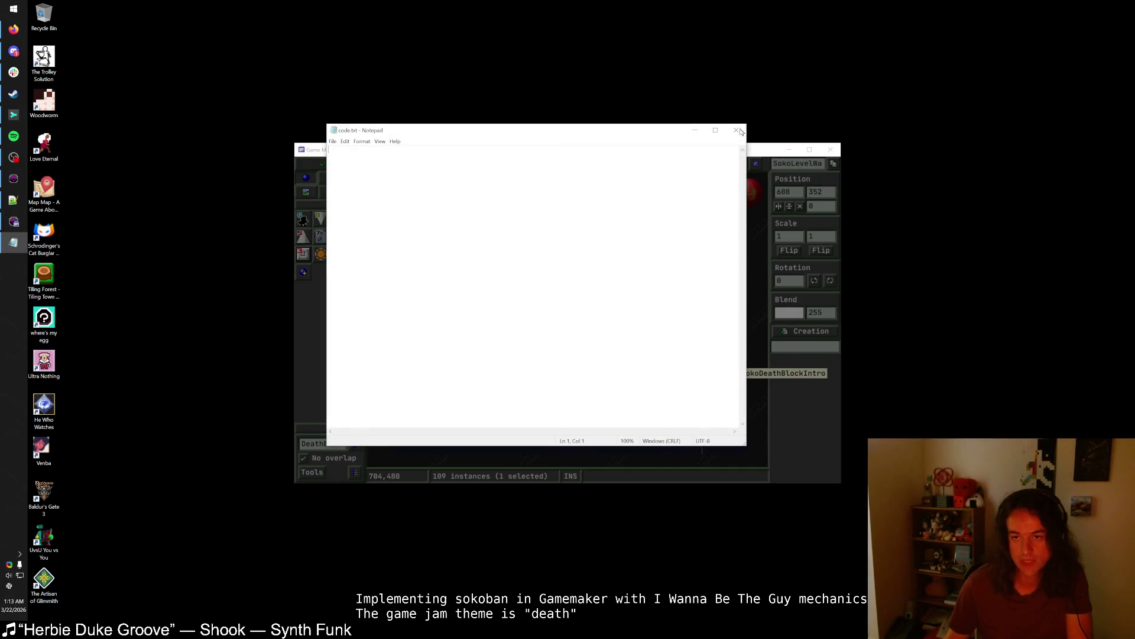
click(738, 131)
click(701, 374)
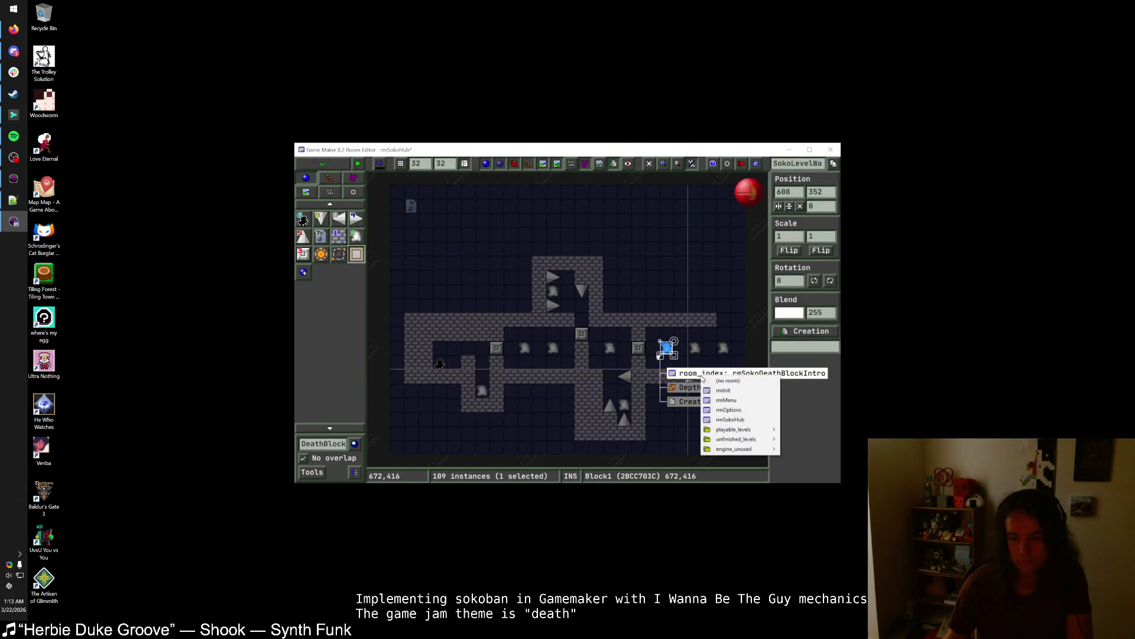
mouse_move(746, 430)
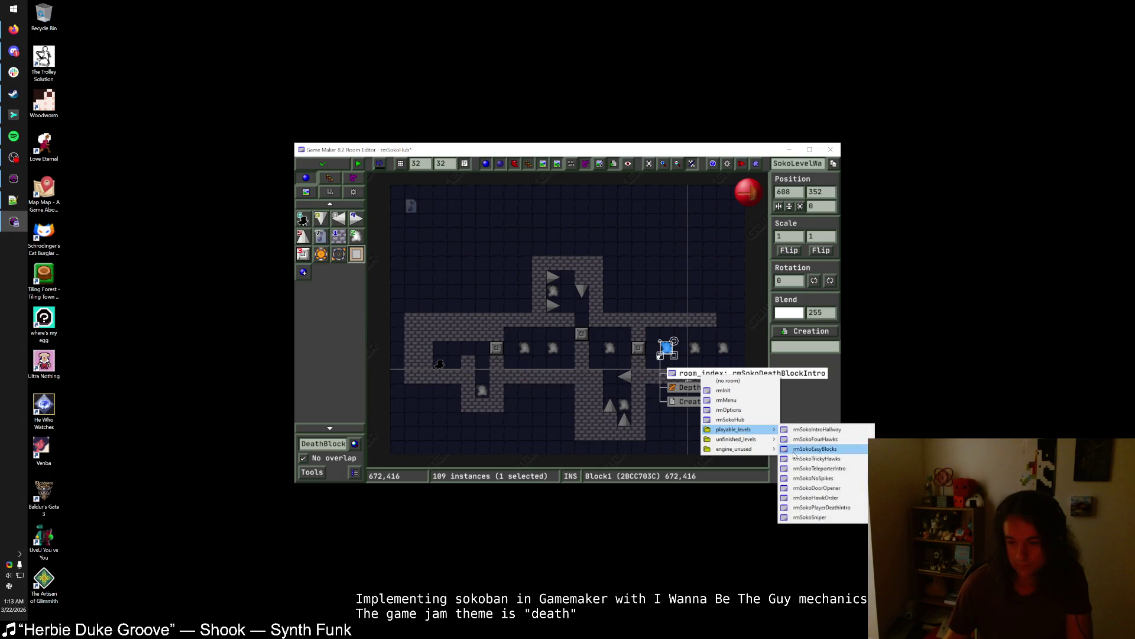
click(821, 488)
- Place a new level warp in the hub row leading to rmSokoHawkOrder
click(698, 350)
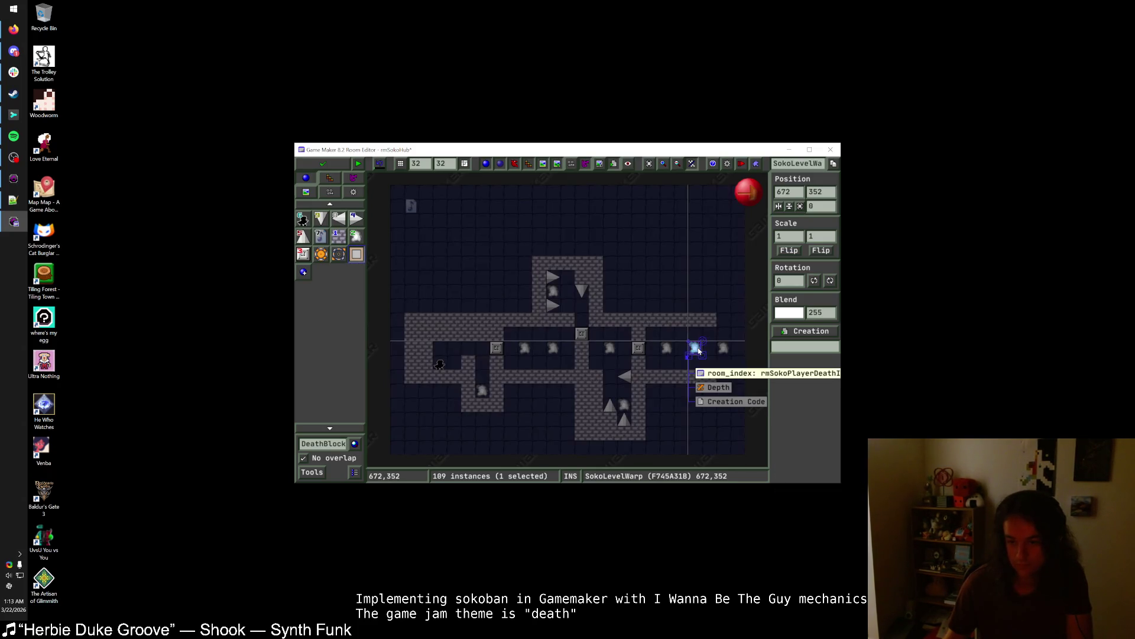
mouse_move(723, 349)
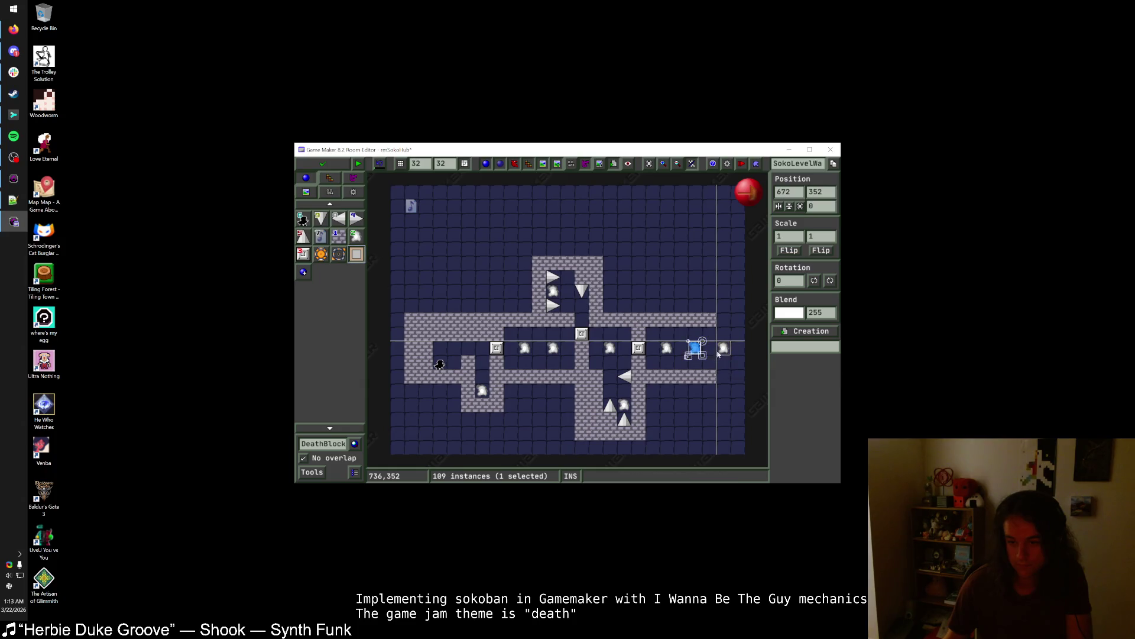
click(670, 351)
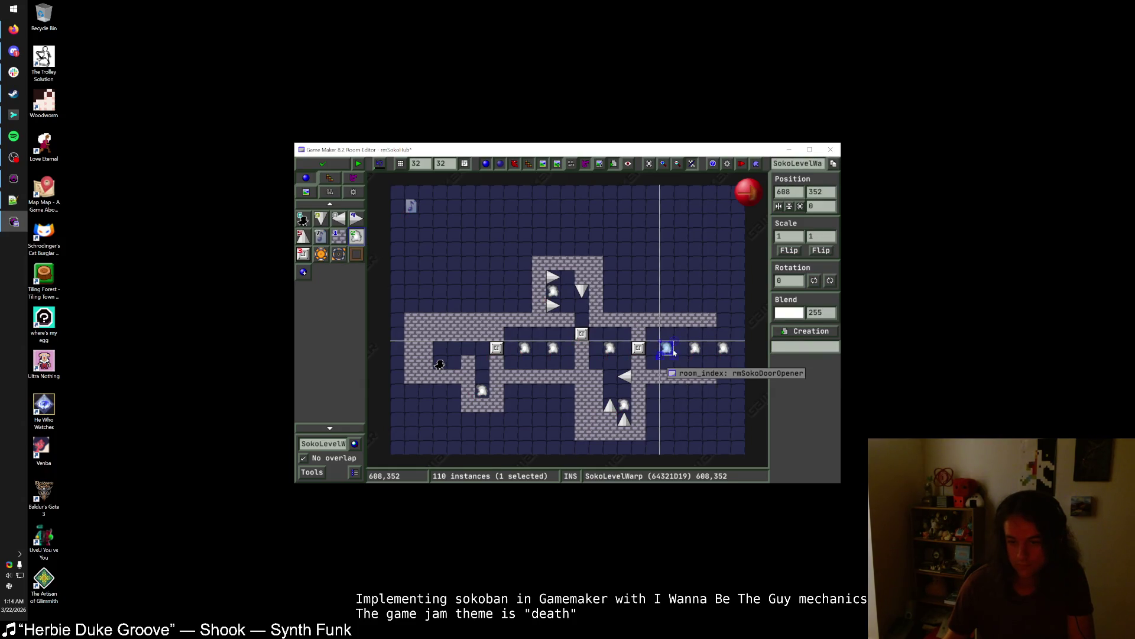
drag(671, 353, 686, 353)
click(708, 373)
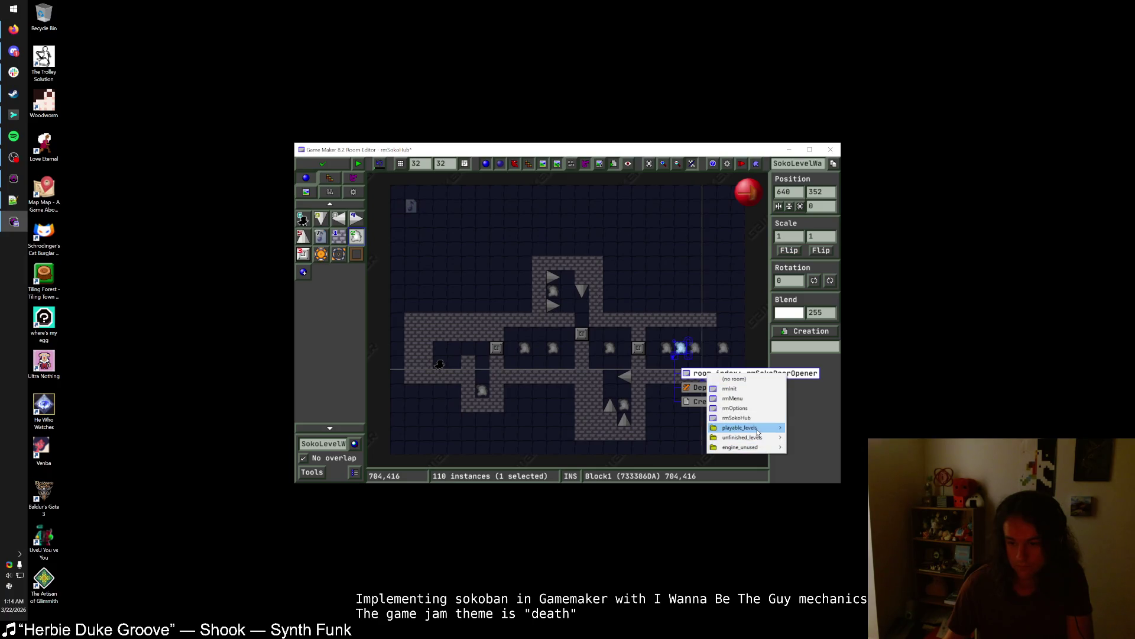
mouse_move(758, 432)
click(850, 500)
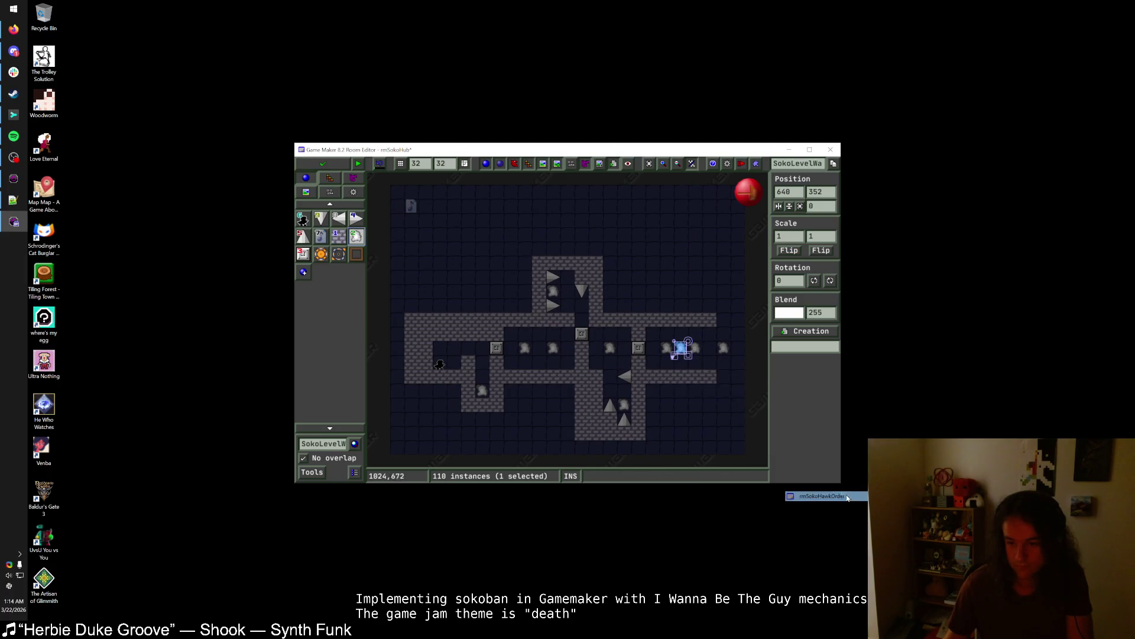
- Undo the new warp's moves, returning it to 640,352 in the row
drag(681, 349, 736, 349)
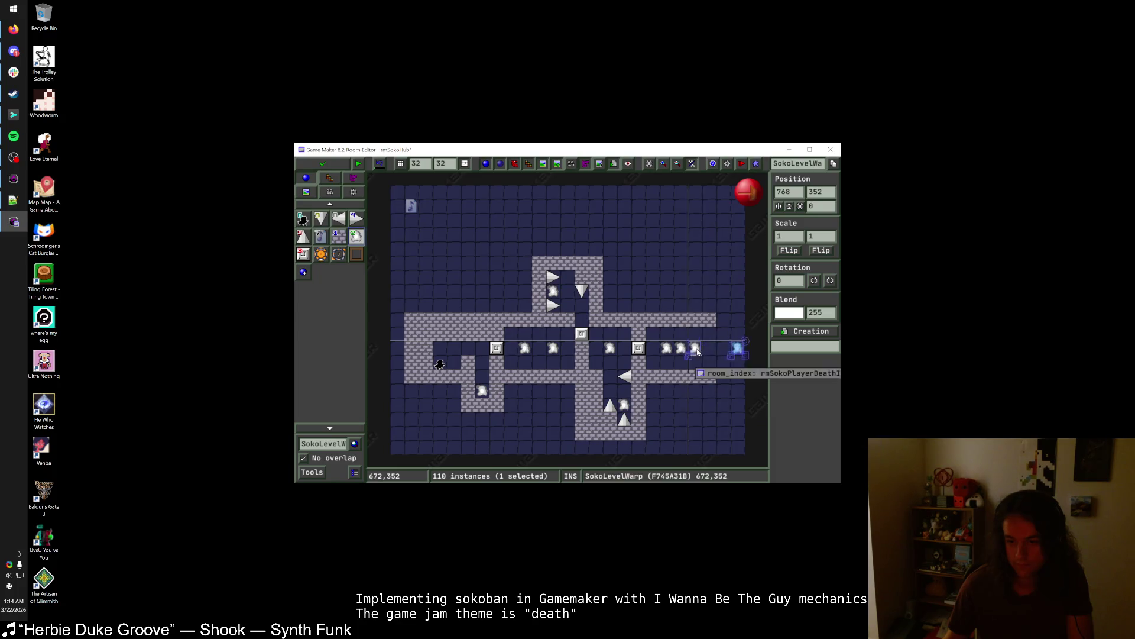
key(ctrl+z)
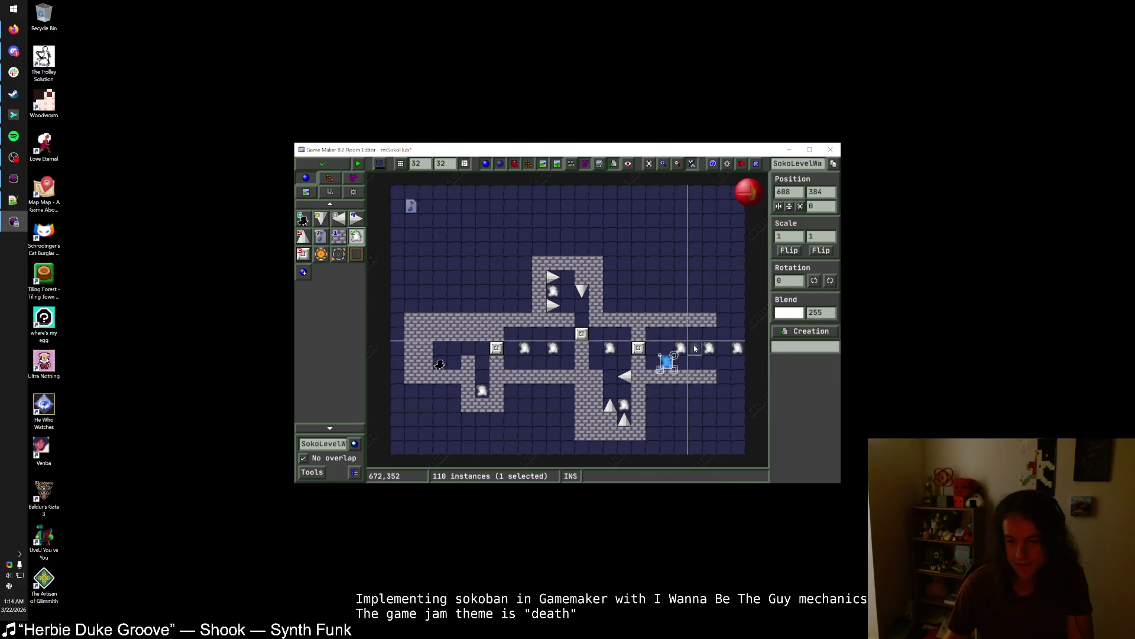
key(ctrl+z)
scroll(664, 365, up, 1)
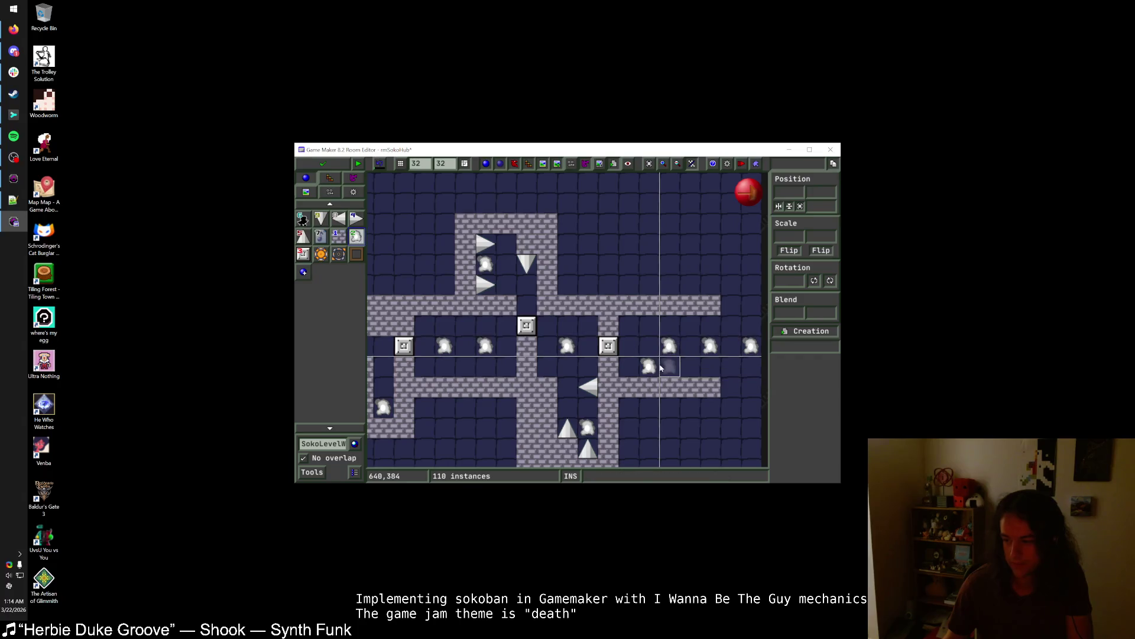
key(ctrl+z)
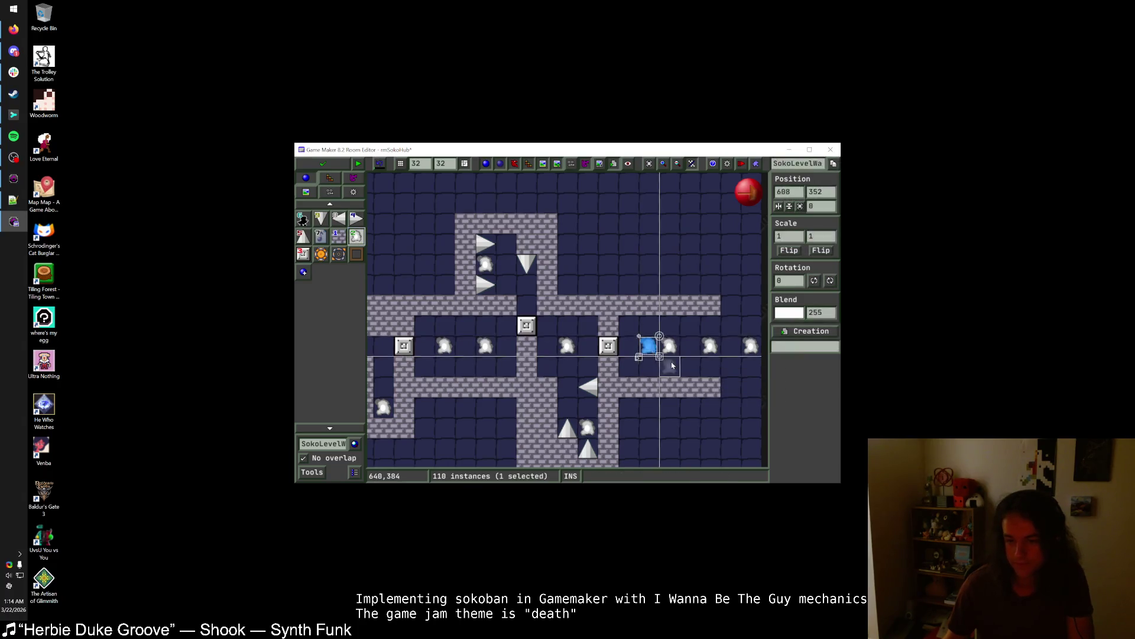
key(ctrl+z)
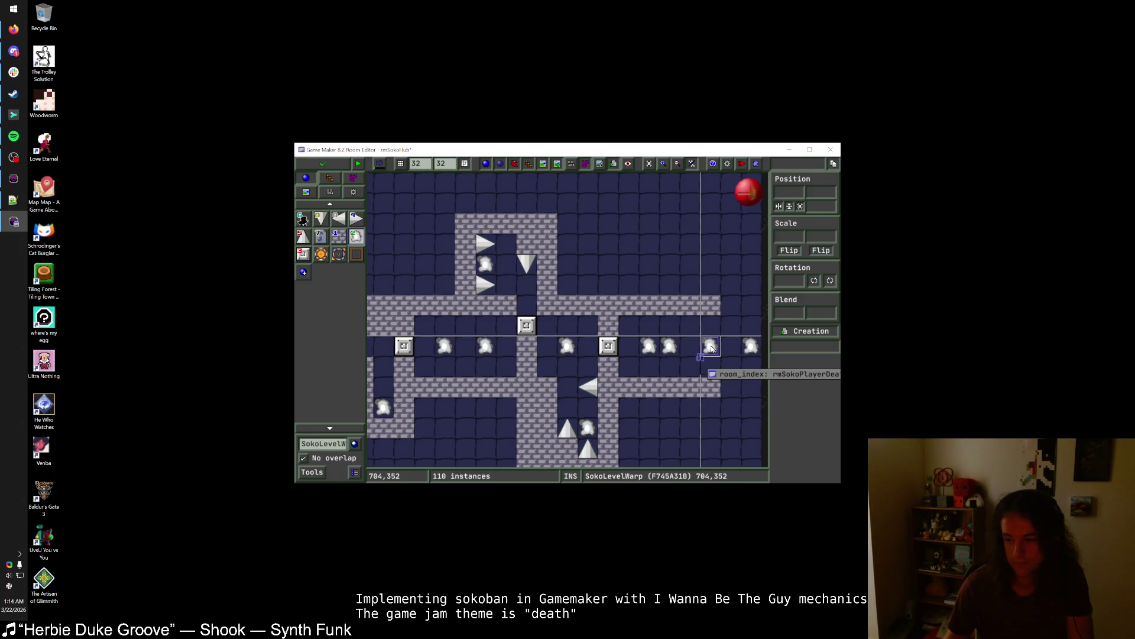
- Move the row's end warp one cell left to 736,352 and save the hub room
click(711, 349)
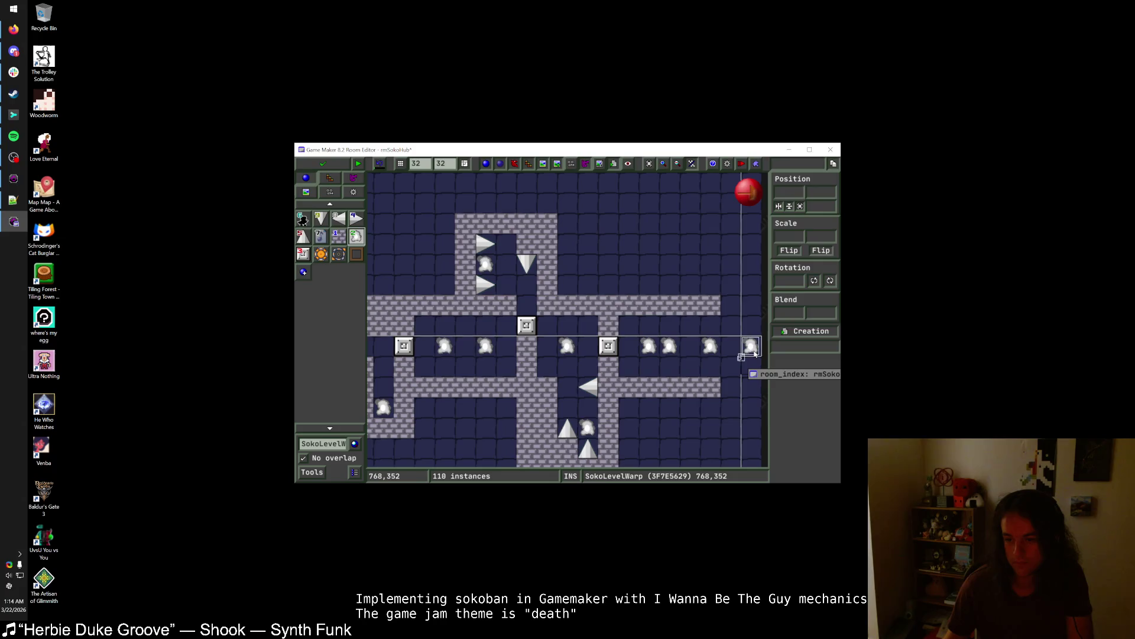
drag(751, 348, 736, 353)
key(Escape)
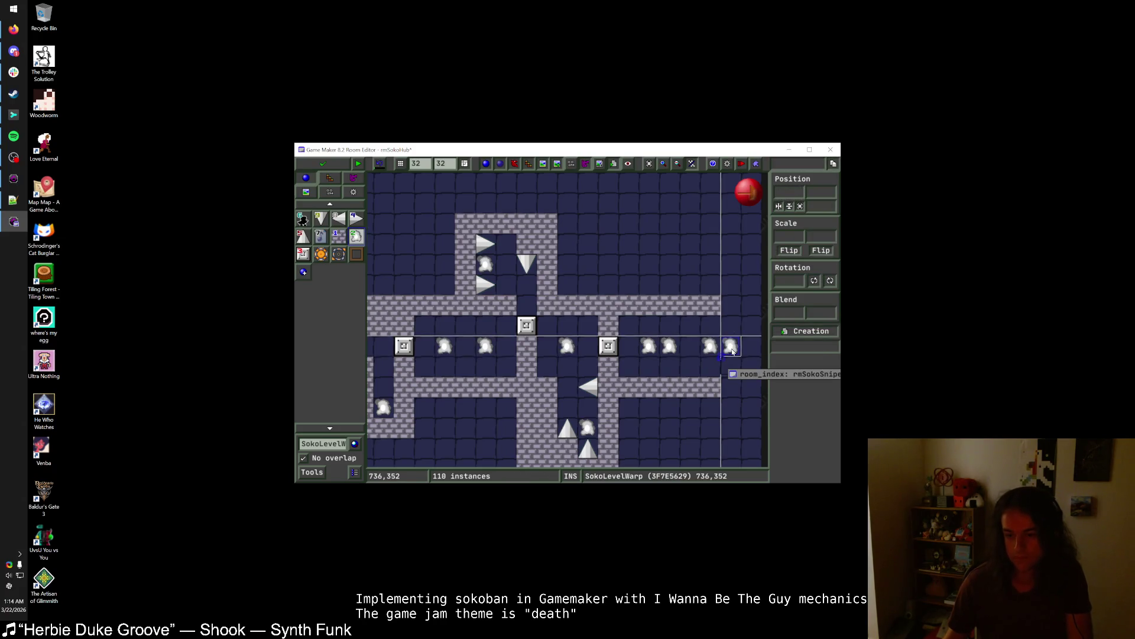
scroll(737, 380, right, 2)
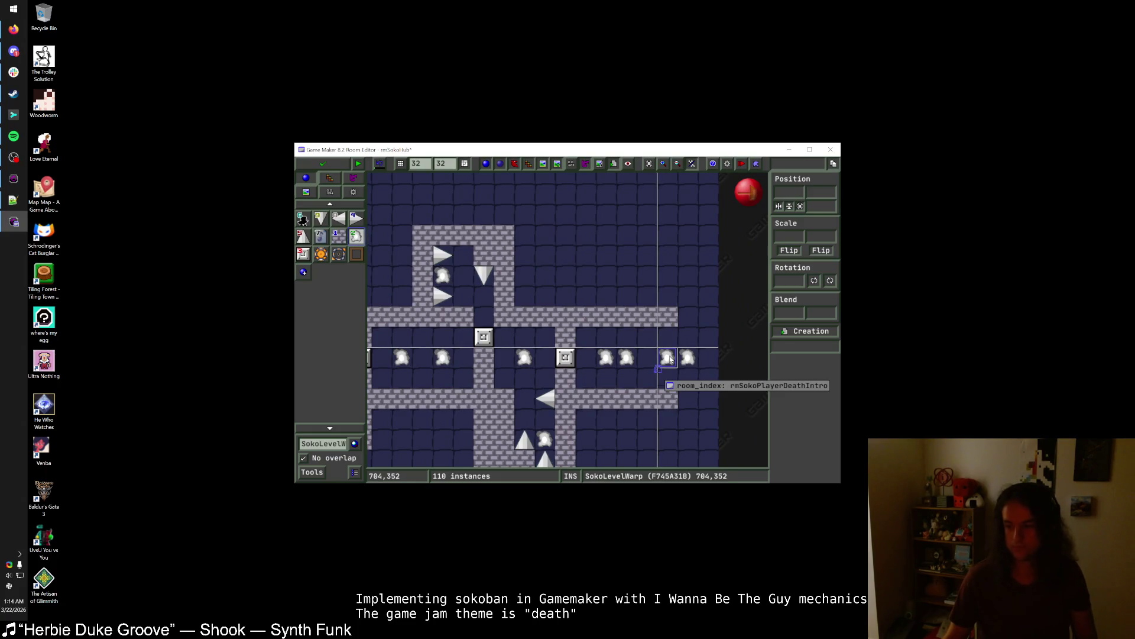
click(323, 164)
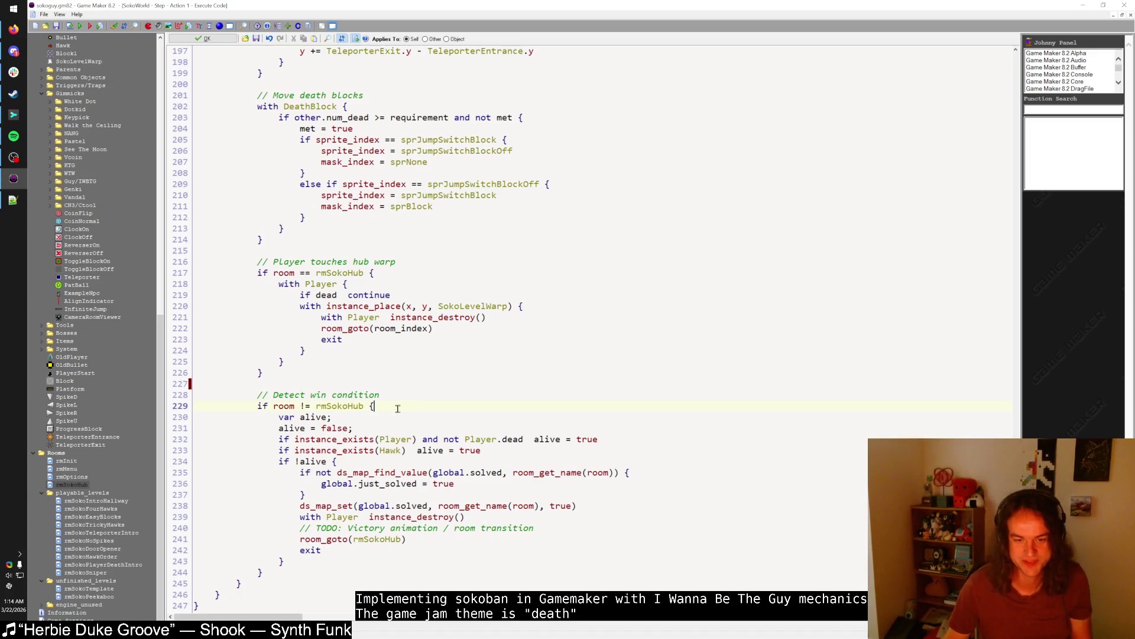
click(318, 572)
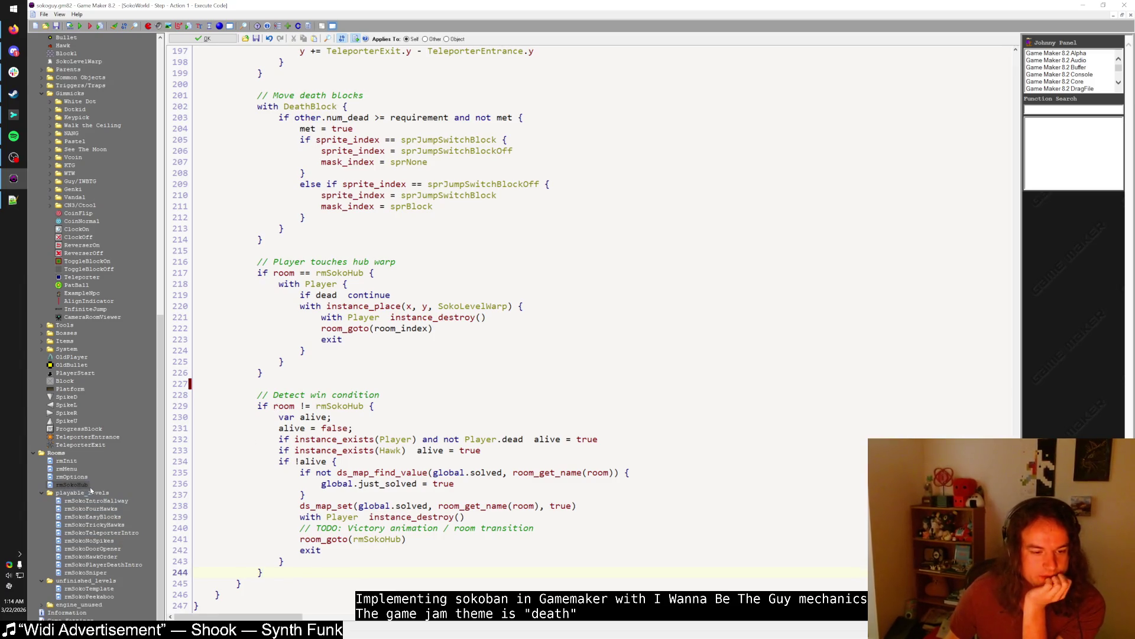
right_click(105, 588)
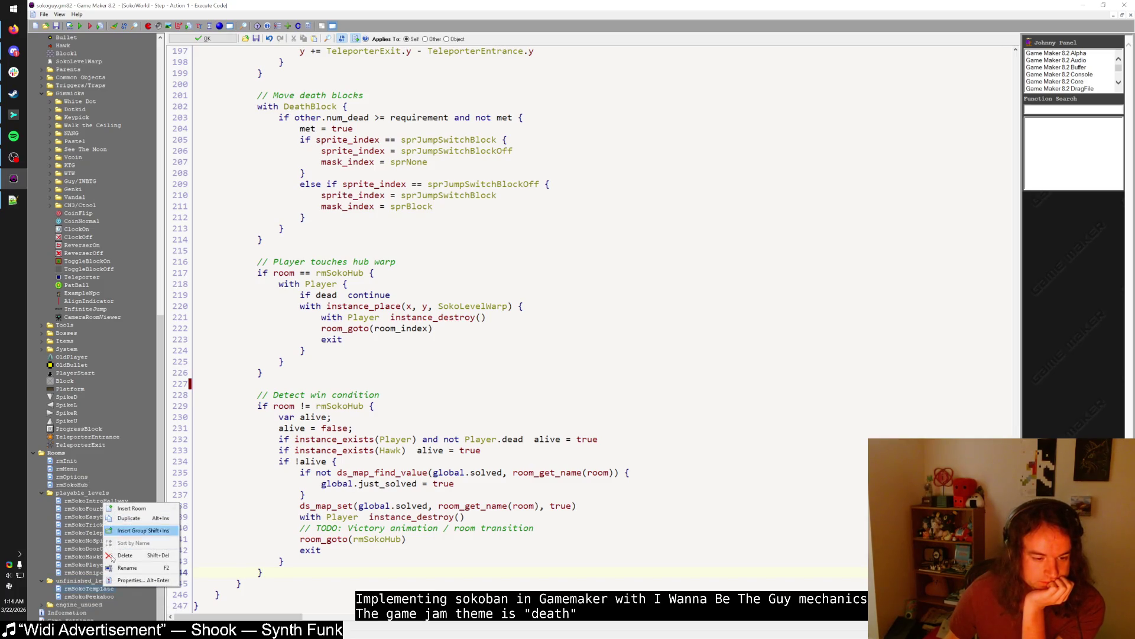
- Duplicate rmSokoTemplate, name the copy rmSokoAirlock, and open it in the room editor
click(137, 521)
text(rmSokoGauntlet)
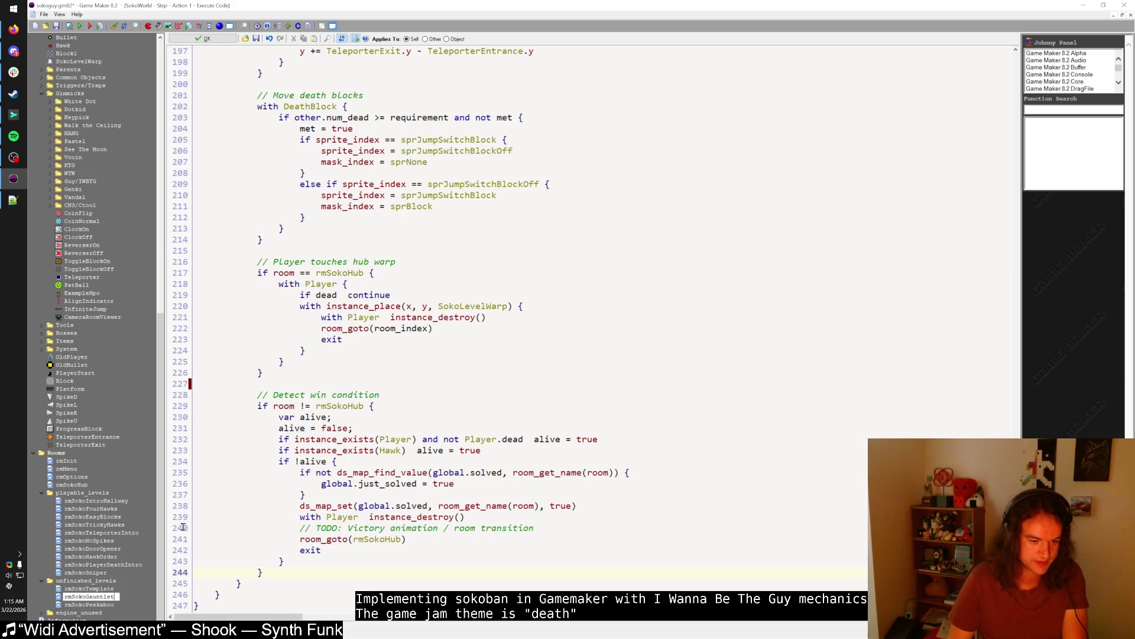
key(ctrl+a)
text(rm)
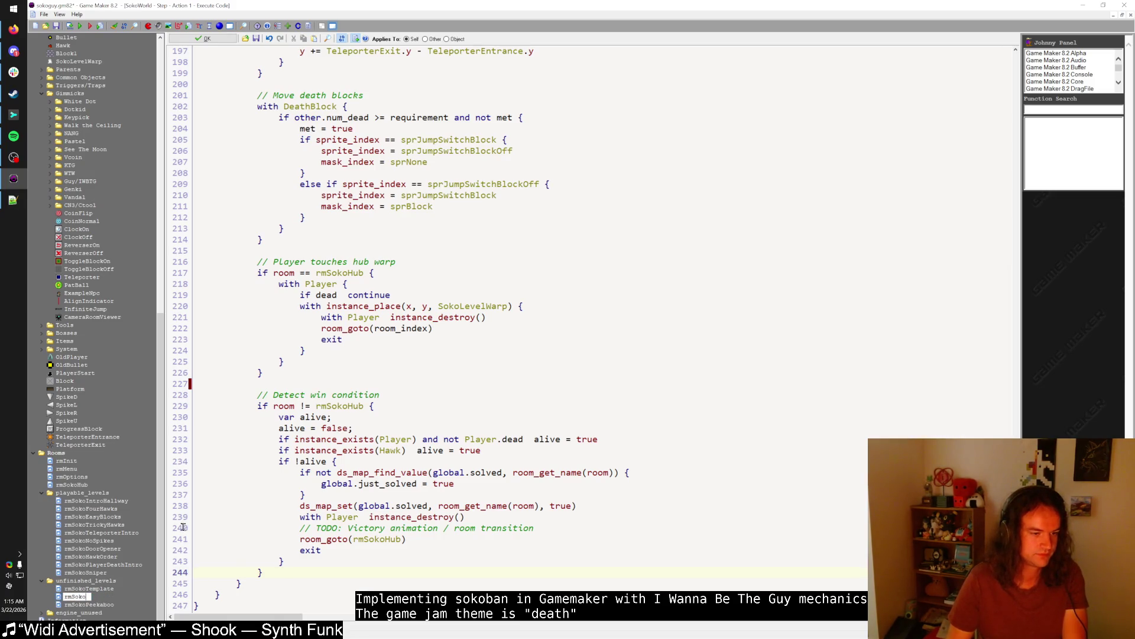
key(Return)
double_click(94, 597)
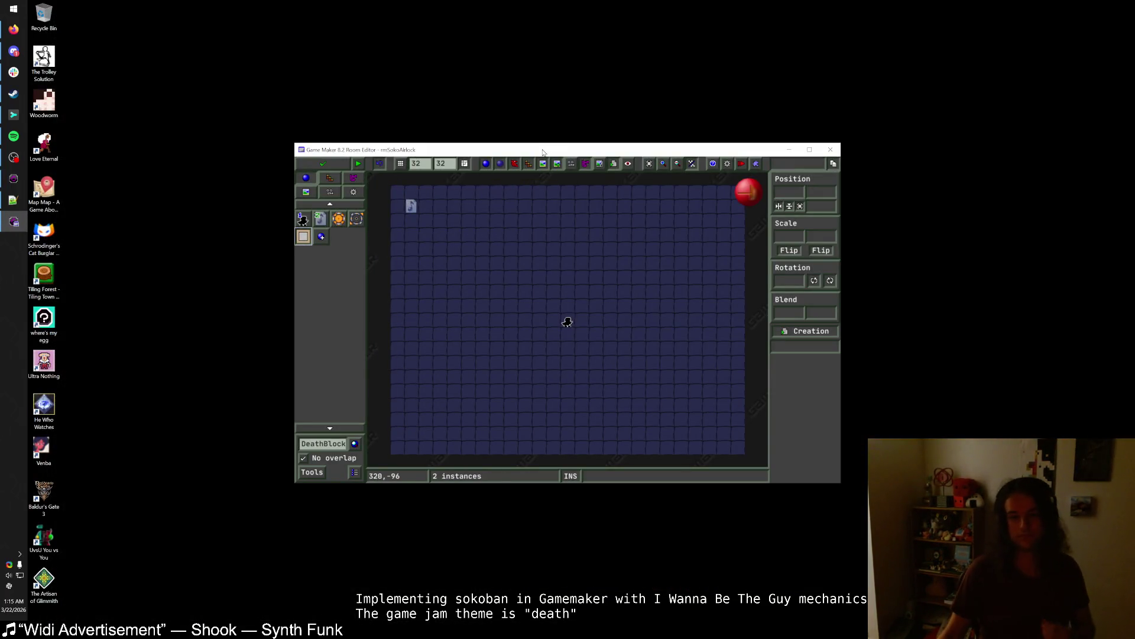
- Paint a Block1 row, place a DeathBlockInv beside the player and an orange DeathBlock left of it
scroll(565, 311, up, 2)
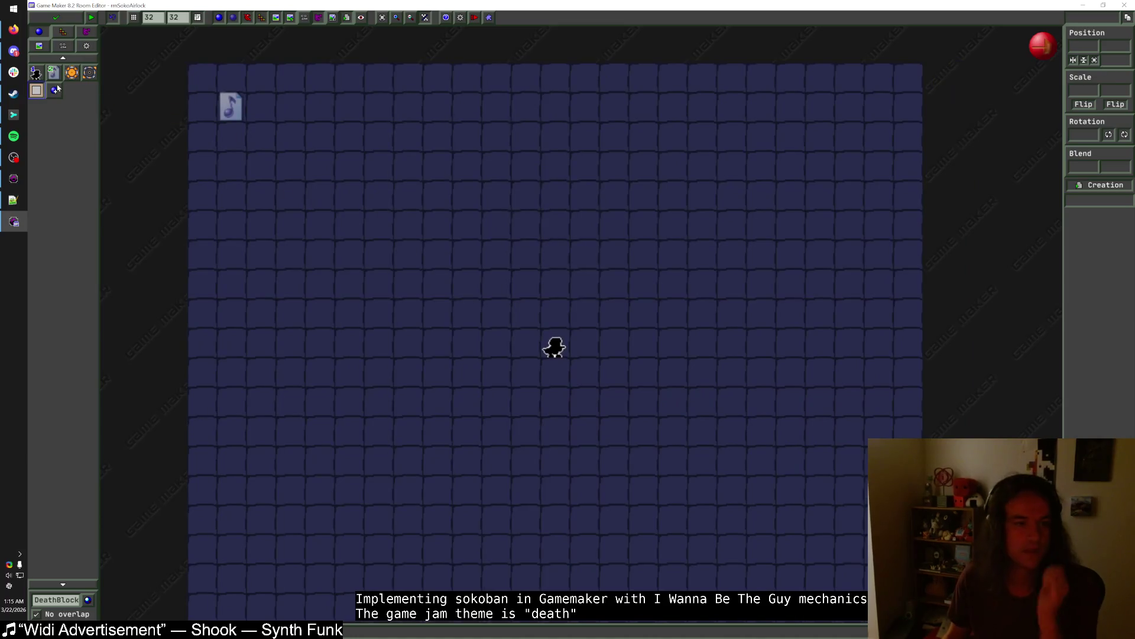
right_click(68, 388)
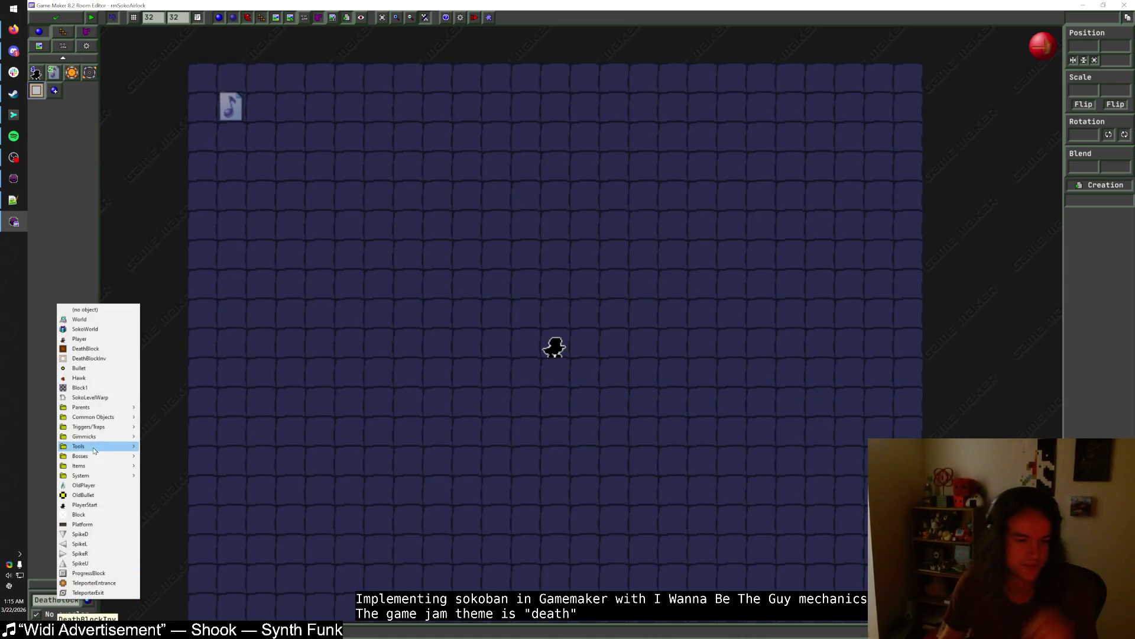
click(89, 388)
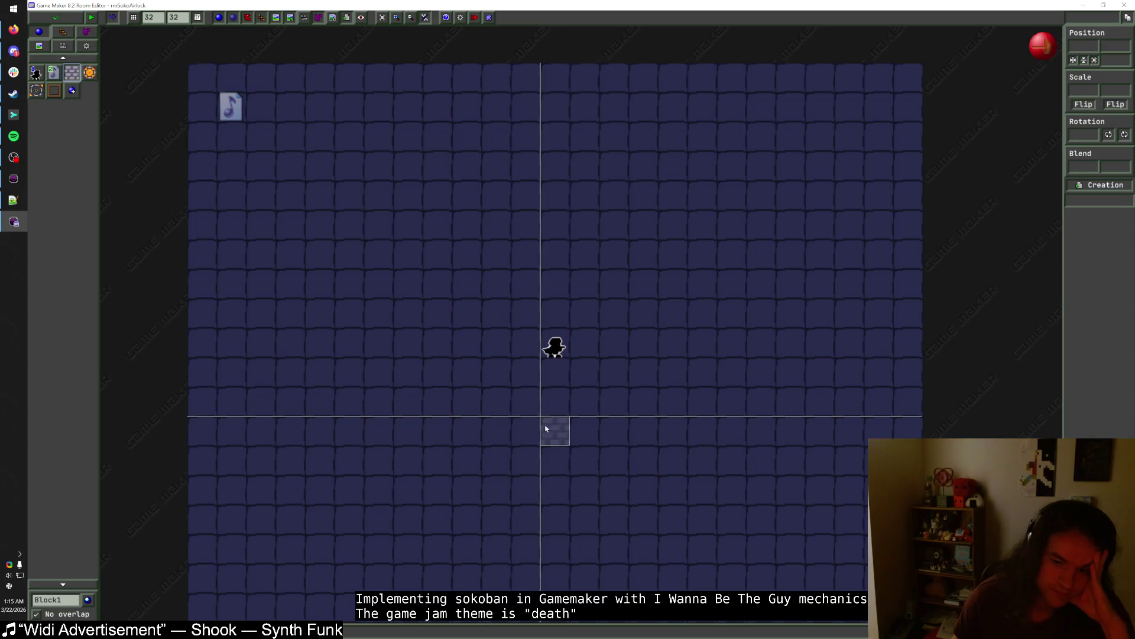
mouse_move(542, 429)
mouse_down()
mouse_move(615, 397)
mouse_move(511, 423)
mouse_move(415, 335)
mouse_up()
click(54, 90)
click(438, 284)
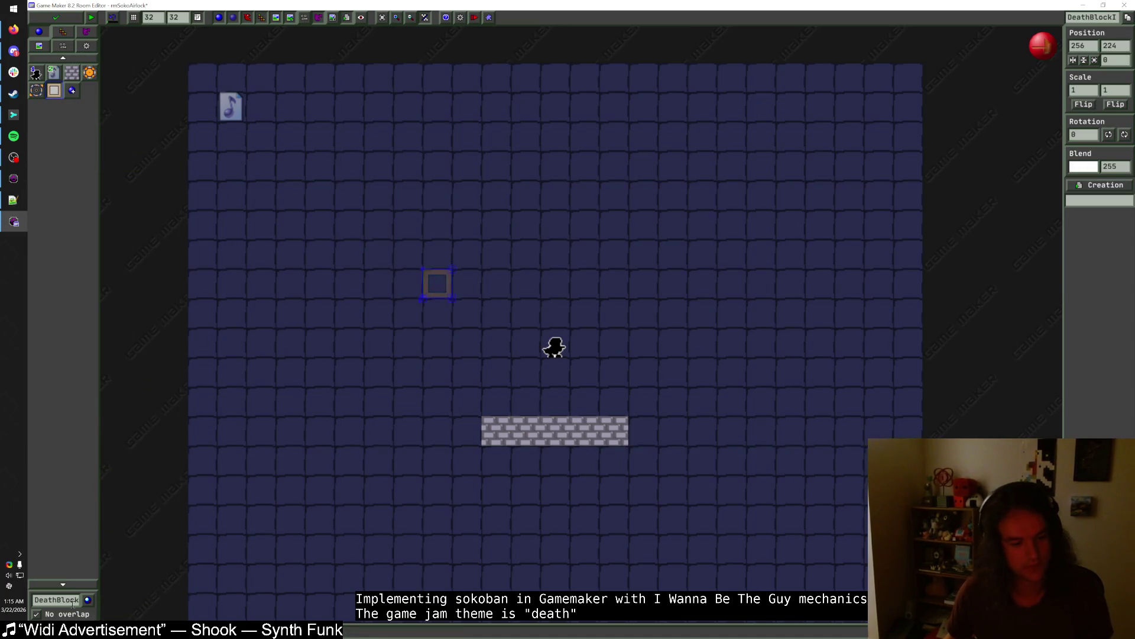
click(59, 600)
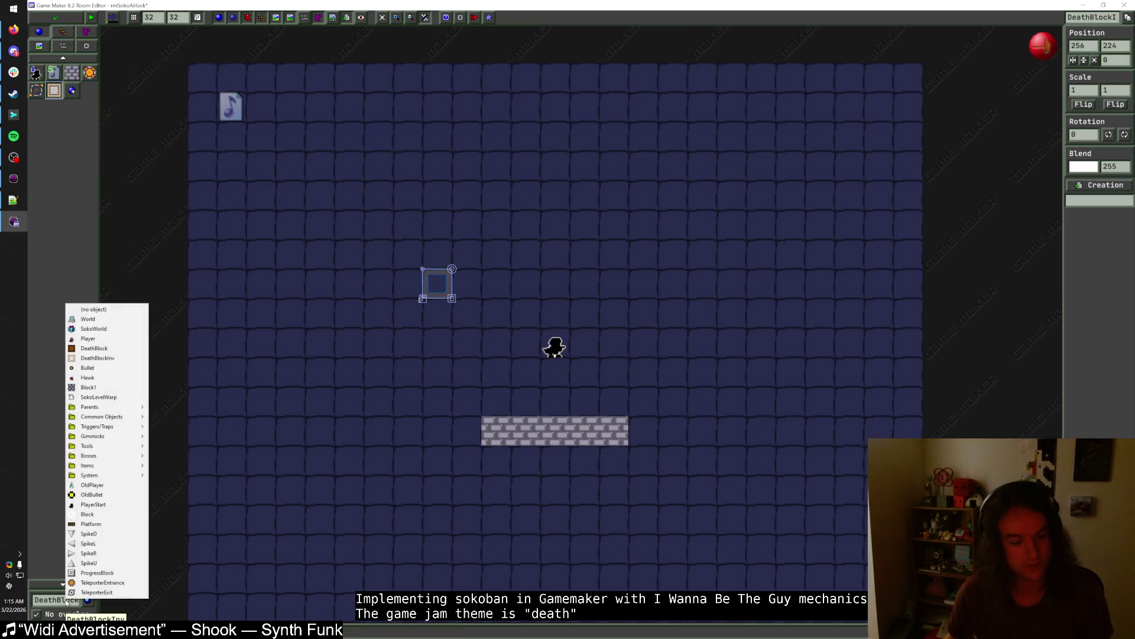
click(89, 348)
drag(438, 294, 441, 335)
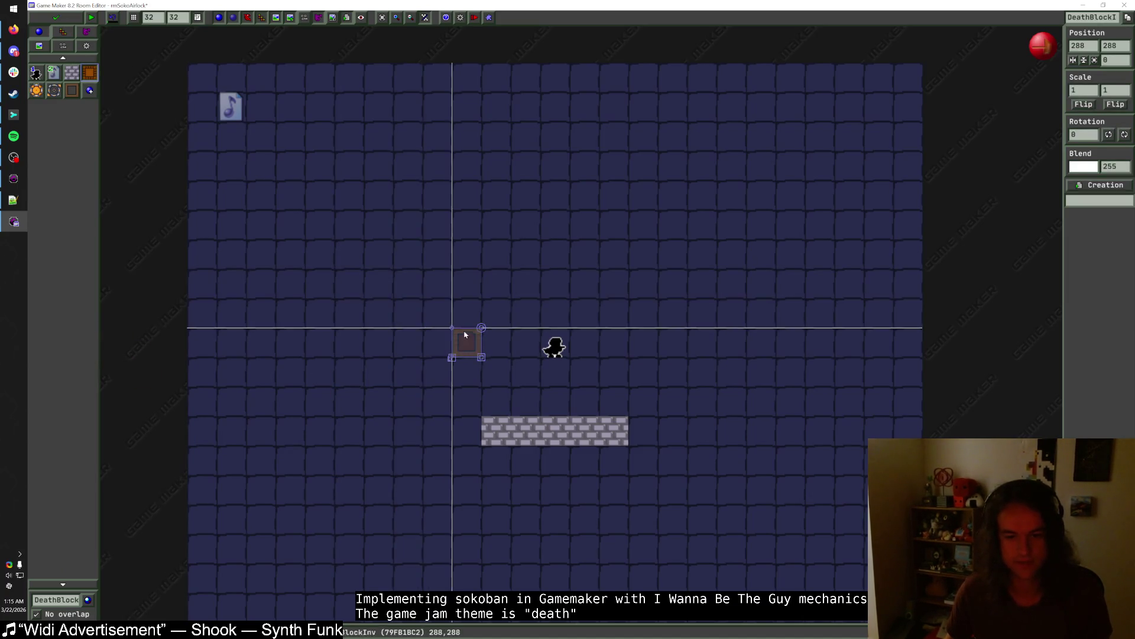
click(406, 342)
- Move the death blocks below the player and erase the temporary brick rows
click(71, 72)
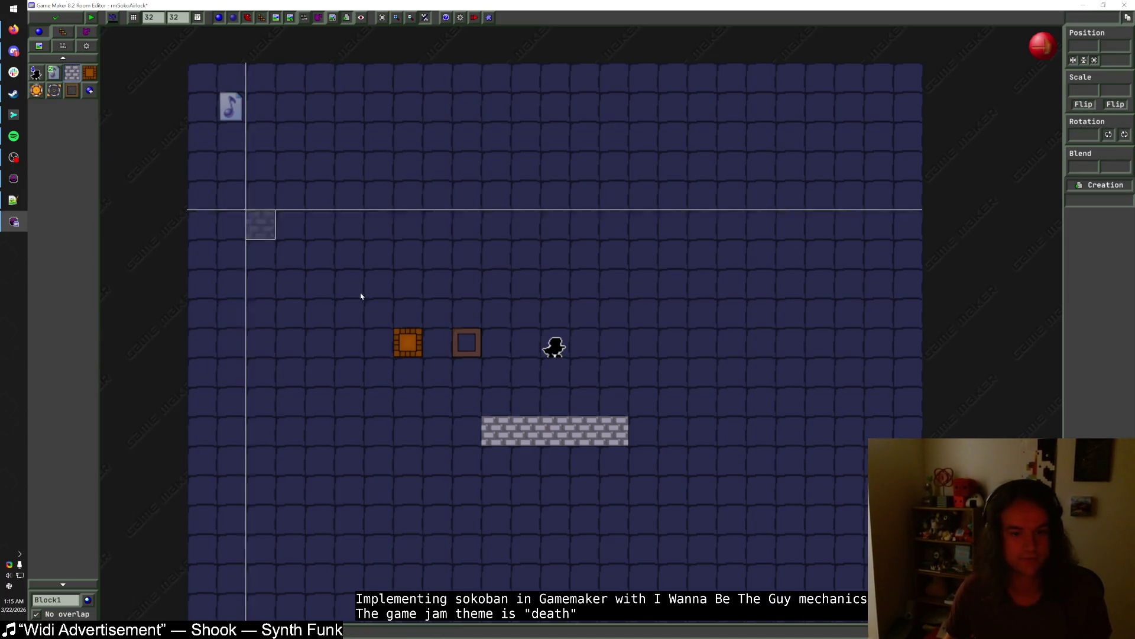
drag(467, 375, 373, 379)
right_click(463, 379)
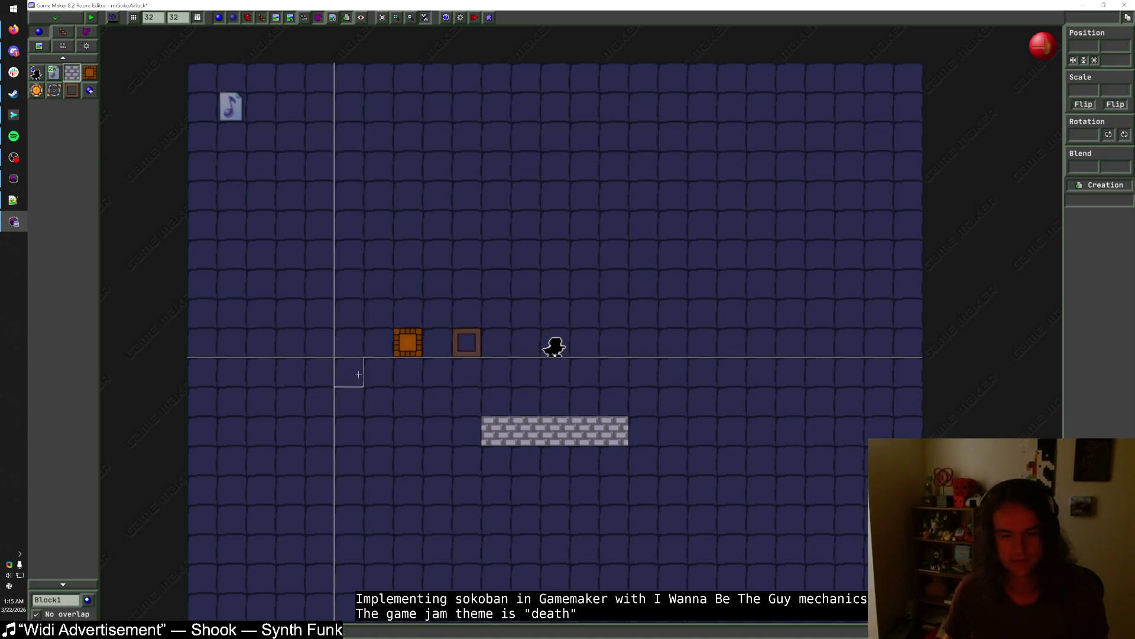
mouse_move(469, 354)
mouse_down()
mouse_move(527, 334)
mouse_move(557, 305)
mouse_move(565, 471)
mouse_up()
right_click(611, 431)
right_click(511, 431)
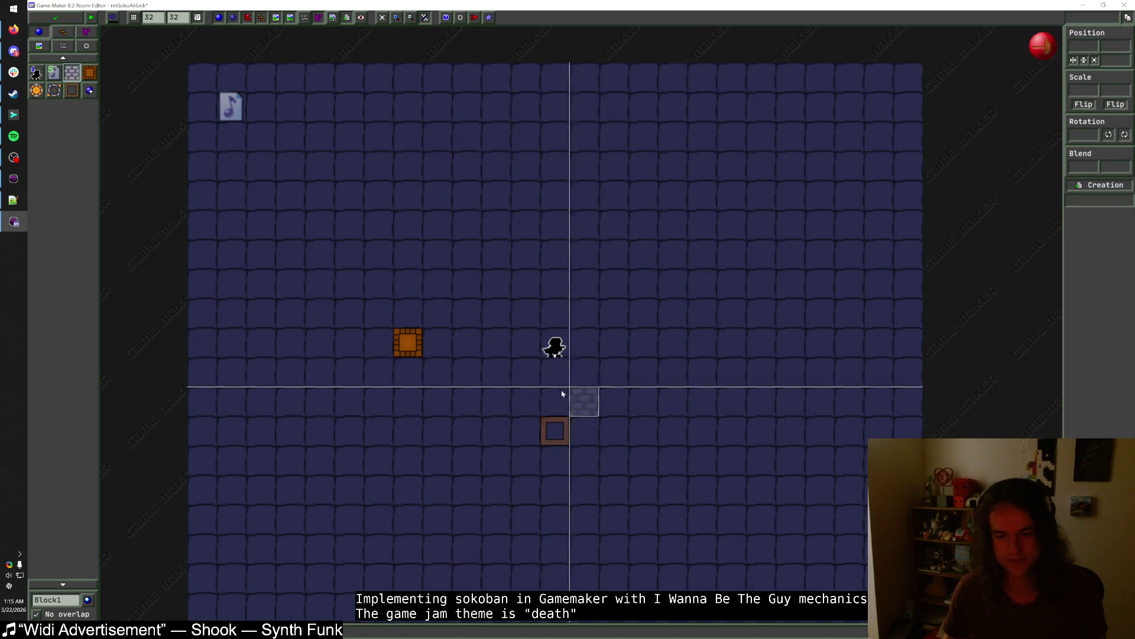
drag(413, 343, 561, 493)
drag(566, 433, 567, 405)
drag(557, 492, 557, 461)
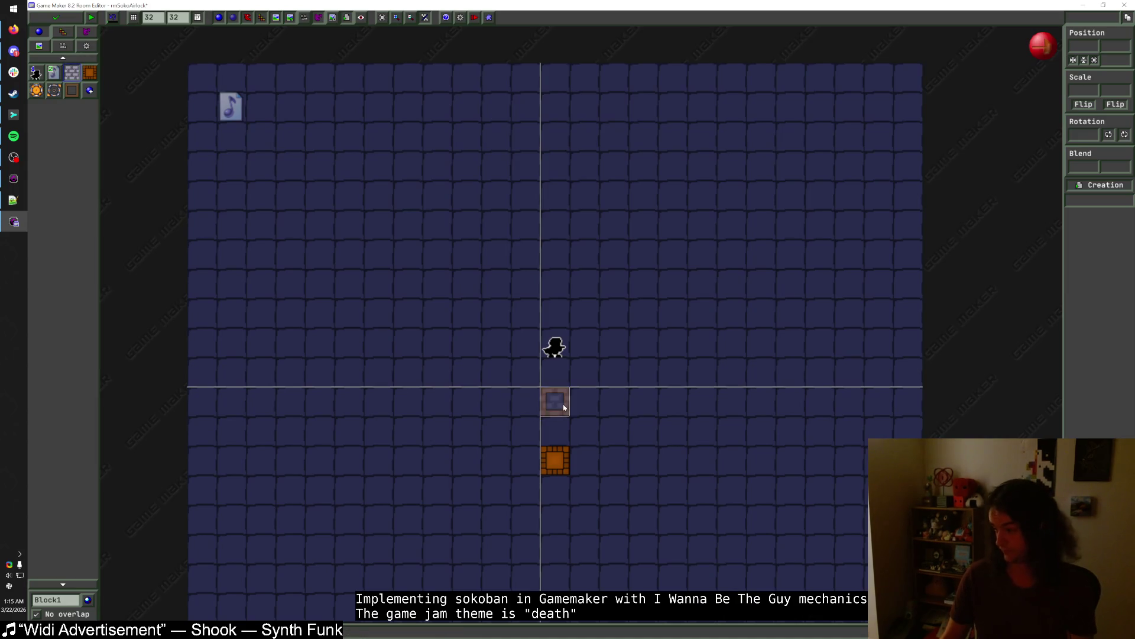
- Paint Block1 columns beside both death blocks and place a Hawk beneath them
drag(584, 401, 584, 462)
drag(525, 401, 527, 463)
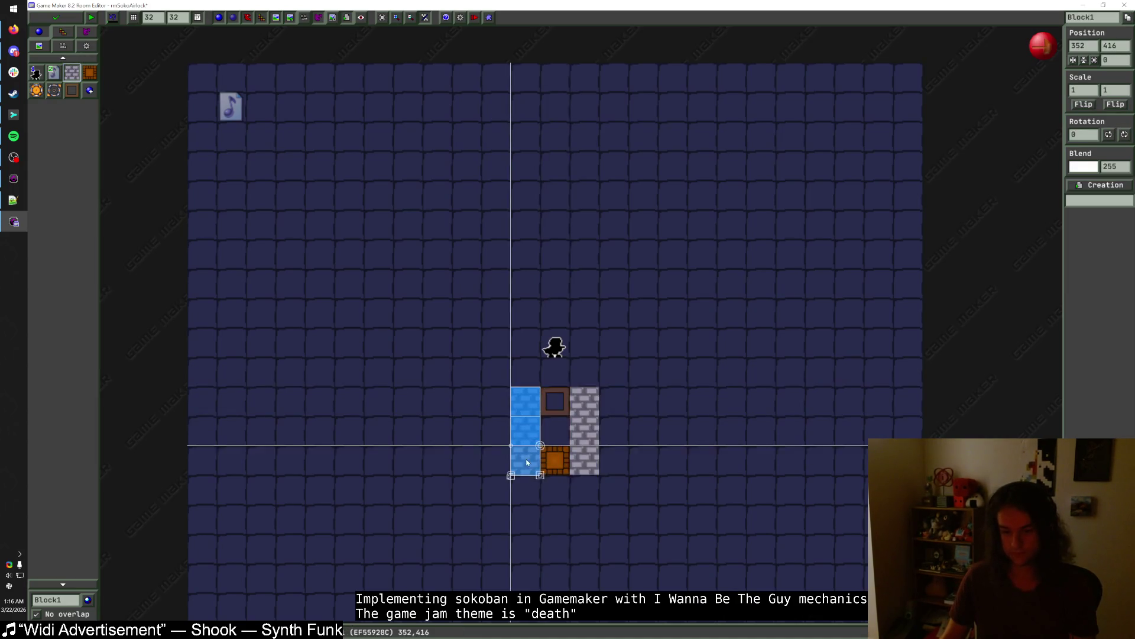
click(68, 601)
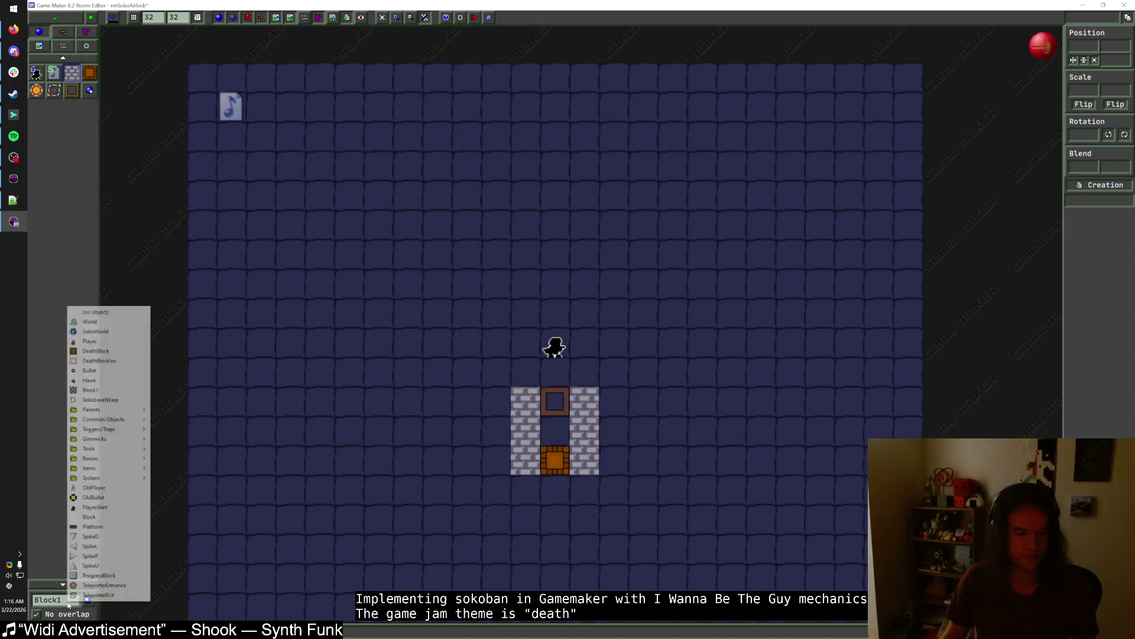
click(82, 380)
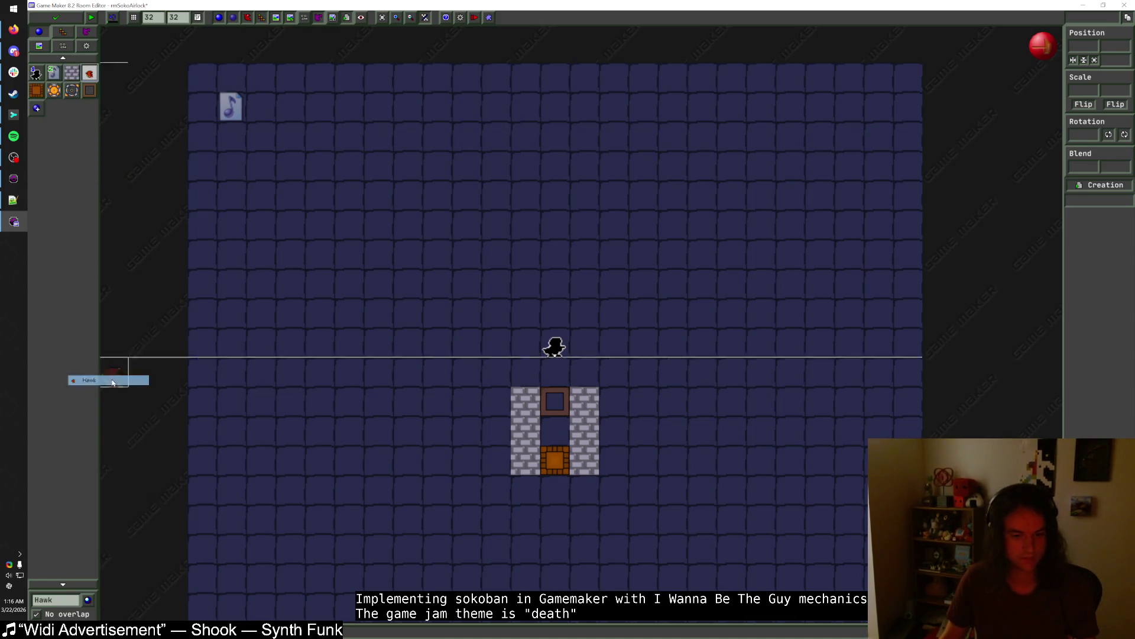
click(595, 499)
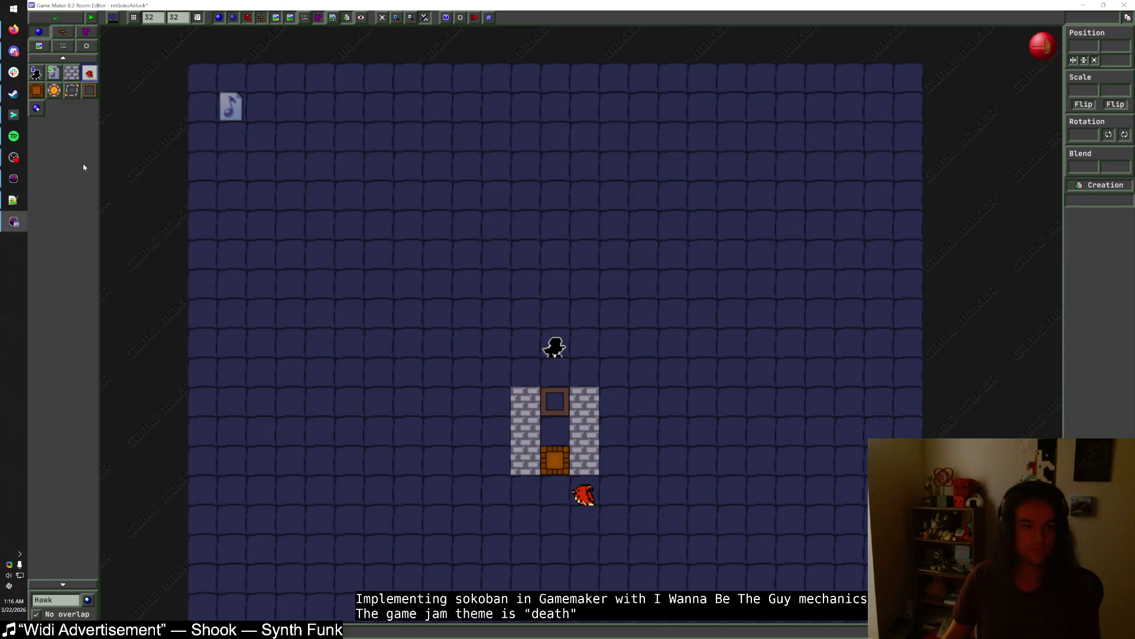
- Enclose the hawk in a brick chamber and open the DeathBlockInv's property options
click(71, 73)
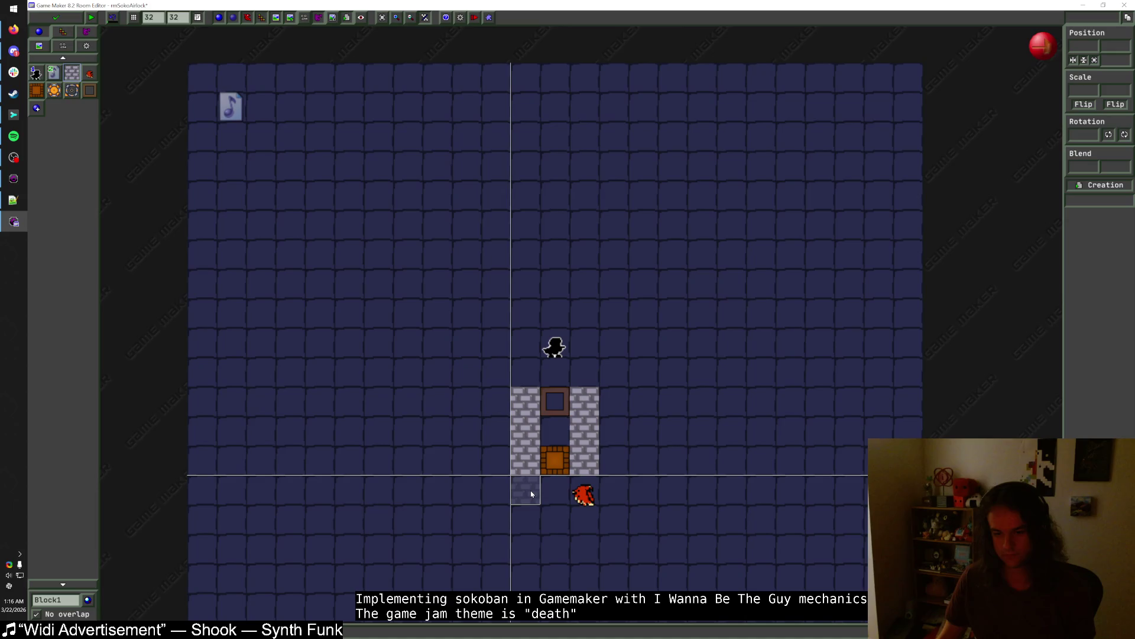
drag(583, 494, 554, 521)
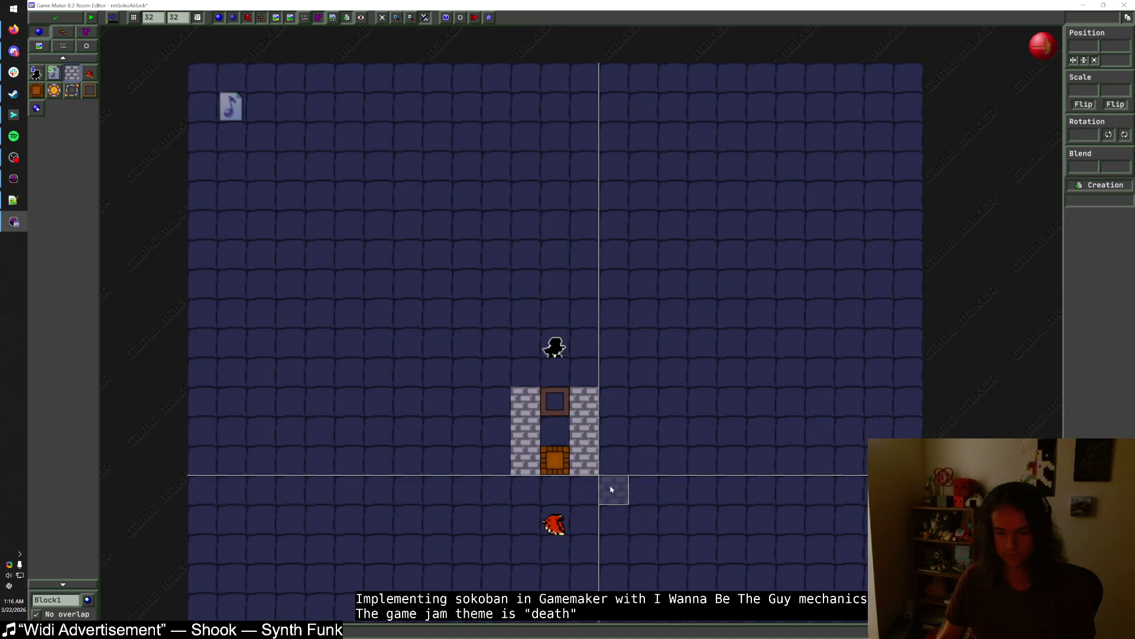
mouse_move(613, 467)
mouse_down()
mouse_move(614, 577)
mouse_move(495, 574)
mouse_move(496, 491)
mouse_up()
drag(496, 555, 495, 462)
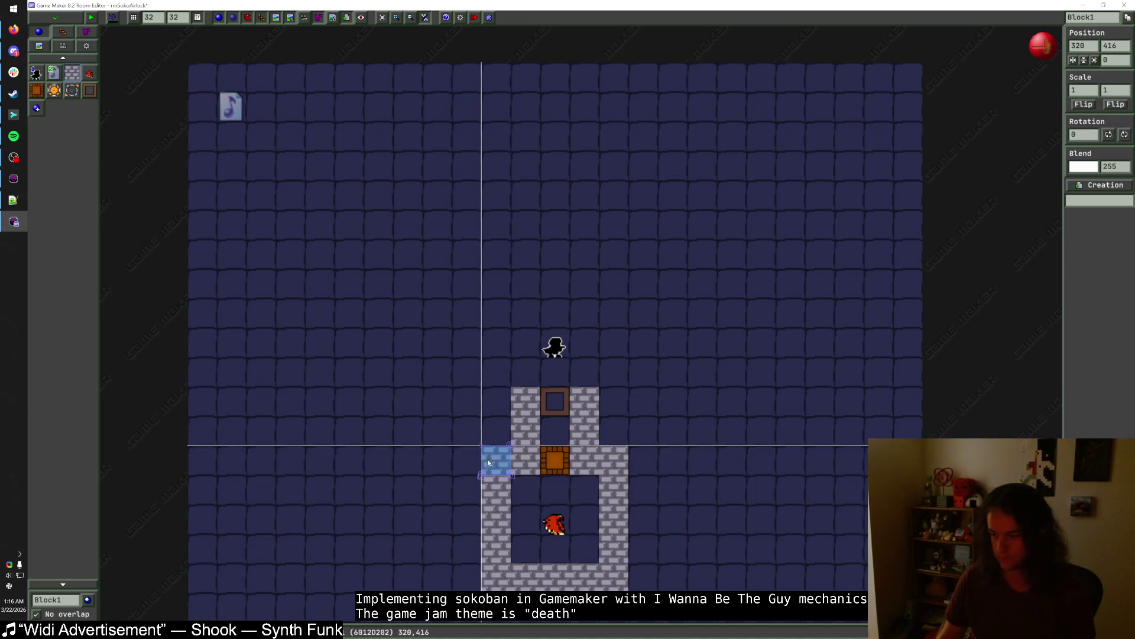
click(566, 406)
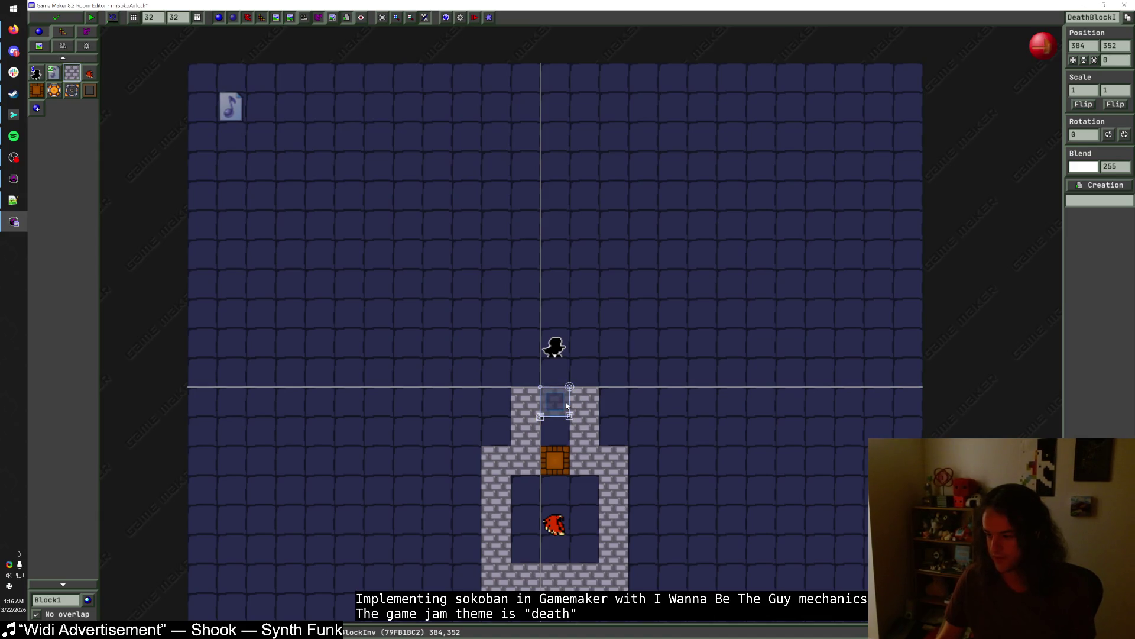
right_click(577, 425)
- Give the upper DeathBlockInv a requirement of 2
click(559, 433)
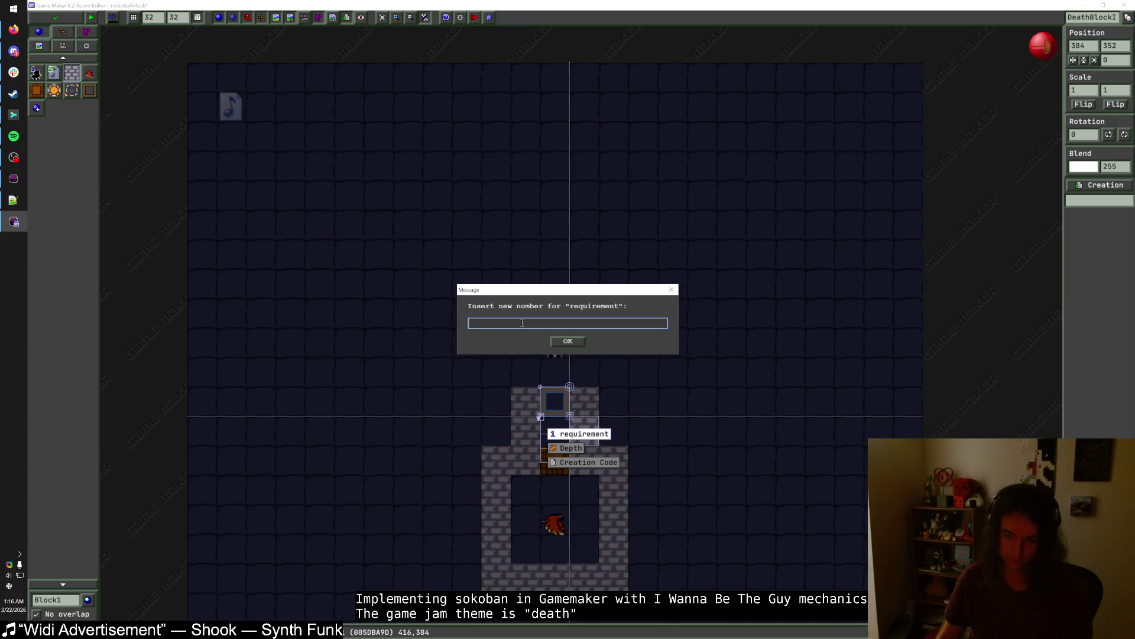
text(2)
click(570, 343)
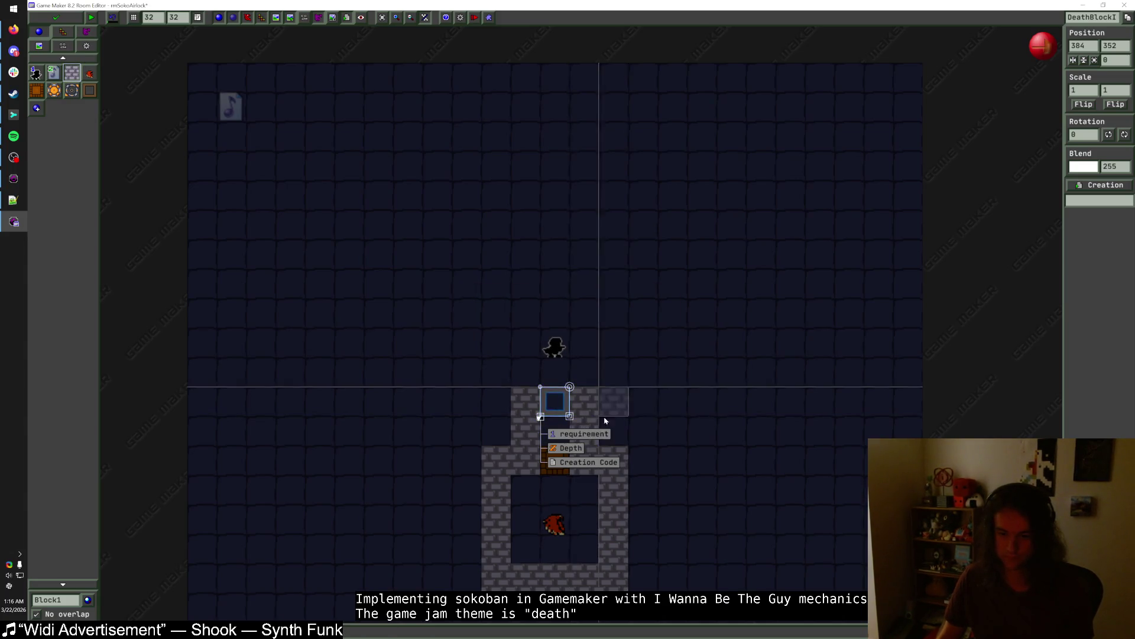
click(592, 434)
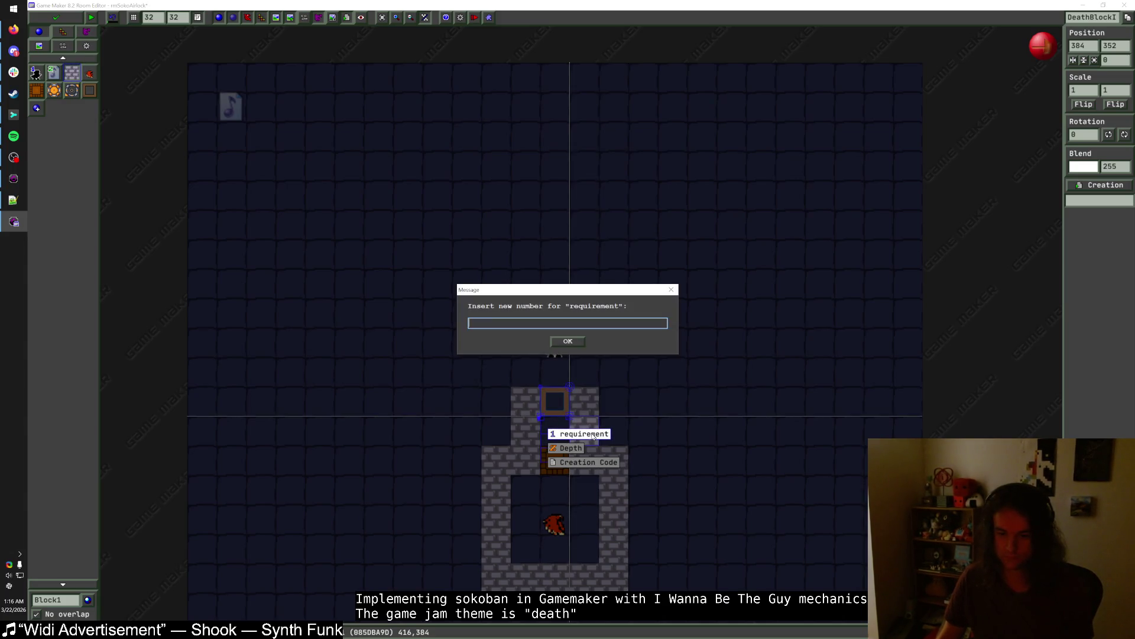
click(568, 341)
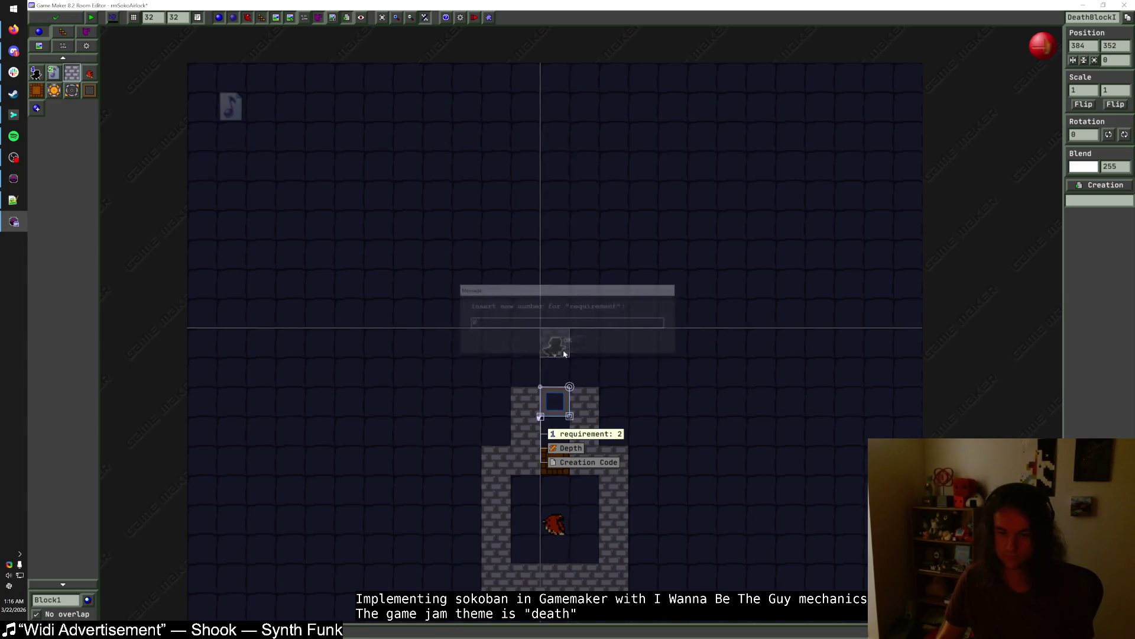
- Confirm the lower death block's requirement and place a second hawk down-left of the player
click(561, 458)
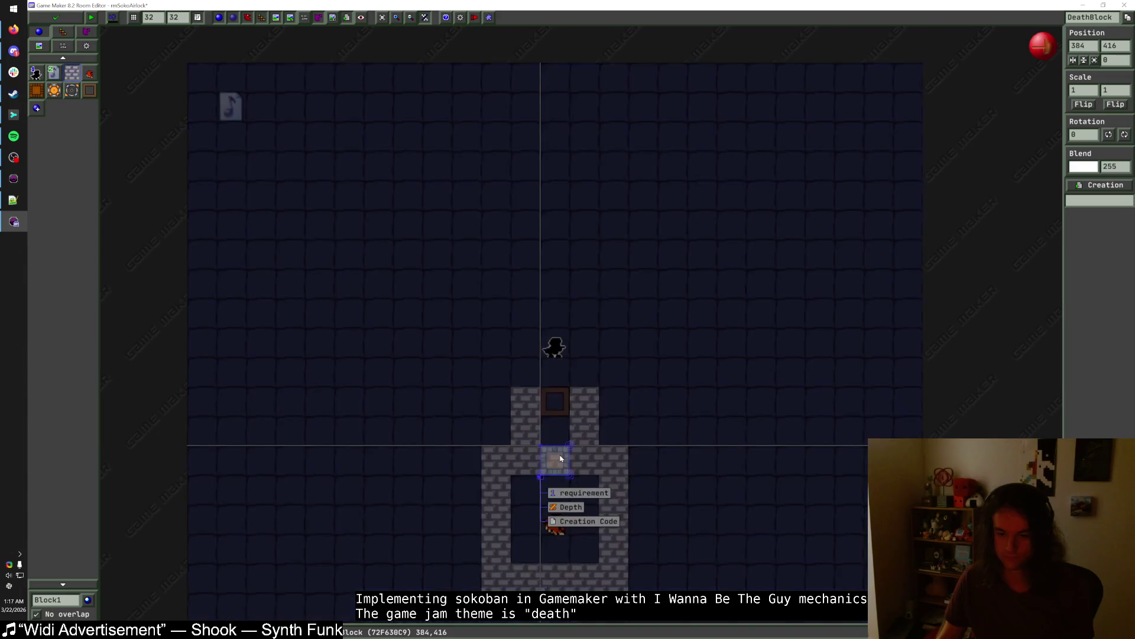
click(583, 493)
click(567, 342)
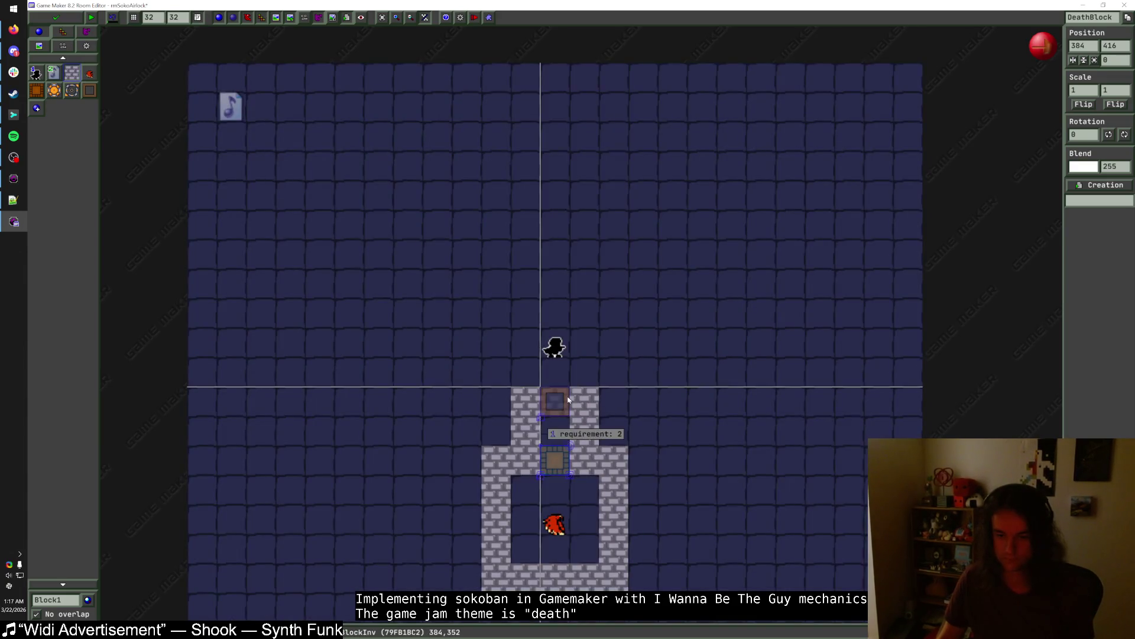
click(89, 73)
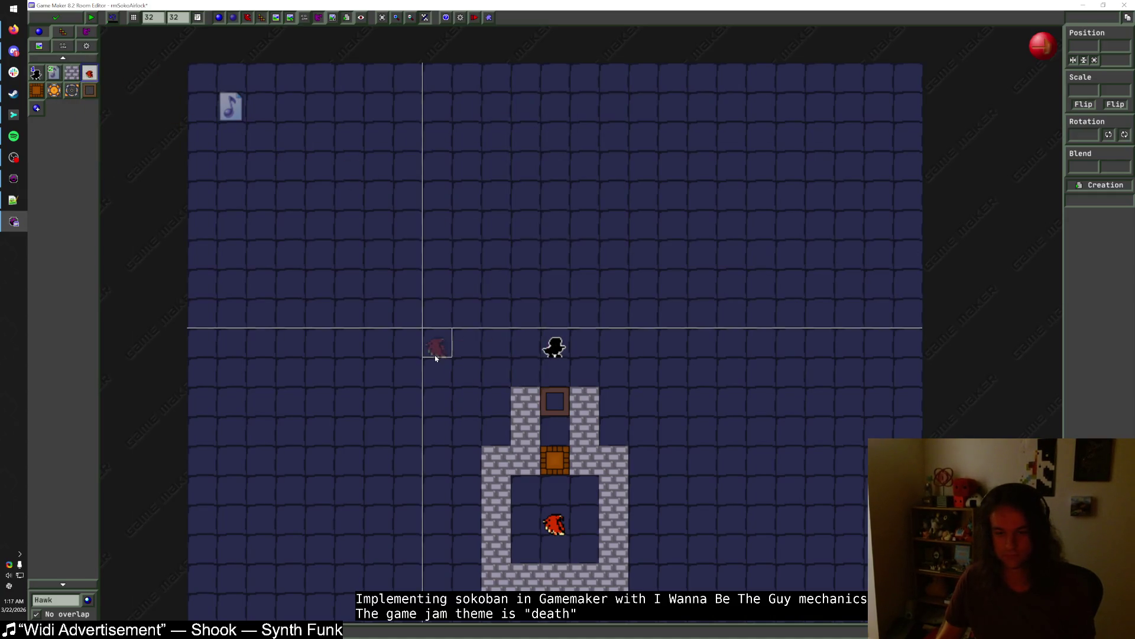
click(417, 374)
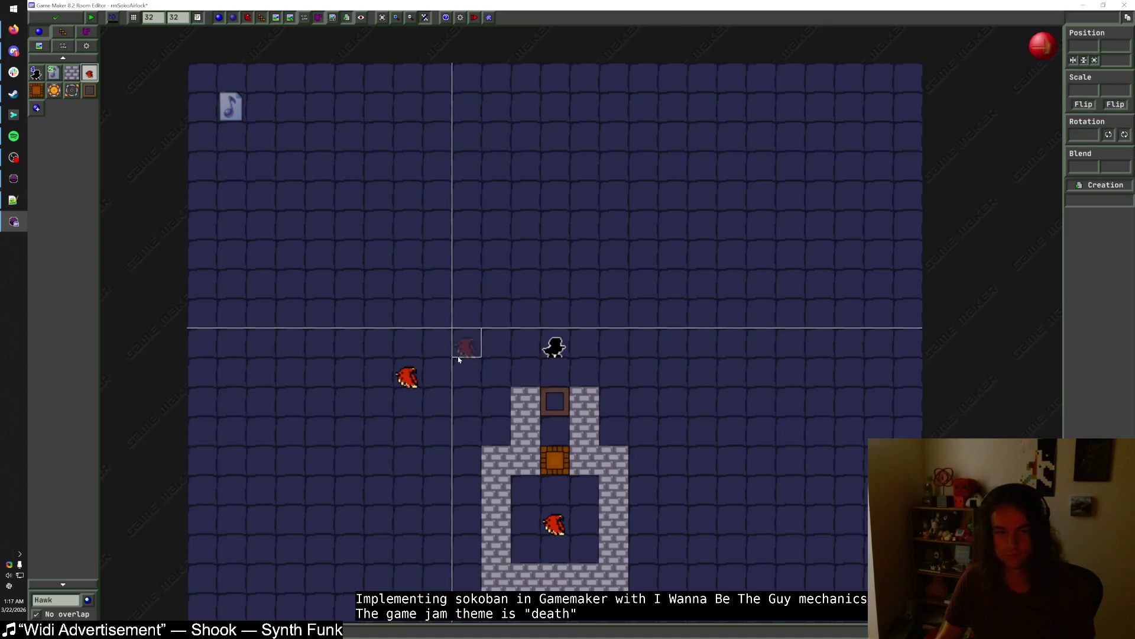
- Add a new hawk and move it to the right of the player
click(72, 73)
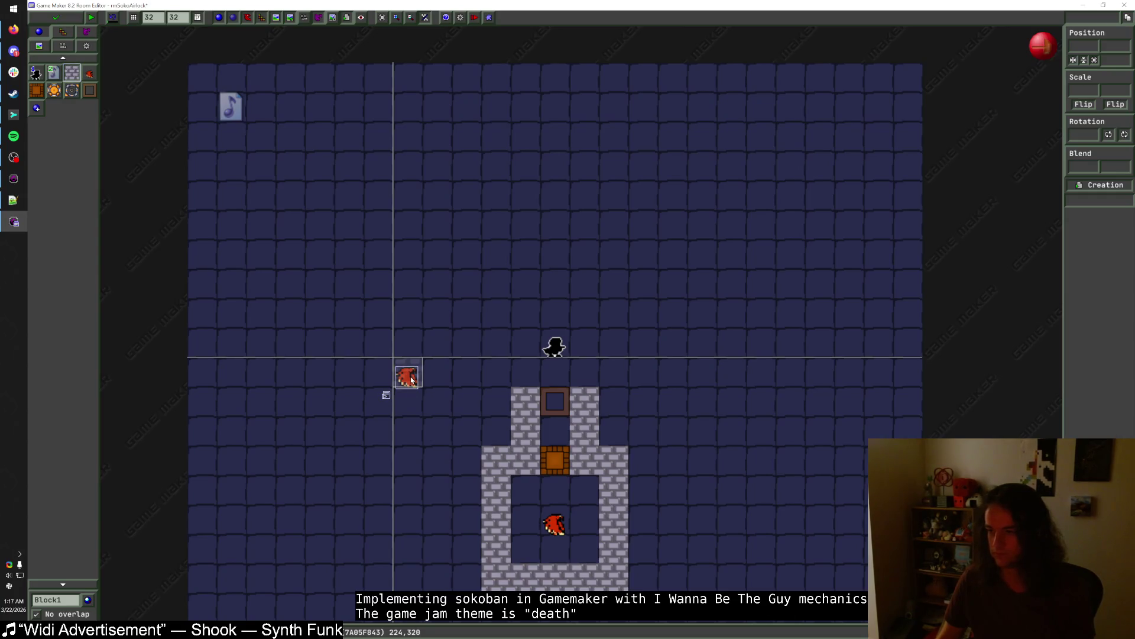
click(90, 74)
drag(640, 381, 674, 381)
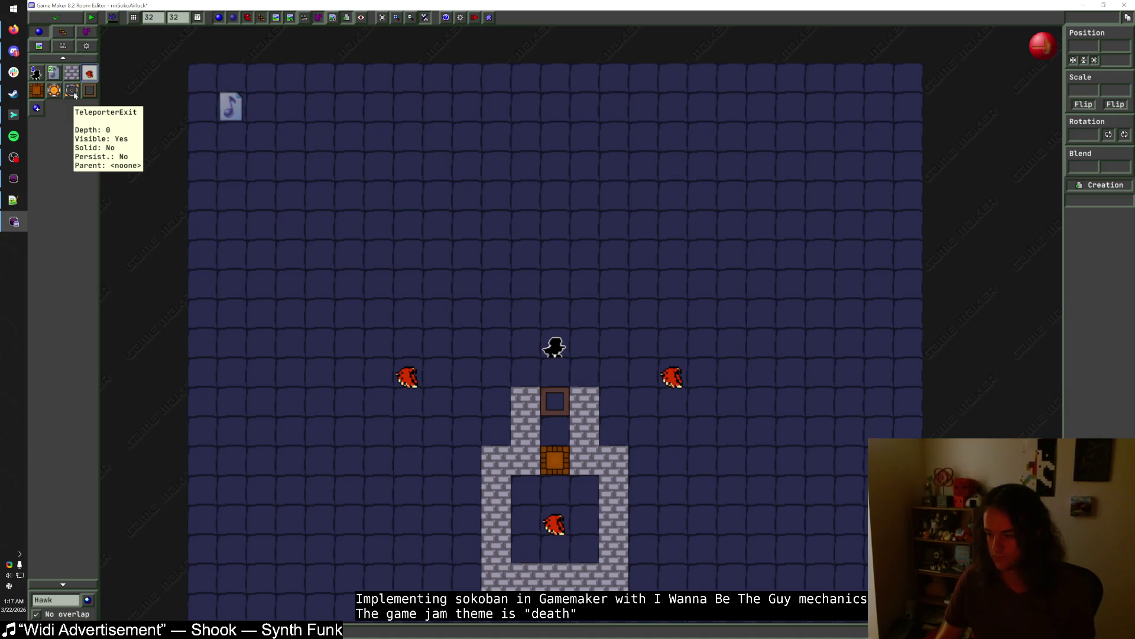
- Mirror the right hawk with Scale X -1 and move it up one cell
click(71, 72)
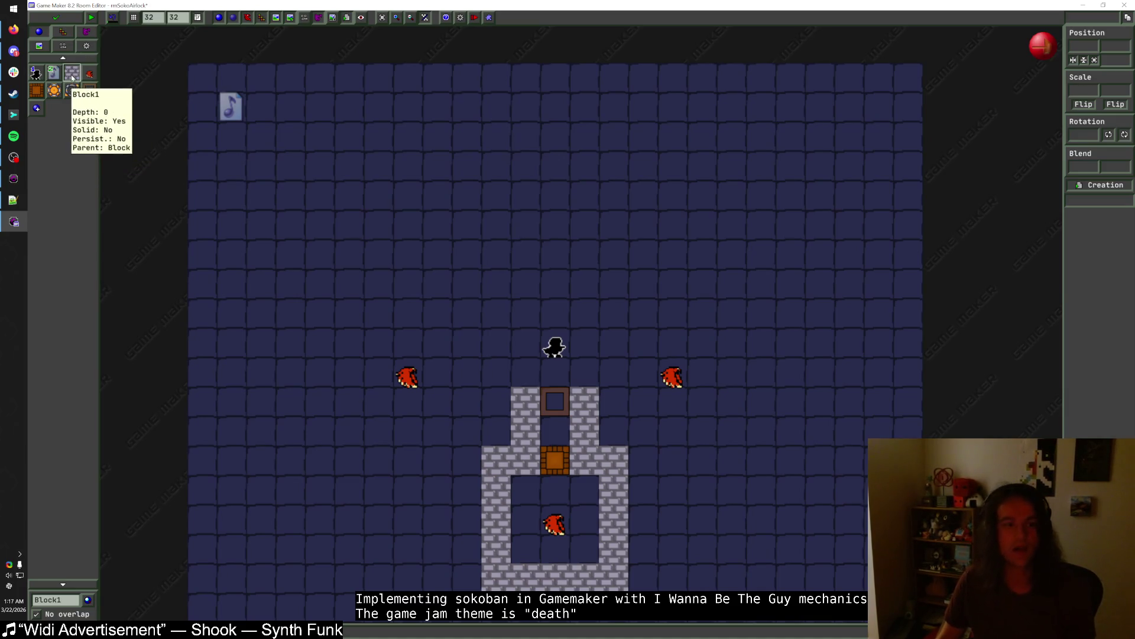
click(674, 376)
click(1084, 92)
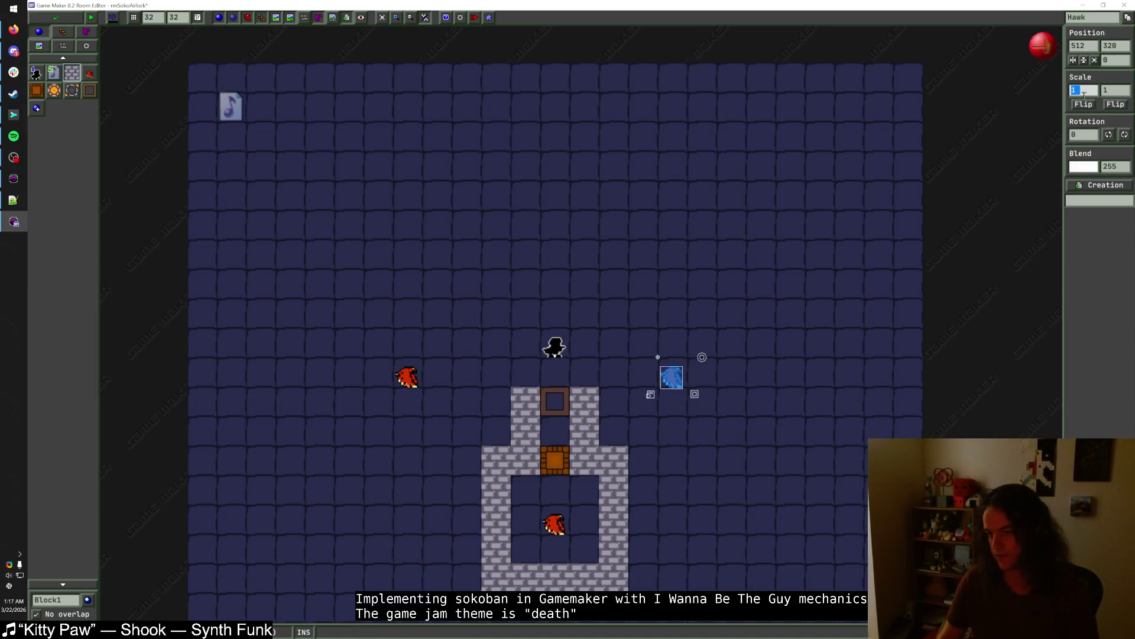
text(-1)
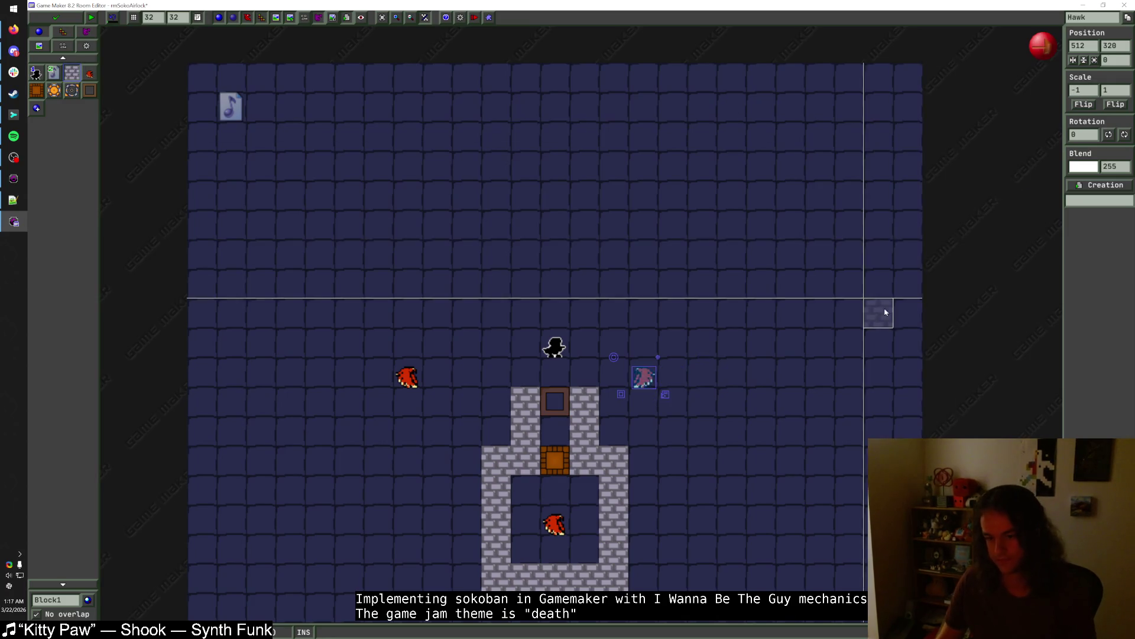
drag(644, 372, 644, 343)
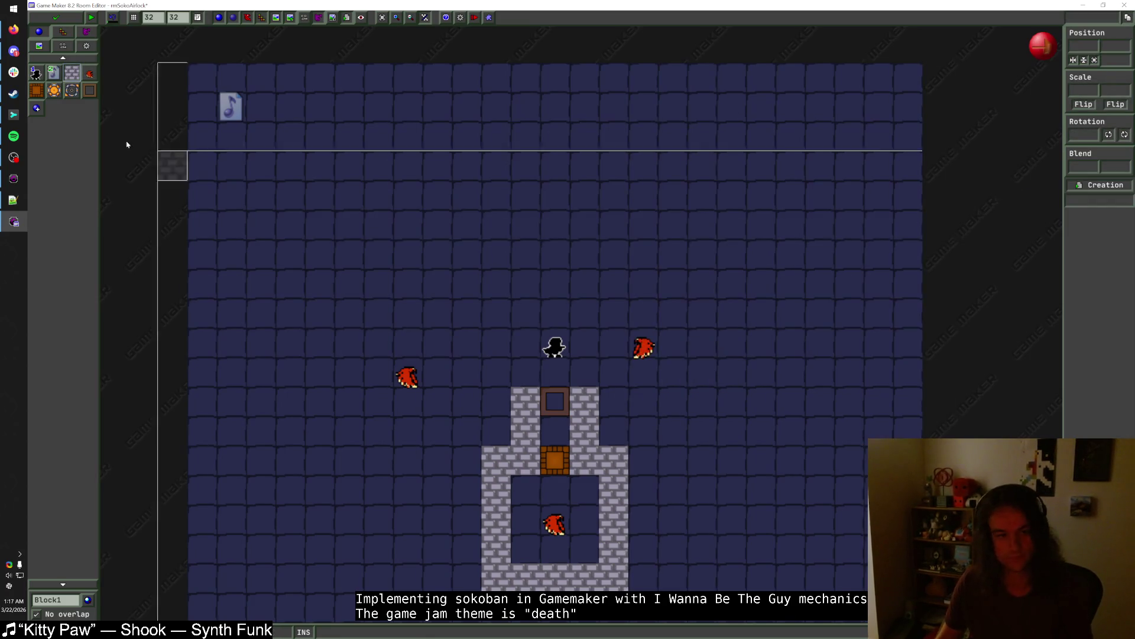
click(89, 73)
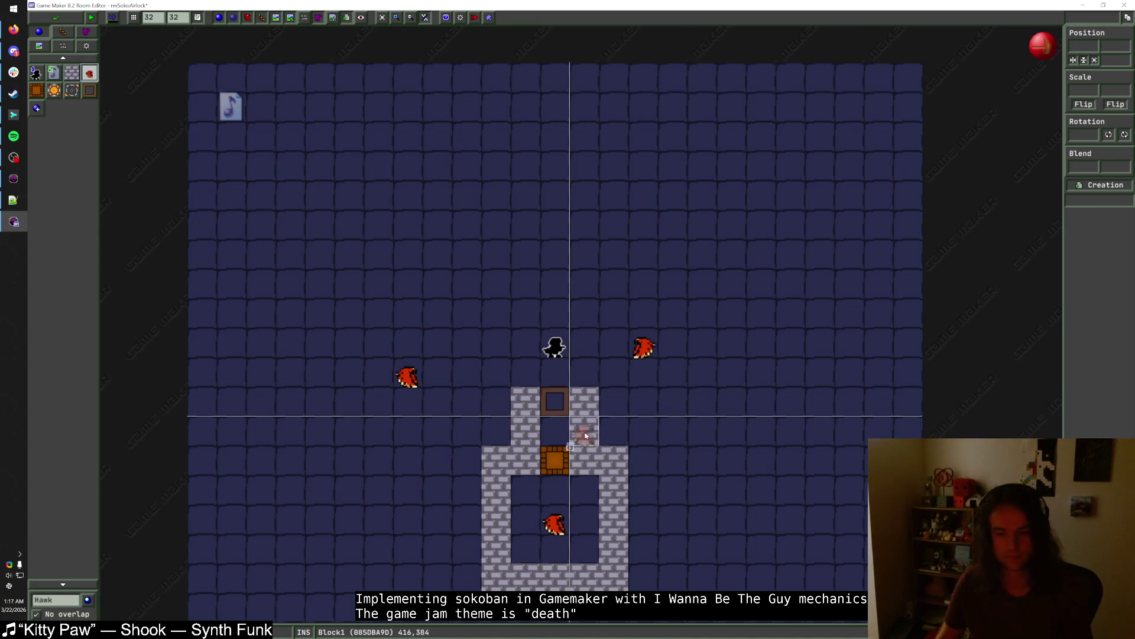
click(566, 413)
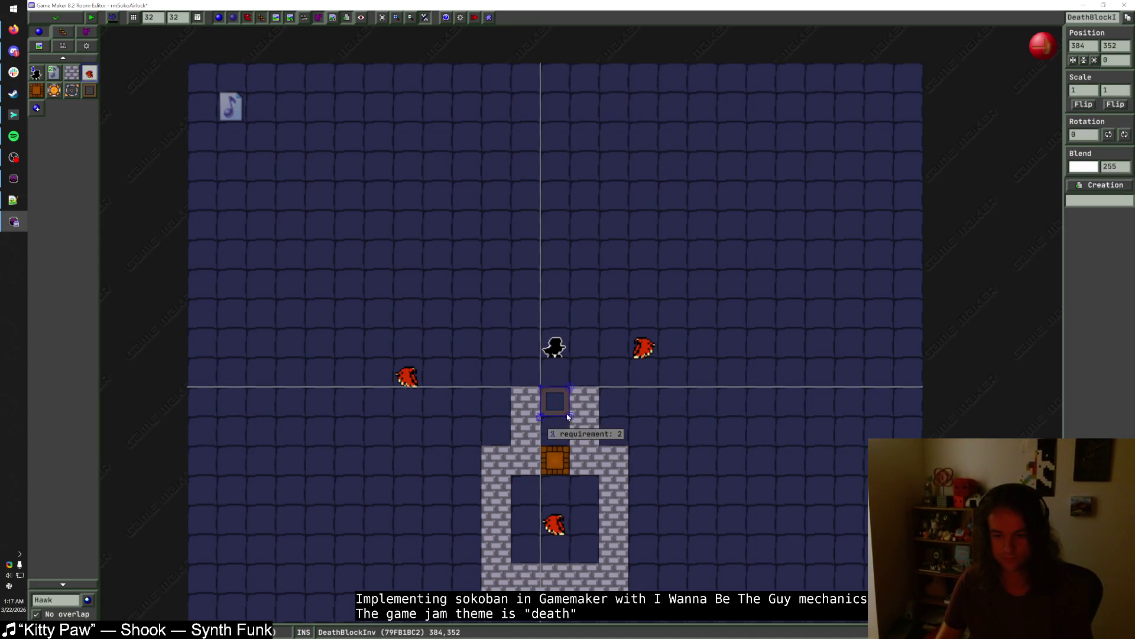
- Edit and confirm the pillar-top death block's requirement value
right_click(567, 414)
click(593, 440)
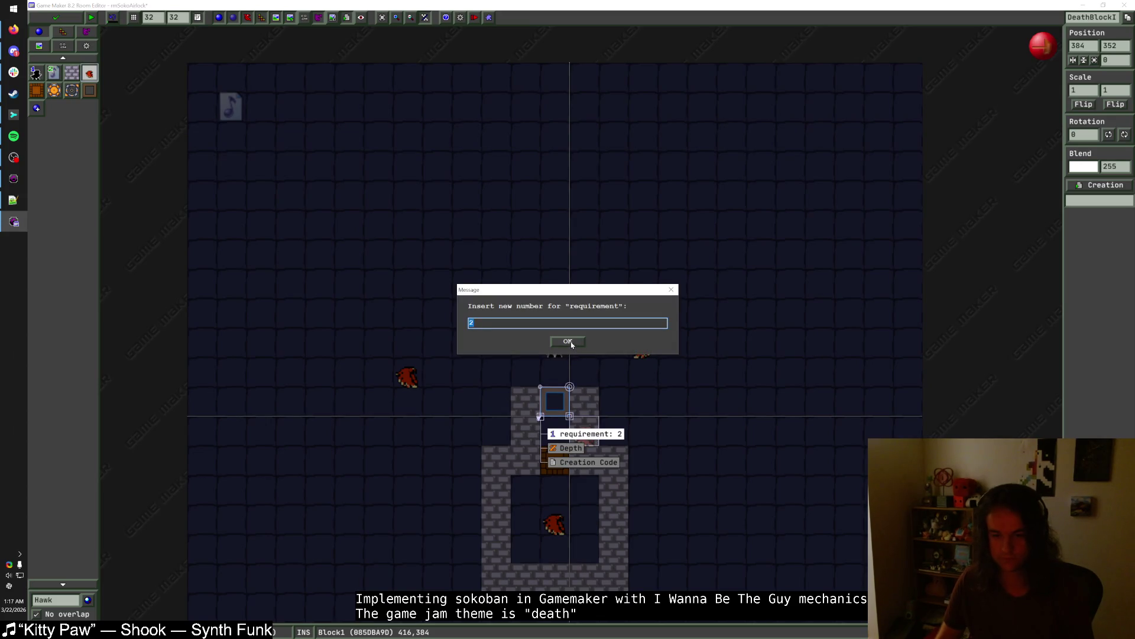
key(Return)
- Move the hawk right of the player two cells further right
click(638, 352)
drag(638, 353, 695, 353)
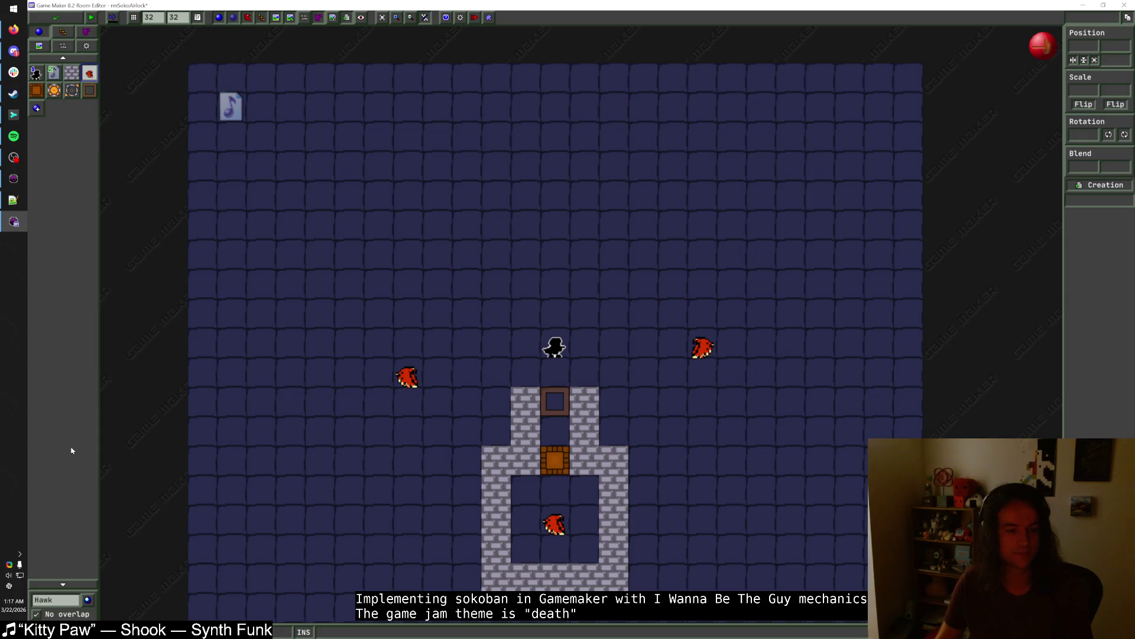
click(58, 599)
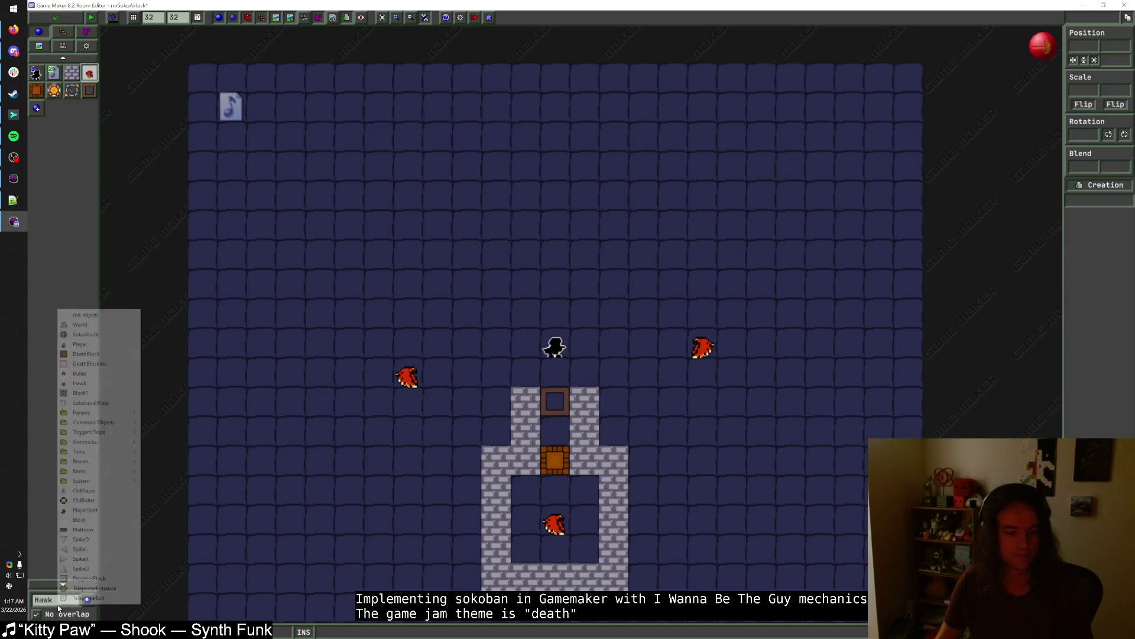
- Paint three SpikeL right of the passage and three SpikeR left of it
click(80, 548)
drag(577, 394, 577, 456)
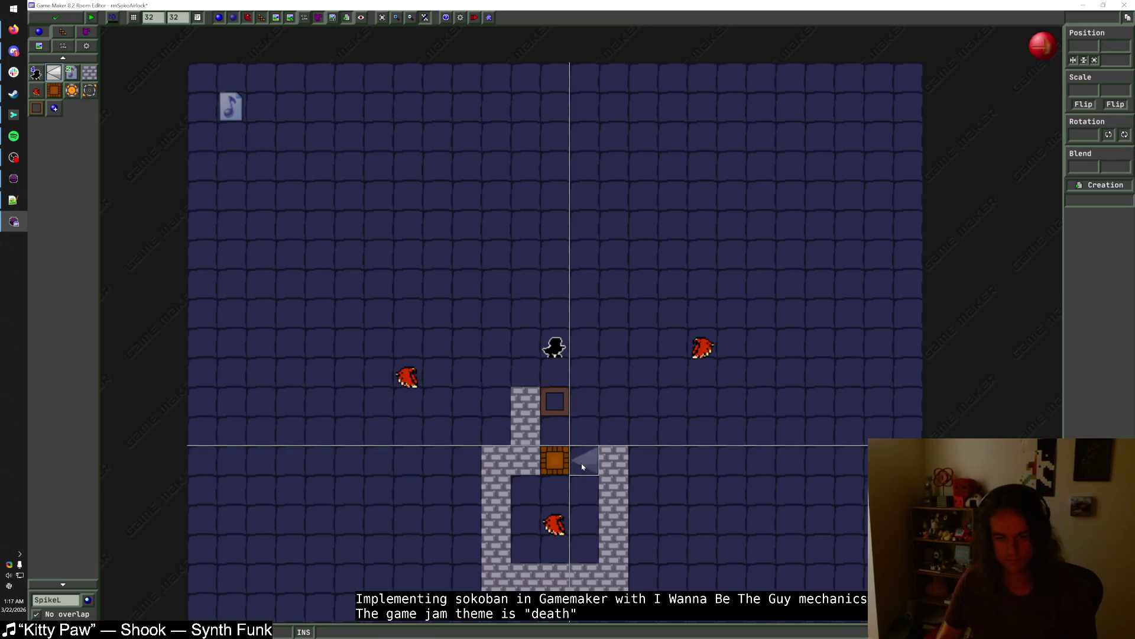
click(58, 599)
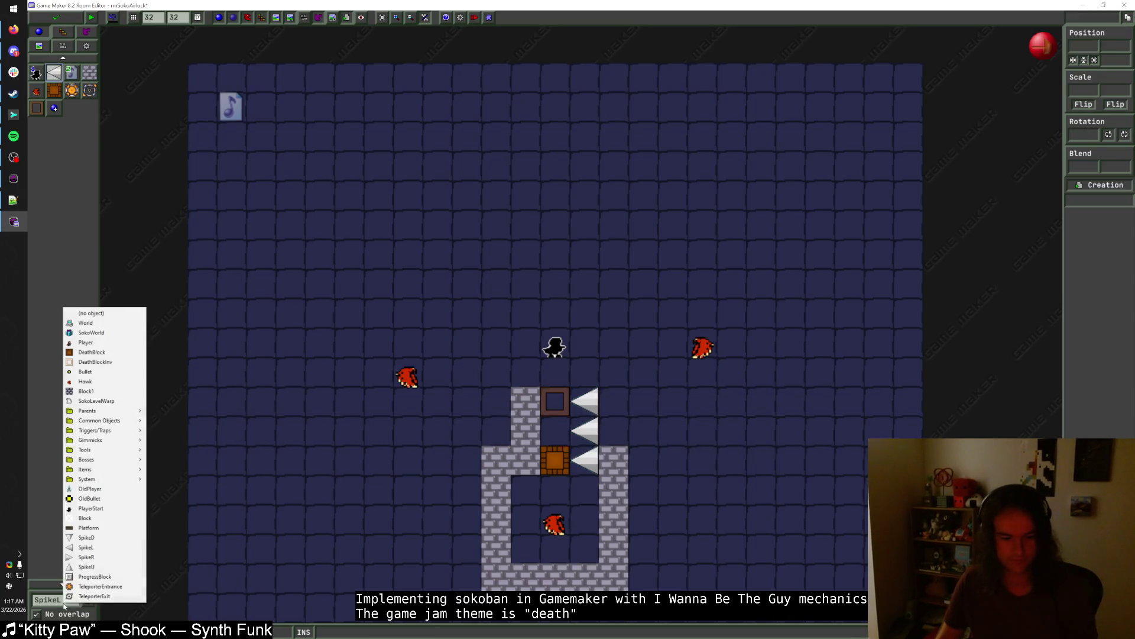
click(96, 560)
drag(520, 456, 520, 393)
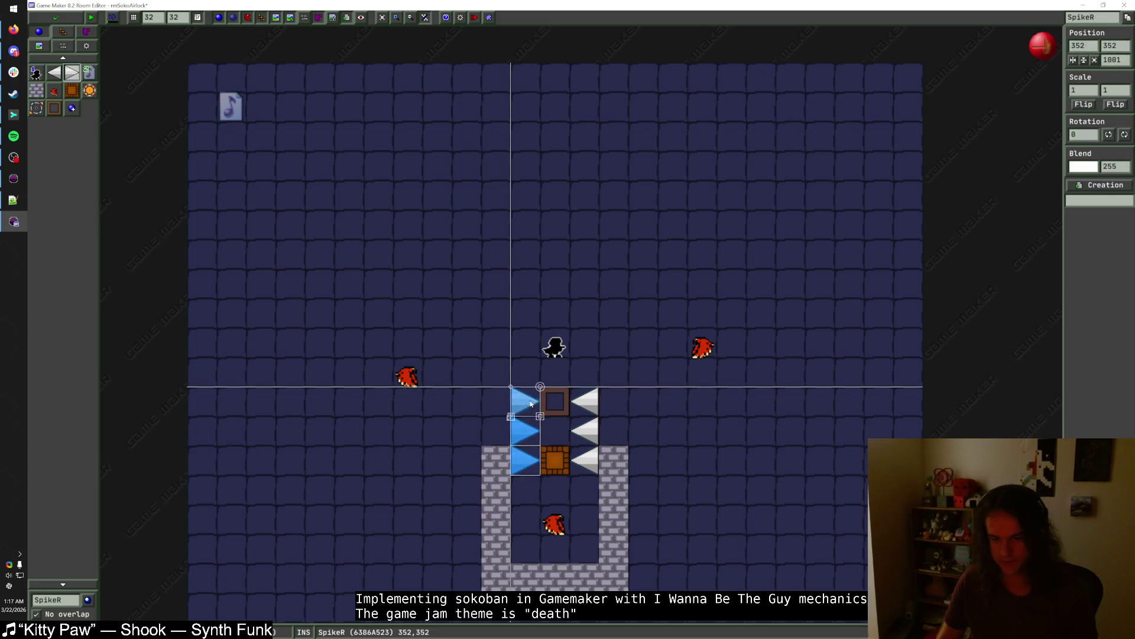
- Extend the Block1 brick walls upward on both sides of the spikes
click(37, 90)
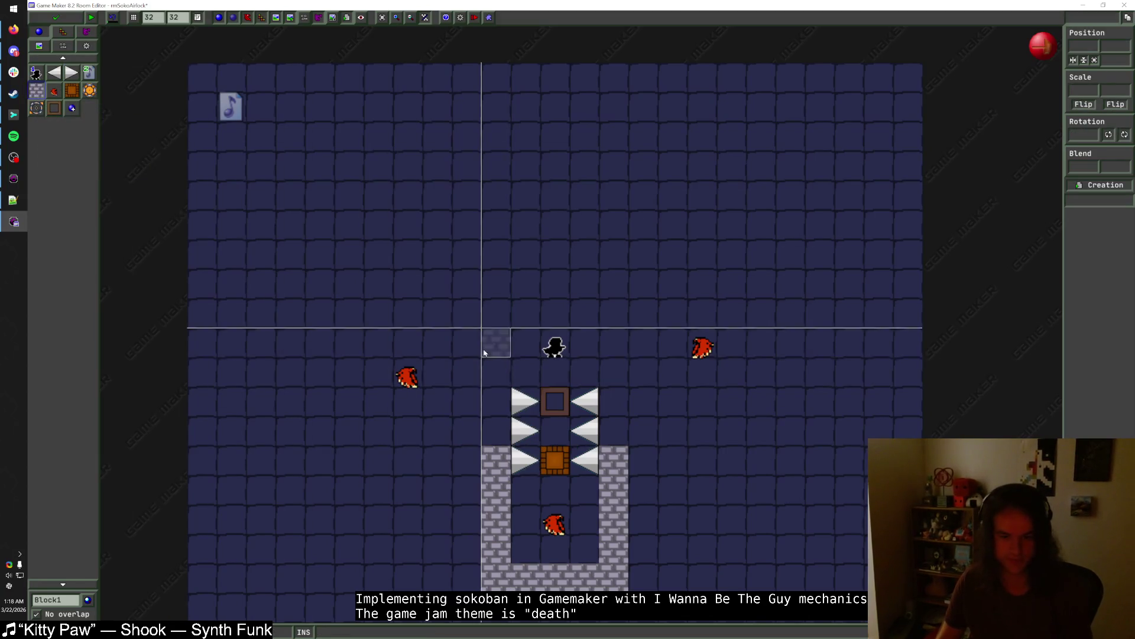
click(494, 430)
drag(494, 430, 497, 401)
drag(613, 431, 612, 399)
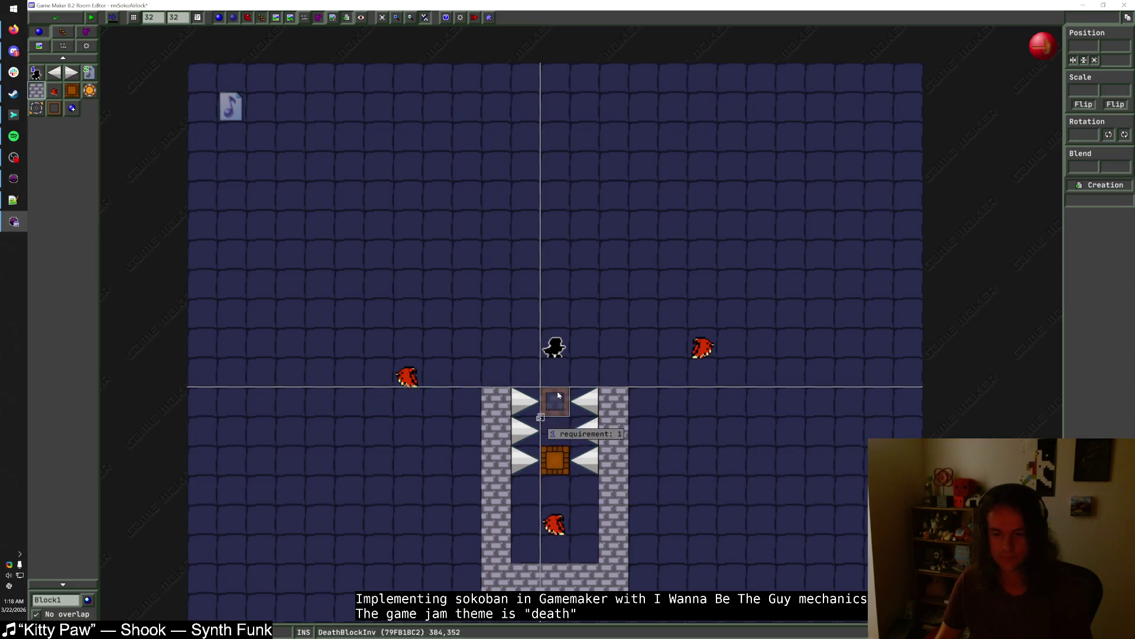
- Flip the lower-chamber hawk with Scale X -1 and shift it one cell right
click(555, 523)
double_click(1090, 91)
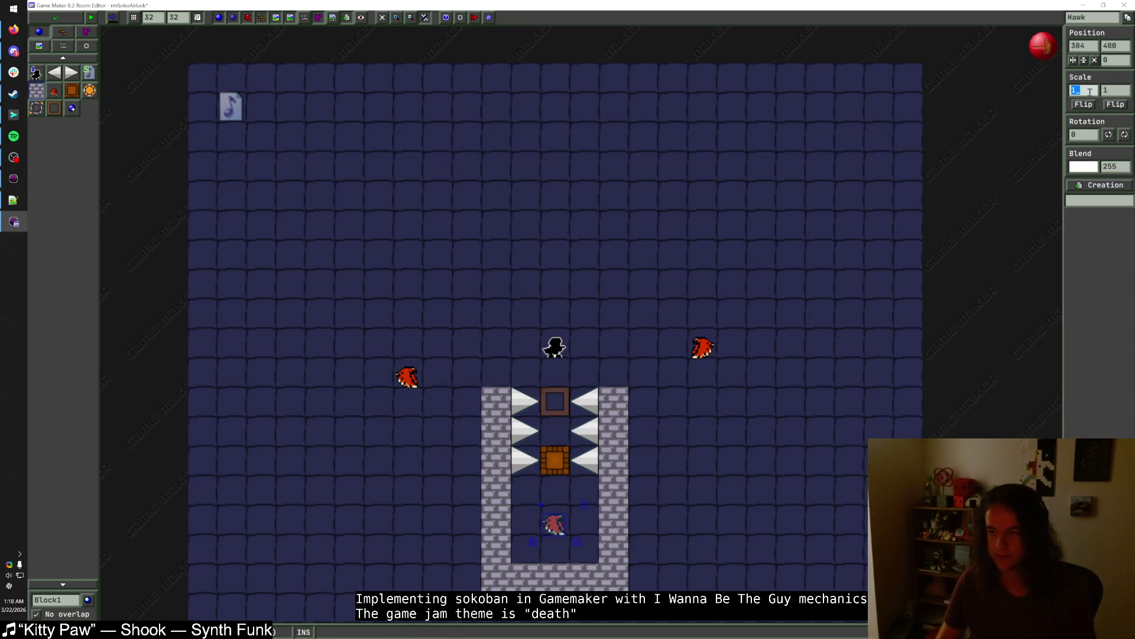
text(-1)
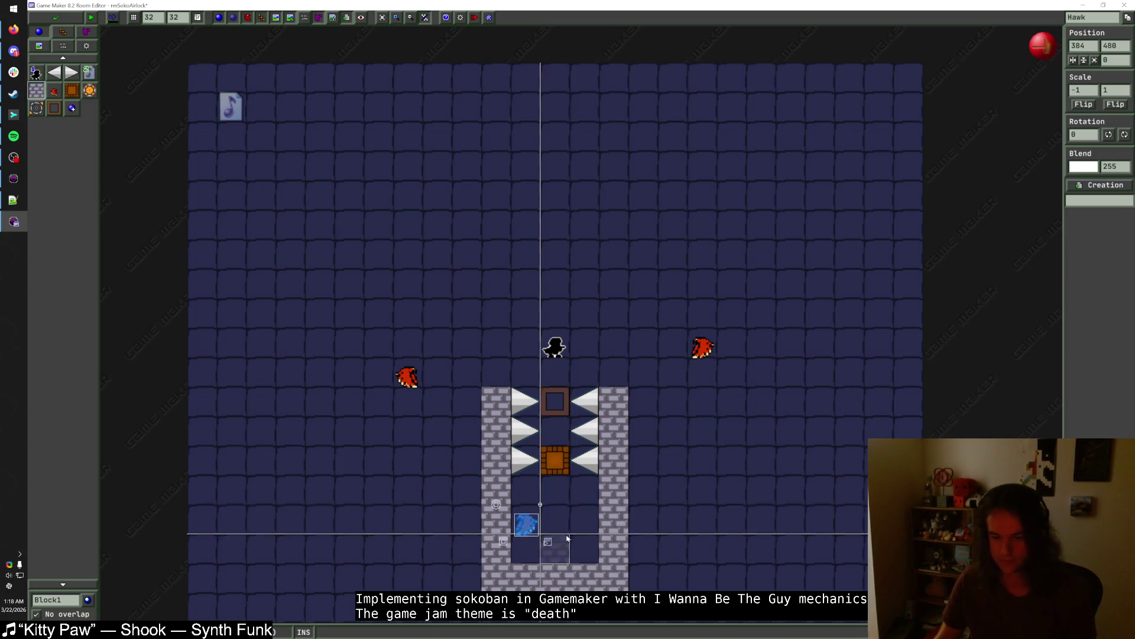
drag(544, 526, 572, 526)
click(702, 487)
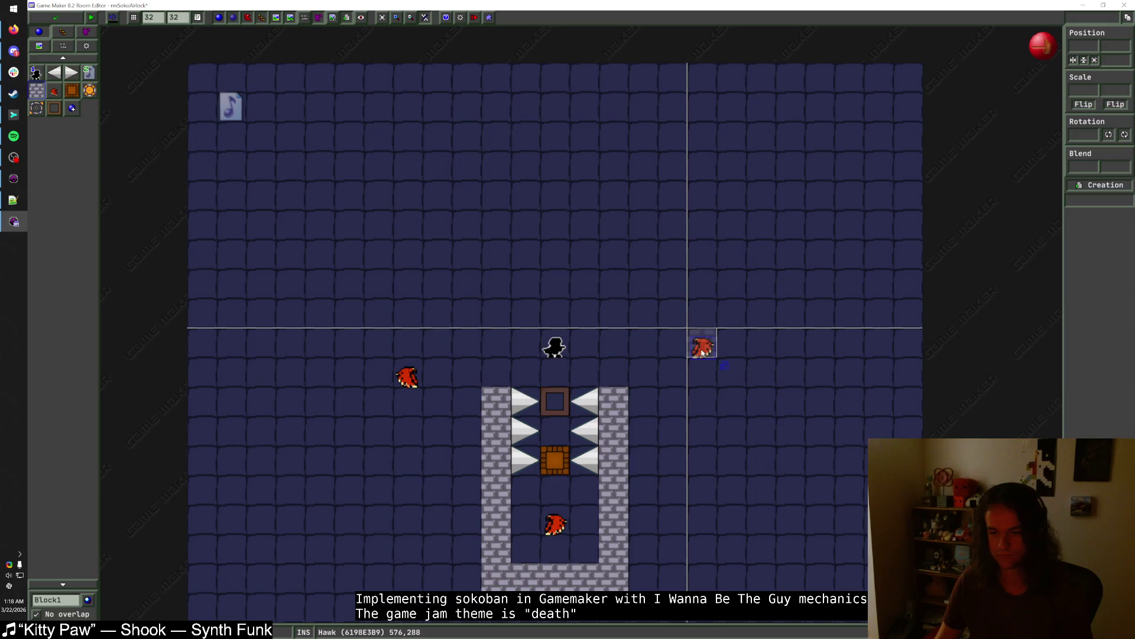
- Move the right hawk two cells left and the left hawk one cell right
mouse_move(703, 350)
mouse_down()
mouse_move(585, 348)
mouse_move(593, 353)
mouse_move(495, 315)
mouse_up()
drag(408, 377, 475, 378)
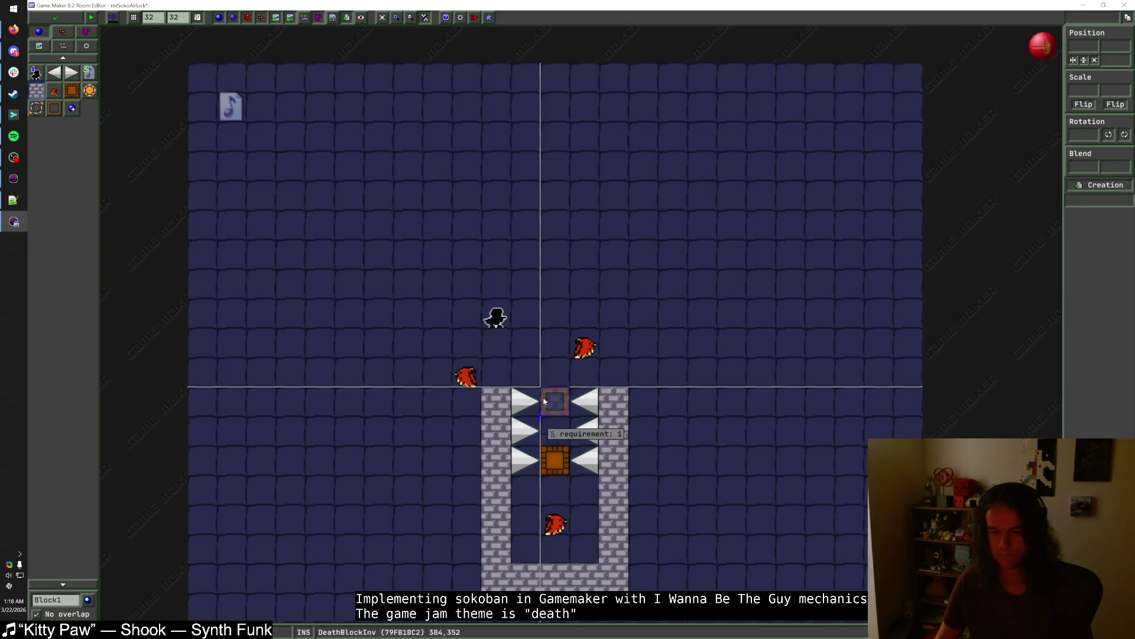
click(567, 411)
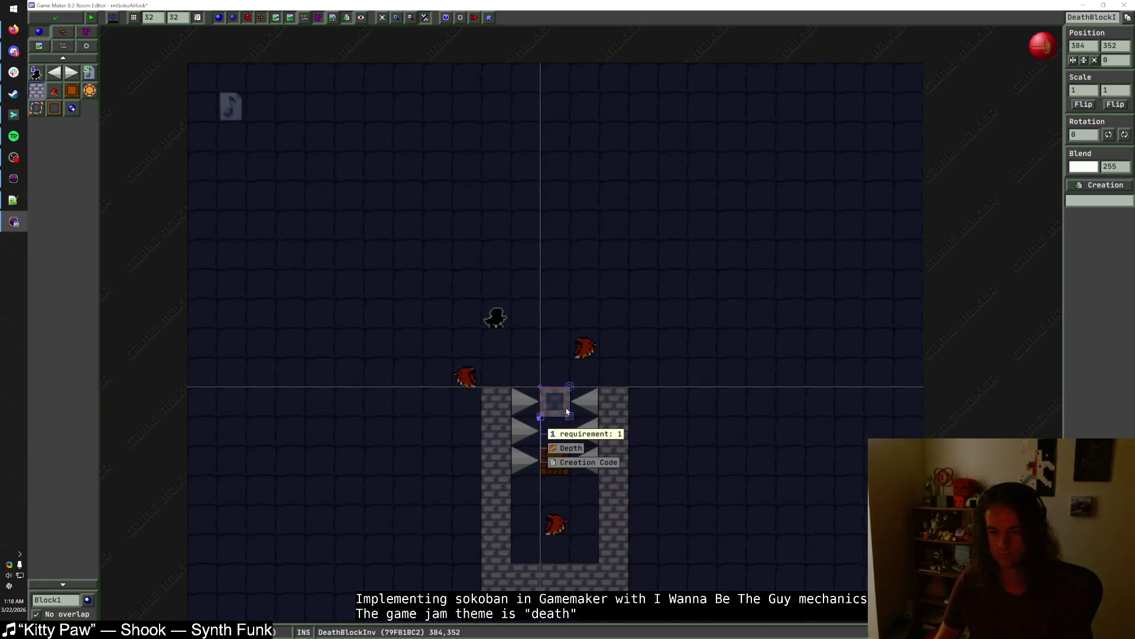
- Set the lower death block's requirement to 3 and add a hawk above the player
click(593, 434)
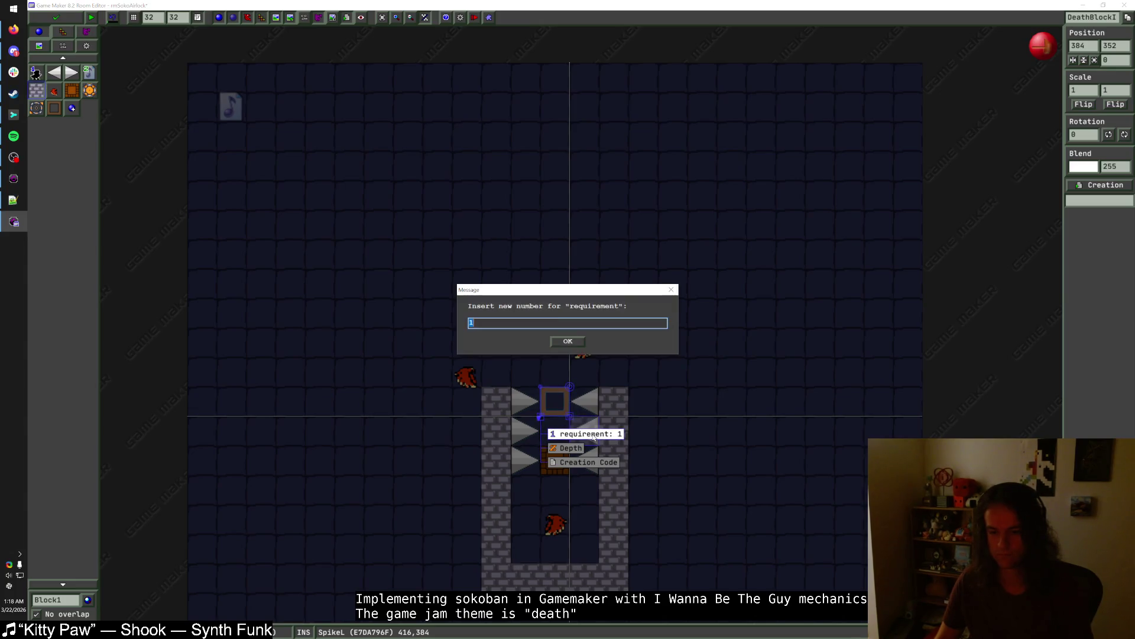
key(Return)
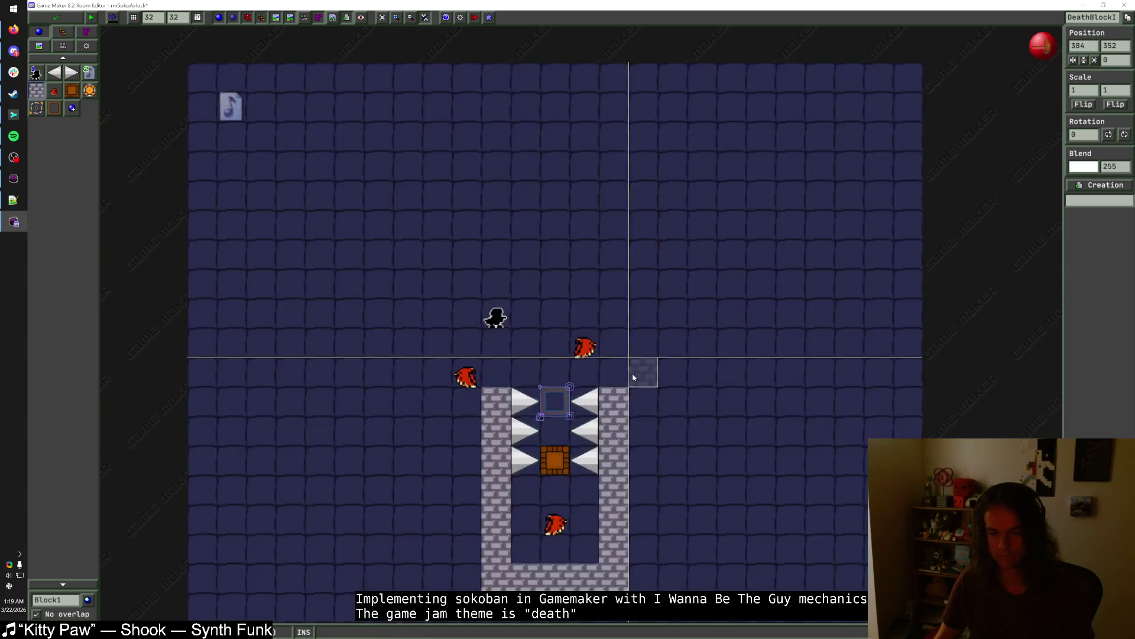
click(559, 461)
click(588, 492)
text(3)
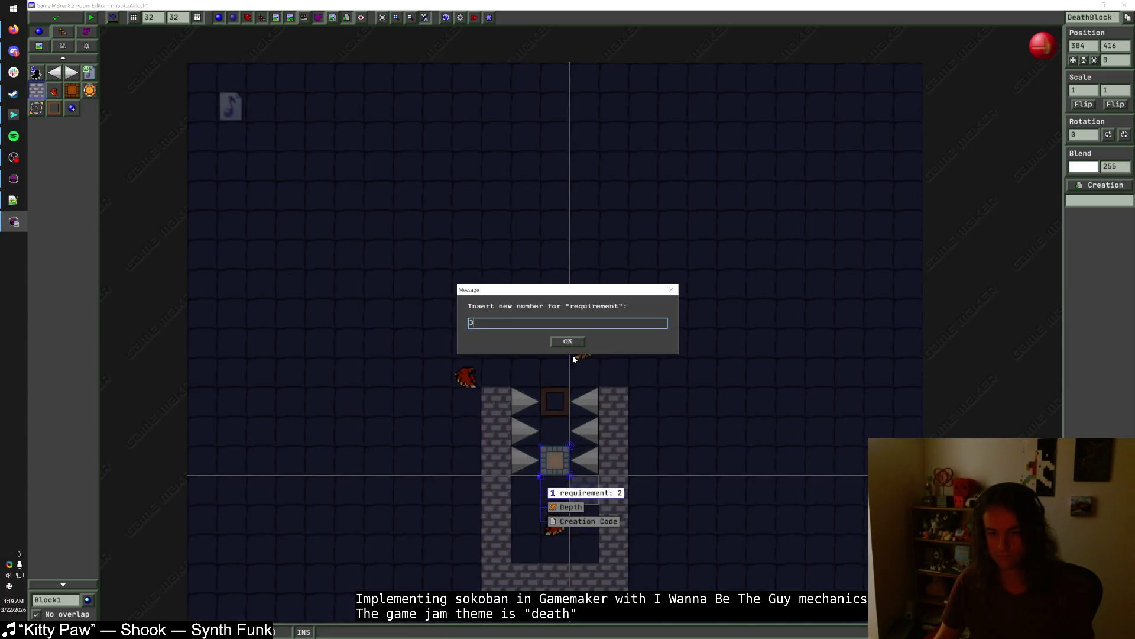
click(573, 342)
click(54, 91)
click(553, 284)
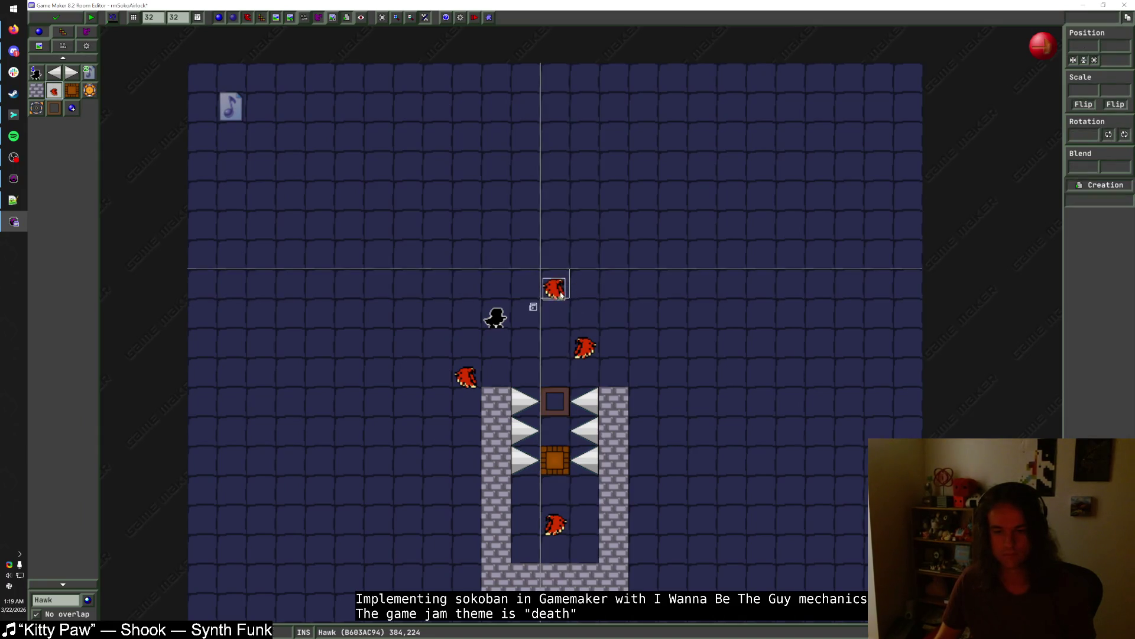
- Paint Block1 walls up both sides and across the top of the upper area
click(36, 91)
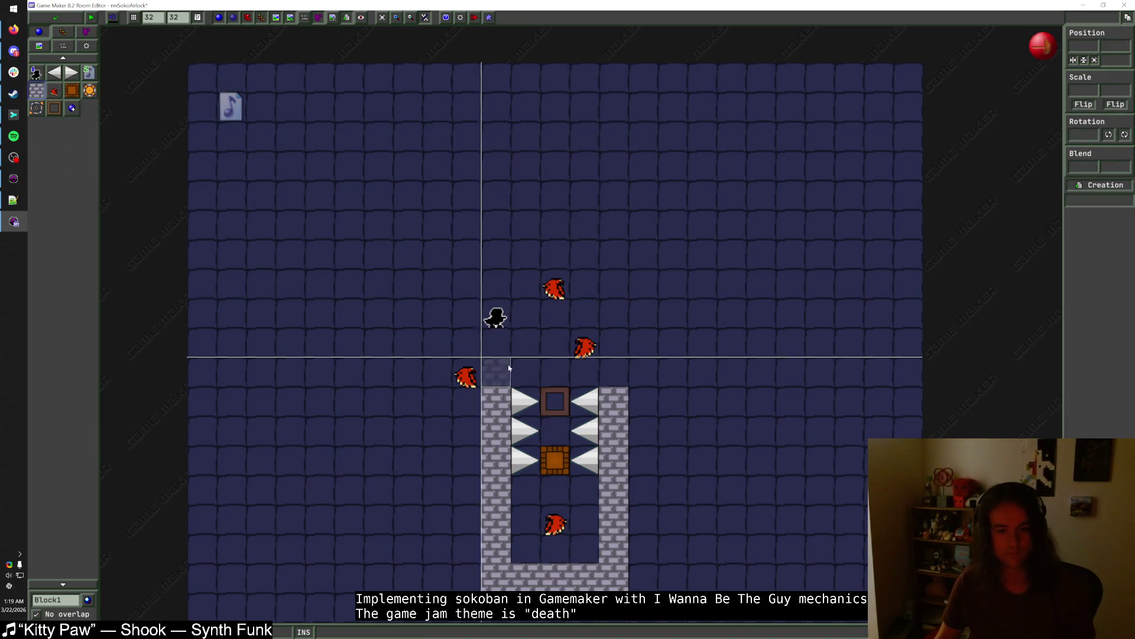
click(470, 401)
drag(471, 401, 439, 374)
mouse_move(644, 403)
mouse_down()
mouse_move(672, 350)
mouse_move(666, 303)
mouse_up()
mouse_move(437, 343)
mouse_down()
mouse_move(438, 278)
mouse_move(464, 260)
mouse_move(650, 265)
mouse_move(672, 255)
mouse_up()
mouse_move(504, 320)
mouse_down()
mouse_move(562, 314)
mouse_move(564, 347)
mouse_move(562, 320)
mouse_move(640, 289)
mouse_up()
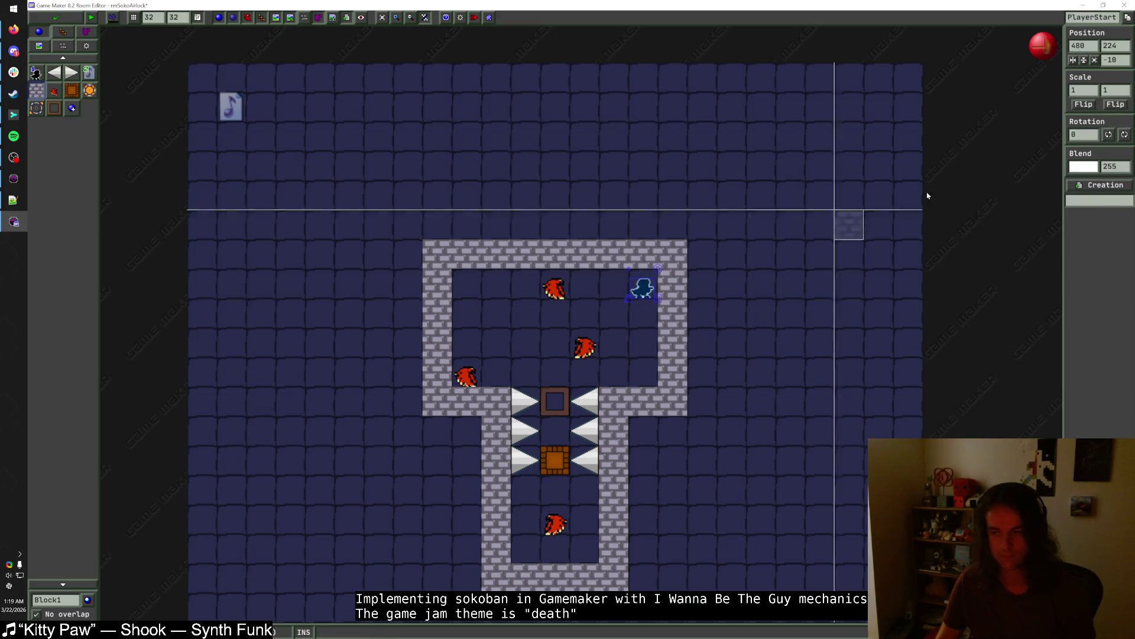
- Mirror the player start, move it one cell down-right, and move a hawk down-left
click(1084, 104)
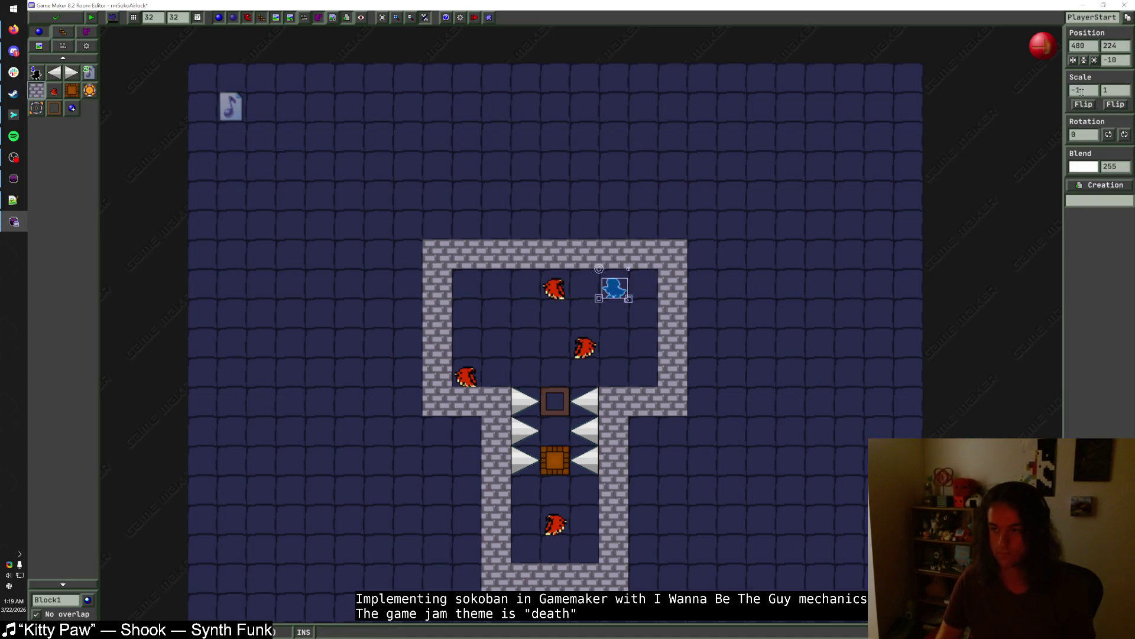
mouse_move(614, 289)
mouse_down()
mouse_move(614, 315)
mouse_move(643, 318)
mouse_up()
drag(566, 296, 537, 325)
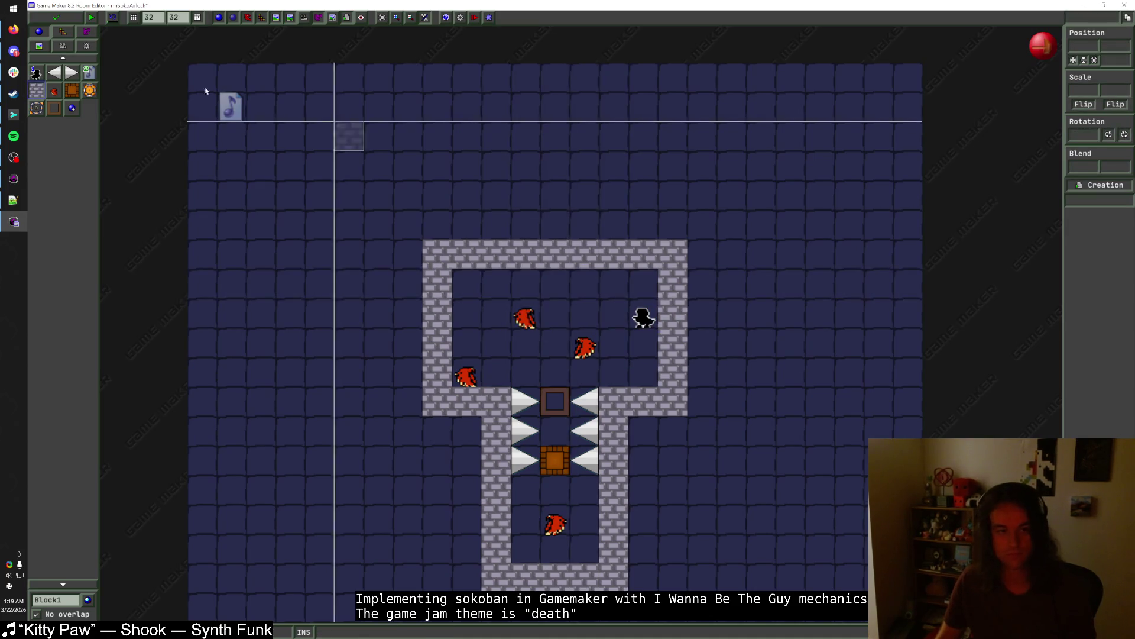
click(69, 602)
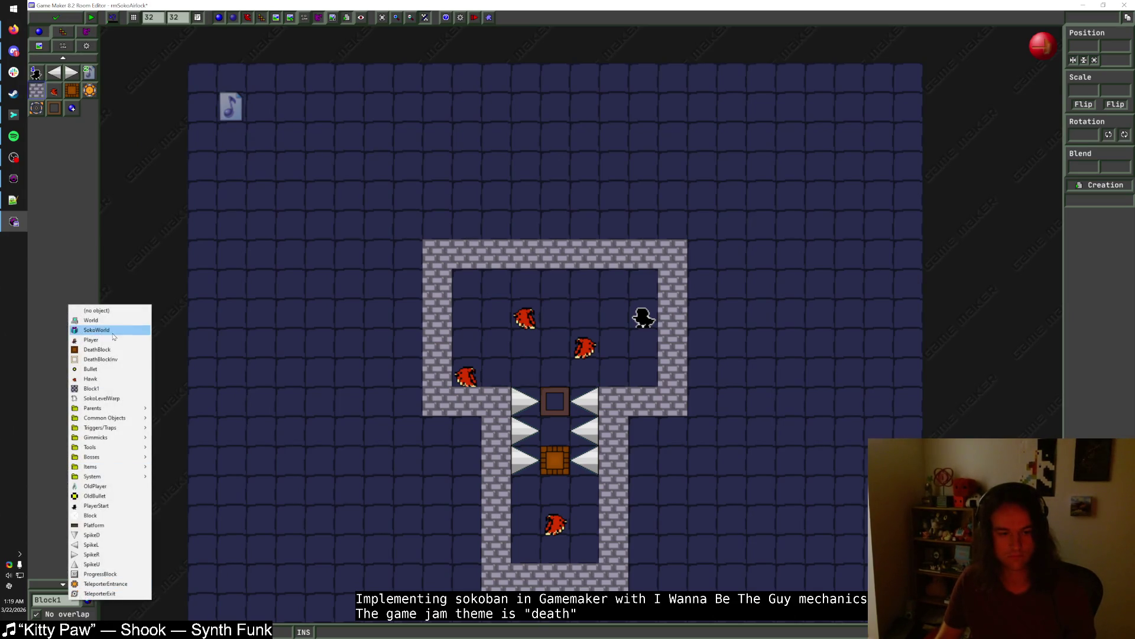
click(528, 358)
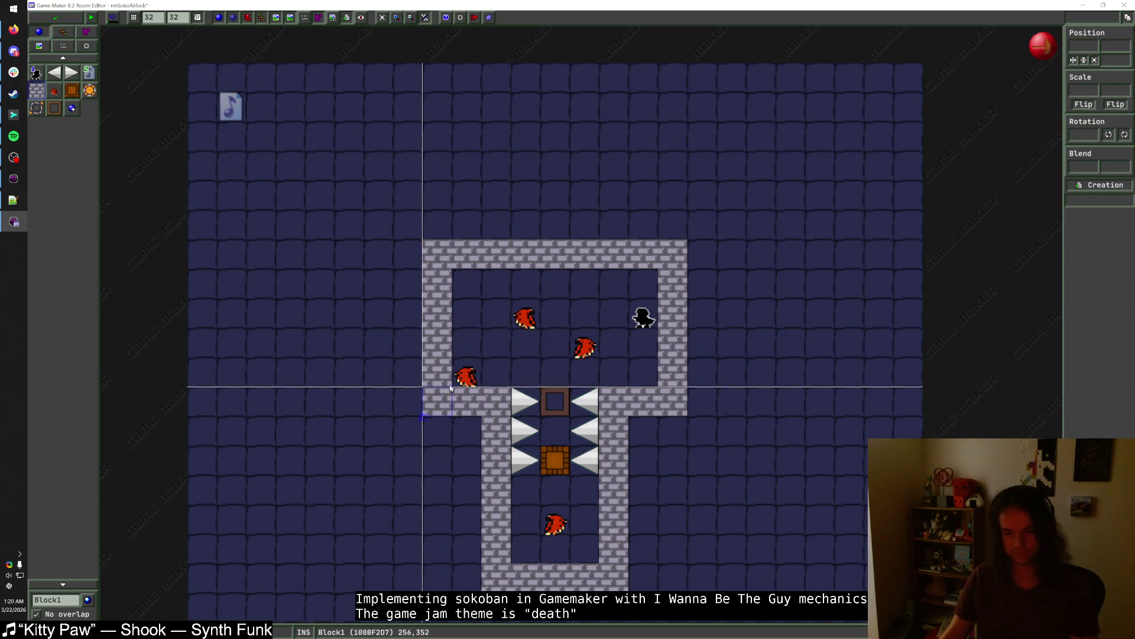
- Shift the left wall outward, delete the extra hawk, and reposition the remaining hawks
drag(466, 376, 436, 348)
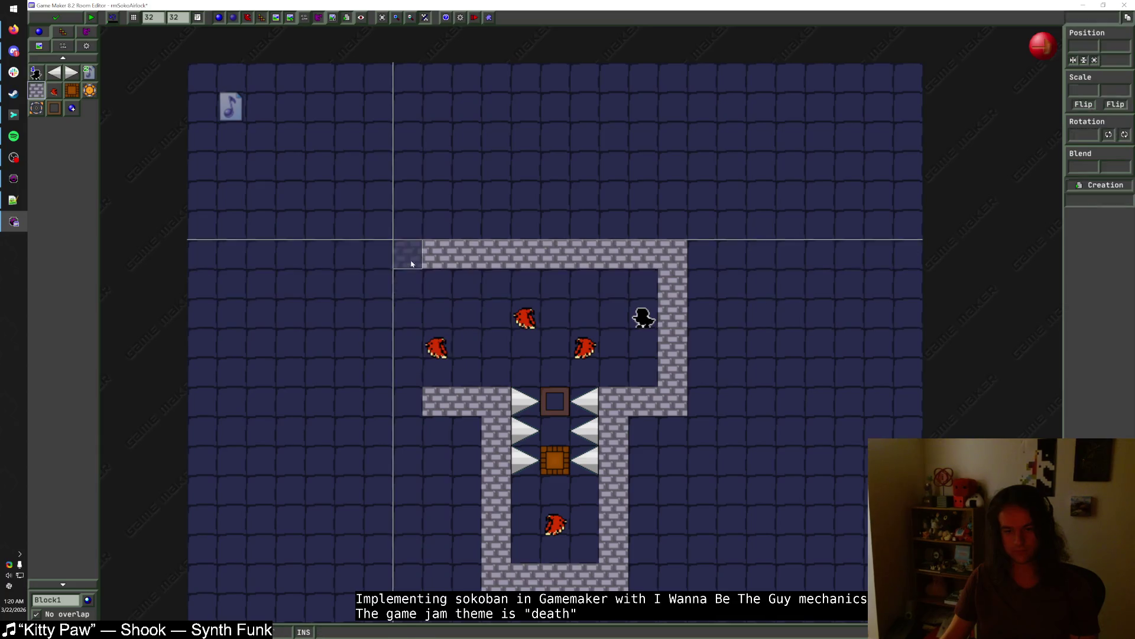
drag(405, 254, 418, 404)
mouse_move(535, 322)
mouse_down()
mouse_move(535, 292)
mouse_move(566, 291)
mouse_move(582, 315)
mouse_move(584, 295)
mouse_up()
click(525, 290)
key(Delete)
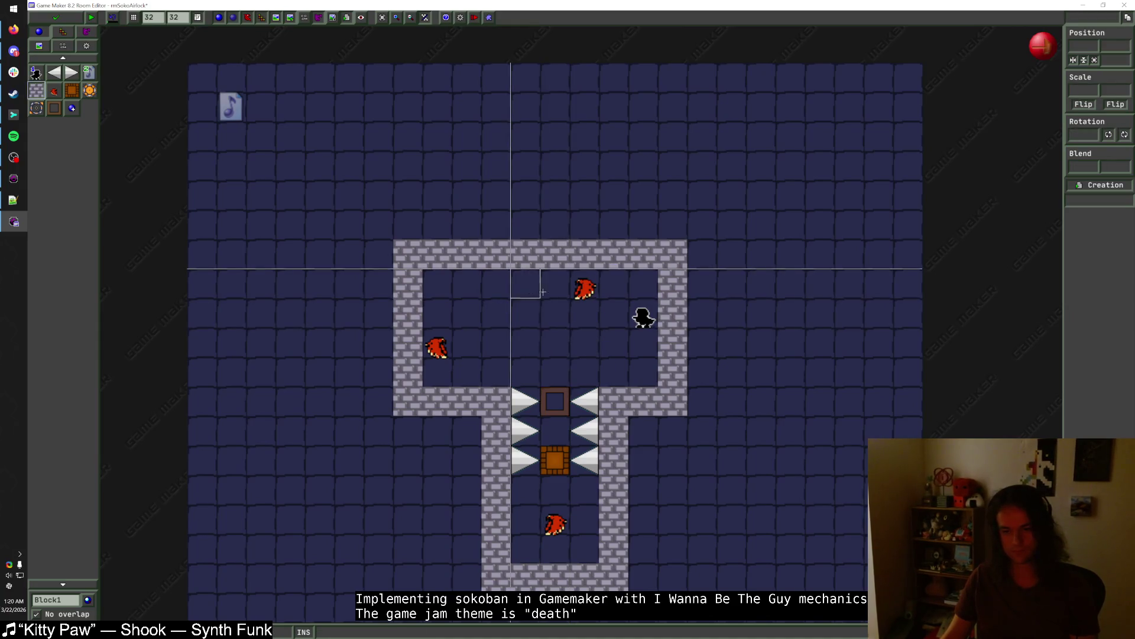
click(589, 294)
click(436, 349)
mouse_move(441, 353)
mouse_down()
mouse_move(457, 361)
mouse_move(486, 331)
mouse_up()
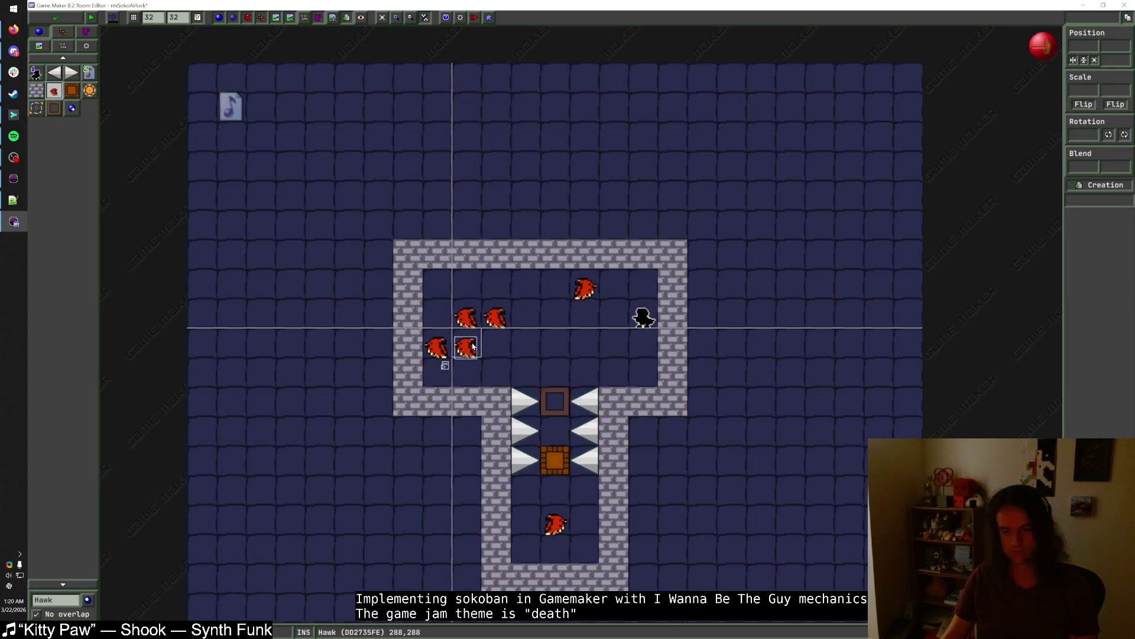
- Delete the right wall and rebuild it one column further out
click(36, 90)
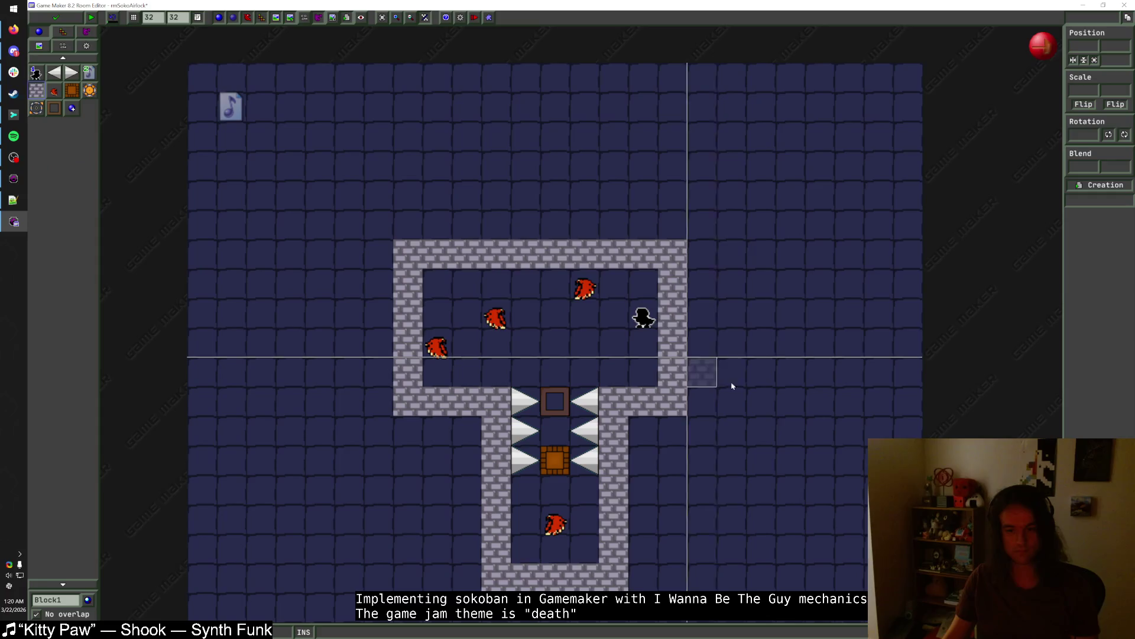
right_click(681, 291)
right_click(674, 313)
drag(701, 412, 702, 248)
drag(645, 320, 674, 320)
- Move two hawks into new cells and try, then undo, a player start move
mouse_move(498, 314)
mouse_down()
mouse_move(555, 335)
mouse_move(528, 368)
mouse_move(498, 372)
mouse_move(526, 372)
mouse_up()
mouse_move(578, 290)
mouse_down()
mouse_move(604, 305)
mouse_move(609, 292)
mouse_move(614, 337)
mouse_move(612, 290)
mouse_move(590, 293)
mouse_move(590, 322)
mouse_move(620, 324)
mouse_up()
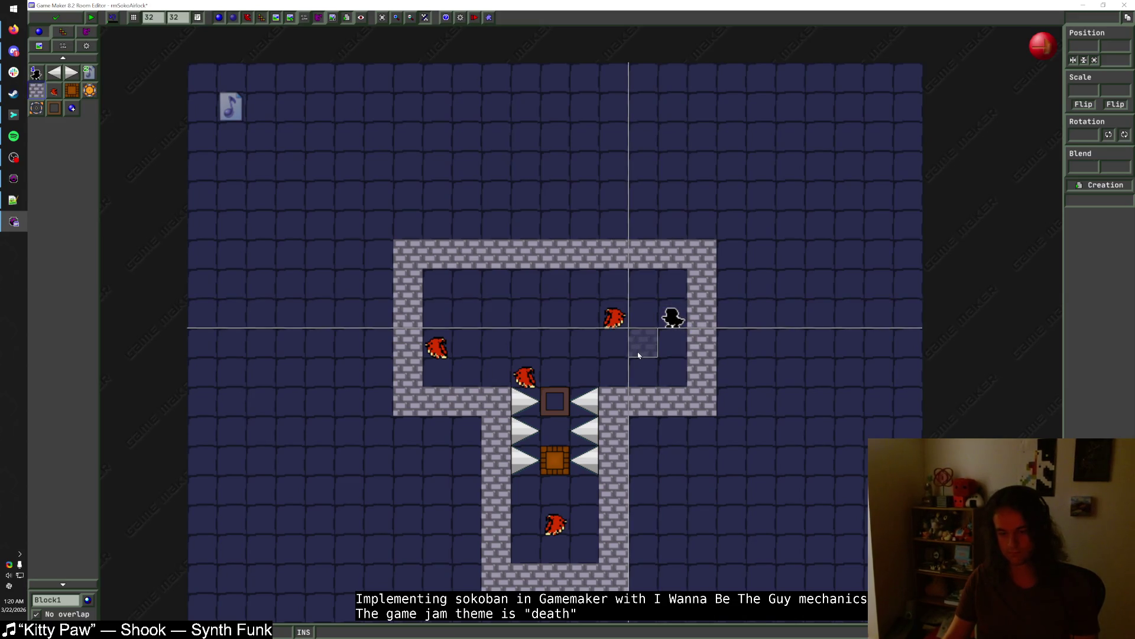
mouse_move(674, 318)
mouse_down()
mouse_move(676, 288)
mouse_move(579, 284)
mouse_up()
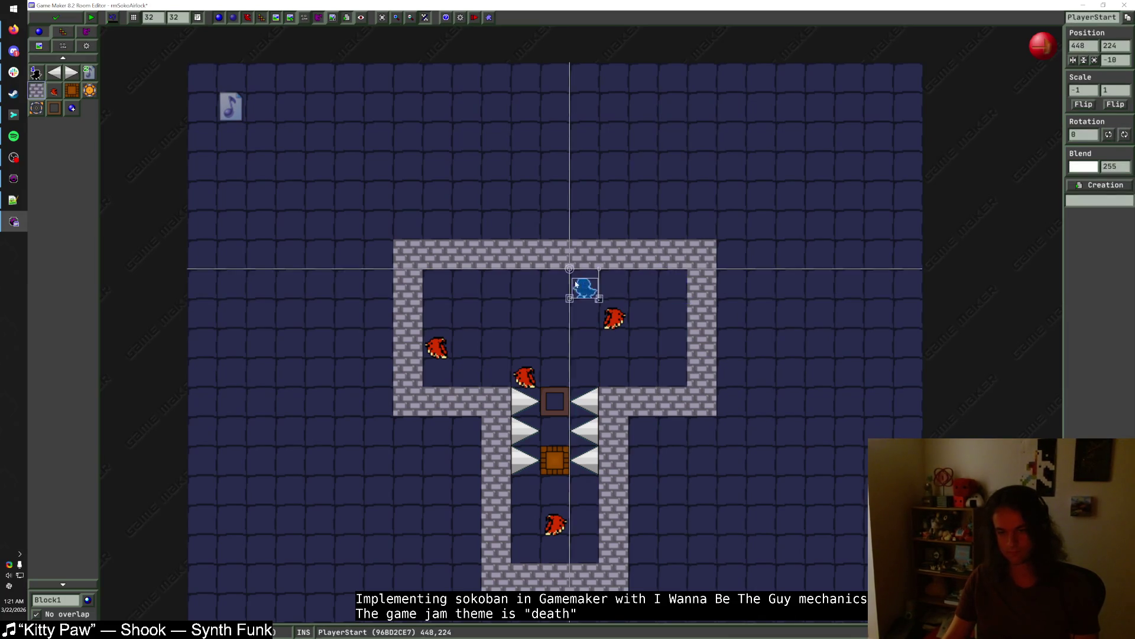
key(ctrl+z)
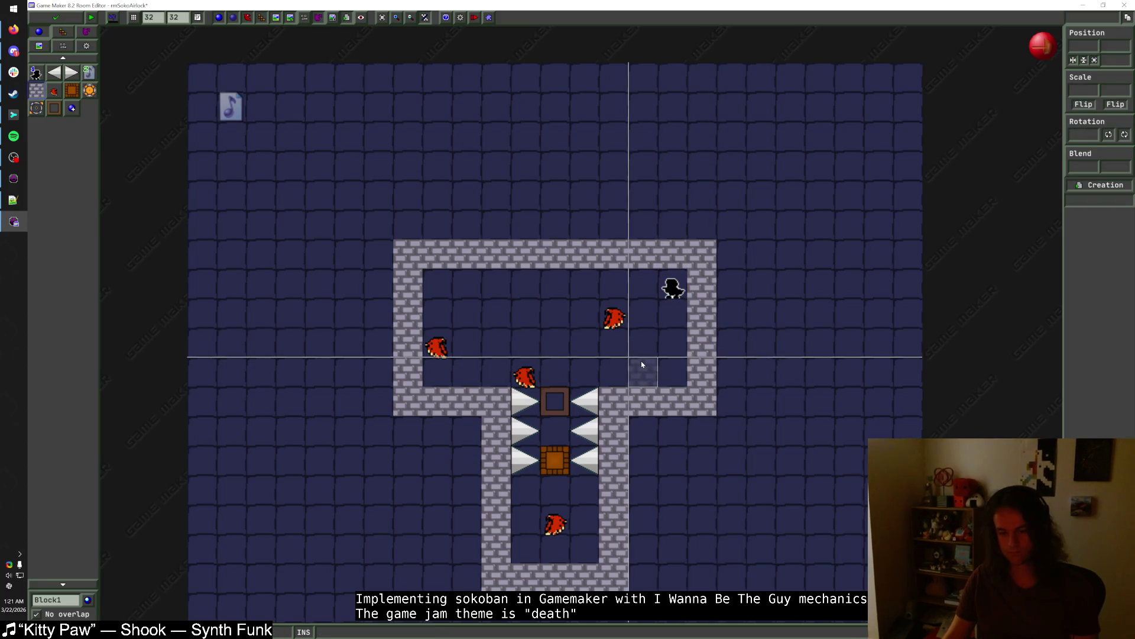
mouse_move(566, 408)
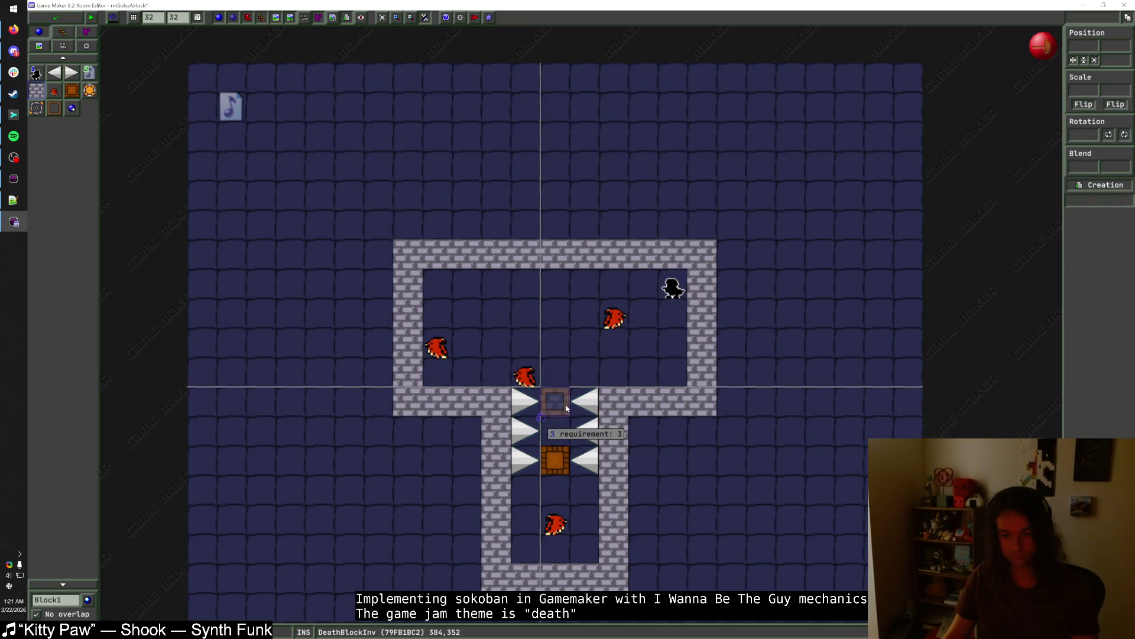
- Save rmSokoAirlock, file it under playable_levels, and place a level warp in rmSokoHub
click(48, 21)
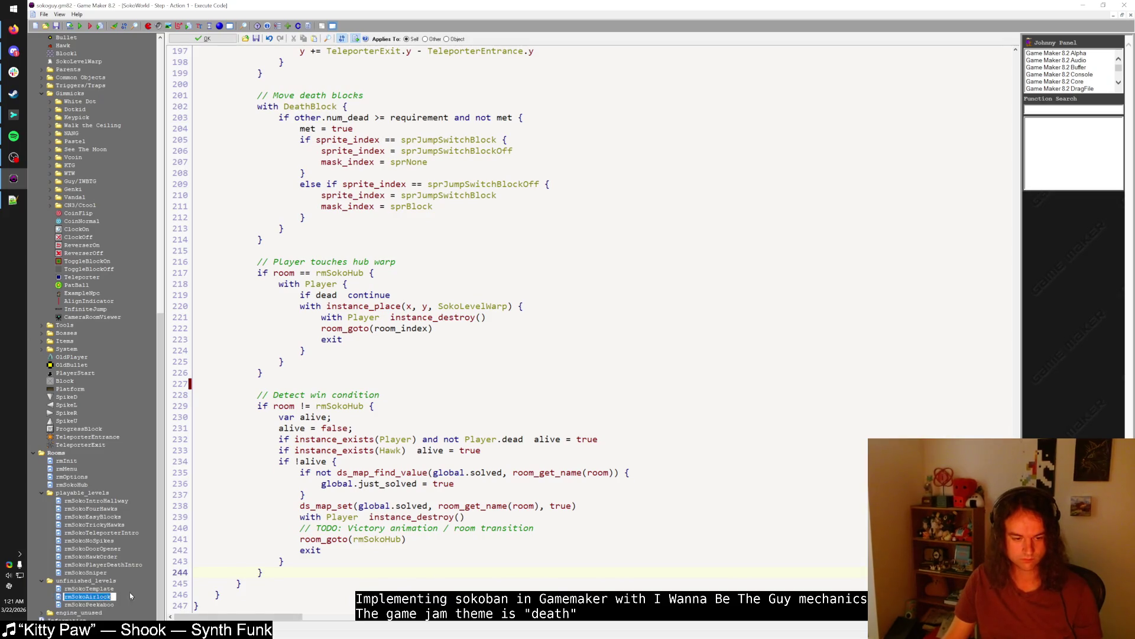
drag(108, 574, 102, 565)
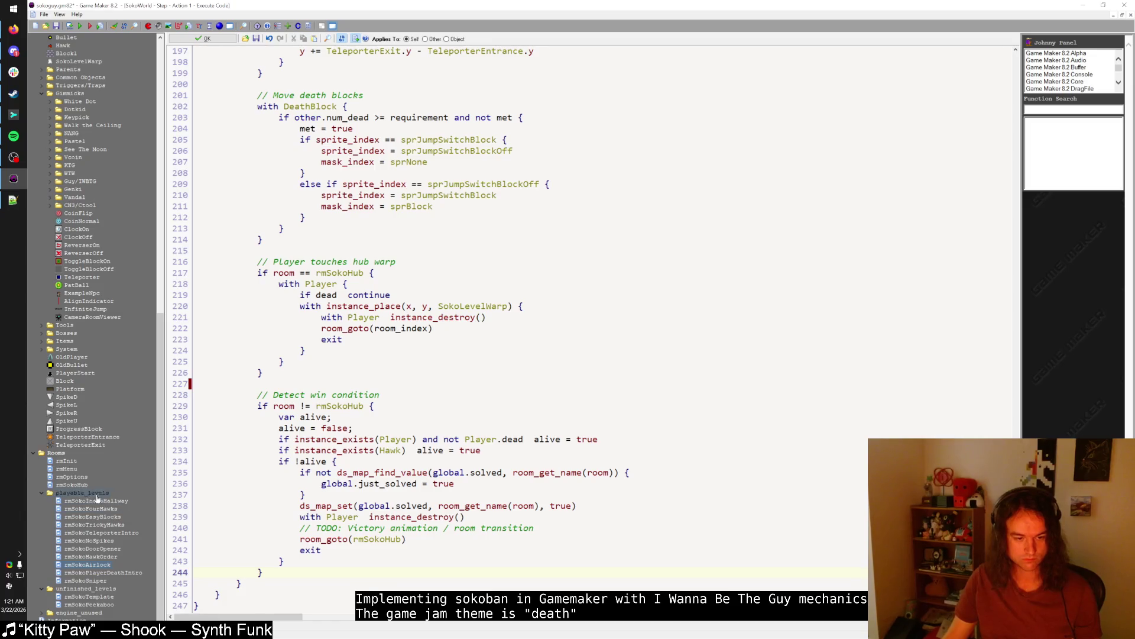
double_click(81, 488)
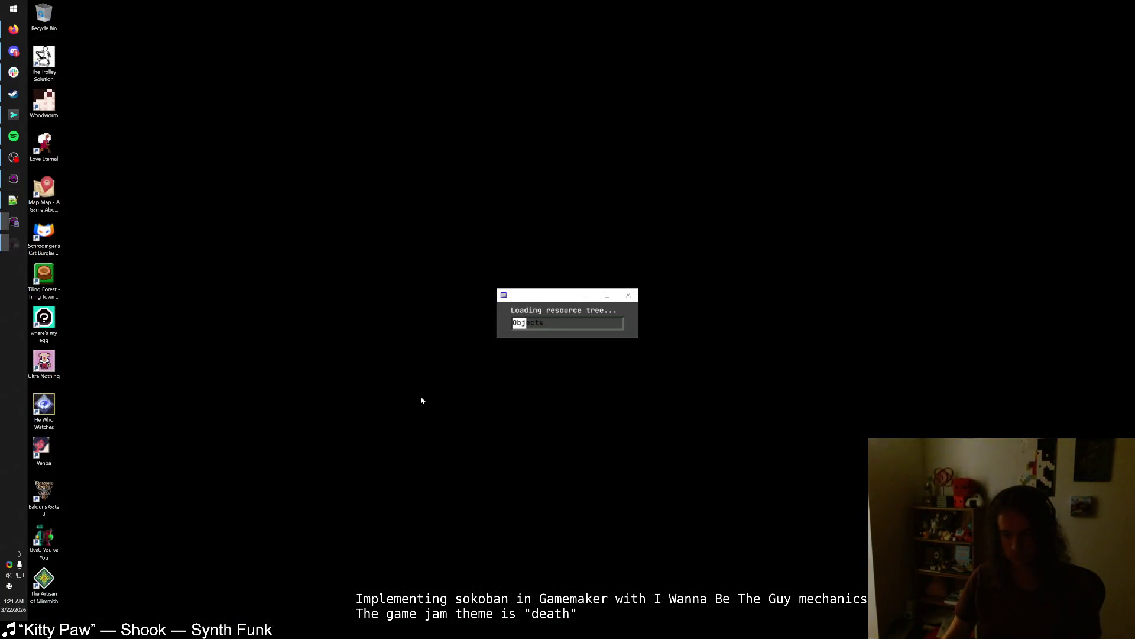
scroll(450, 390, up, 1)
drag(700, 354, 678, 359)
- Set the new warp's room_index to rmSokoAirlock, then save and close rmSokoHub
click(678, 359)
click(712, 383)
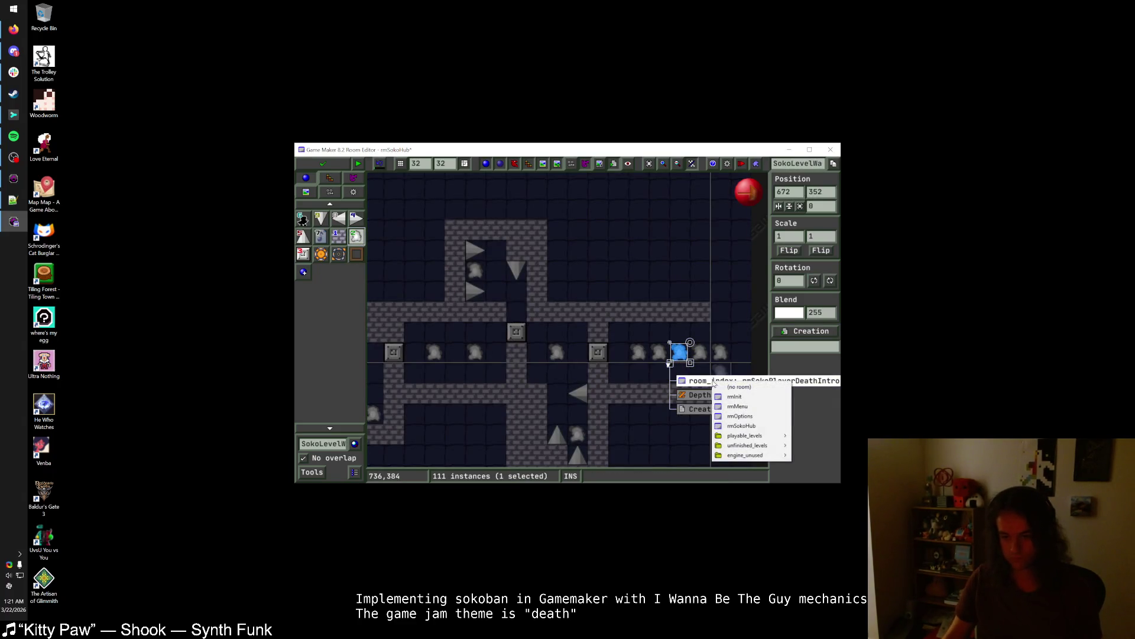
mouse_move(744, 445)
click(828, 510)
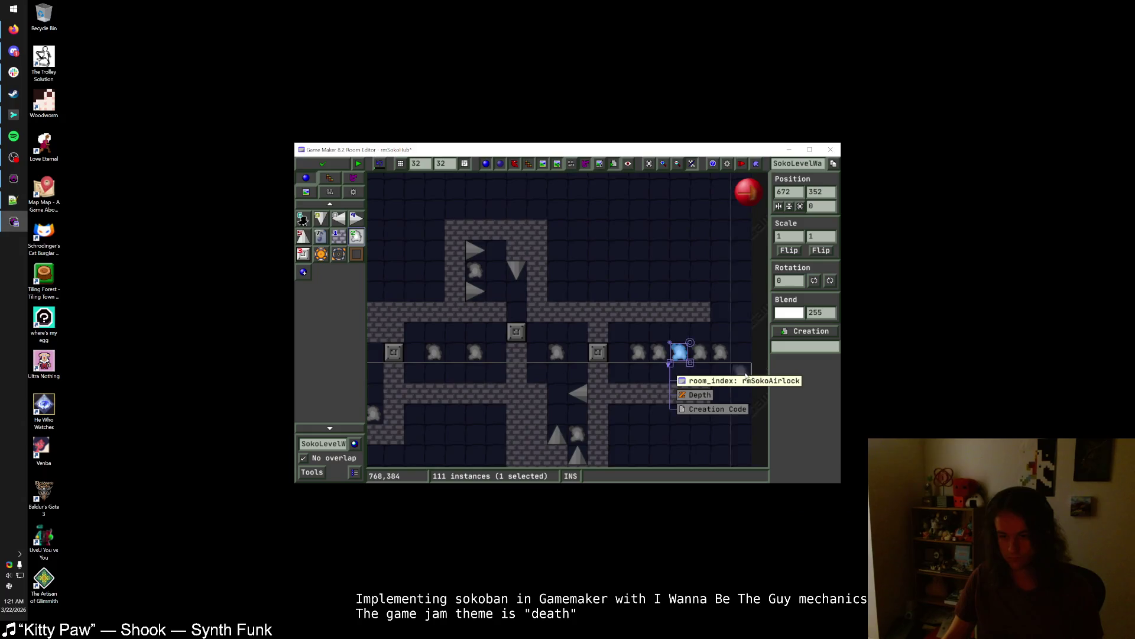
click(721, 369)
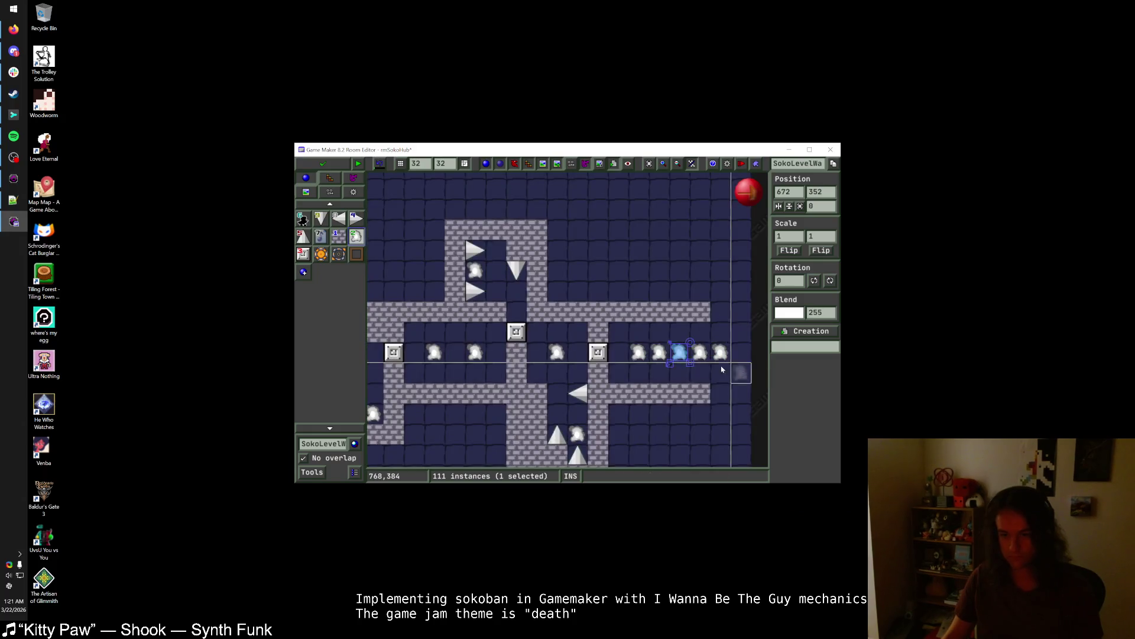
click(335, 168)
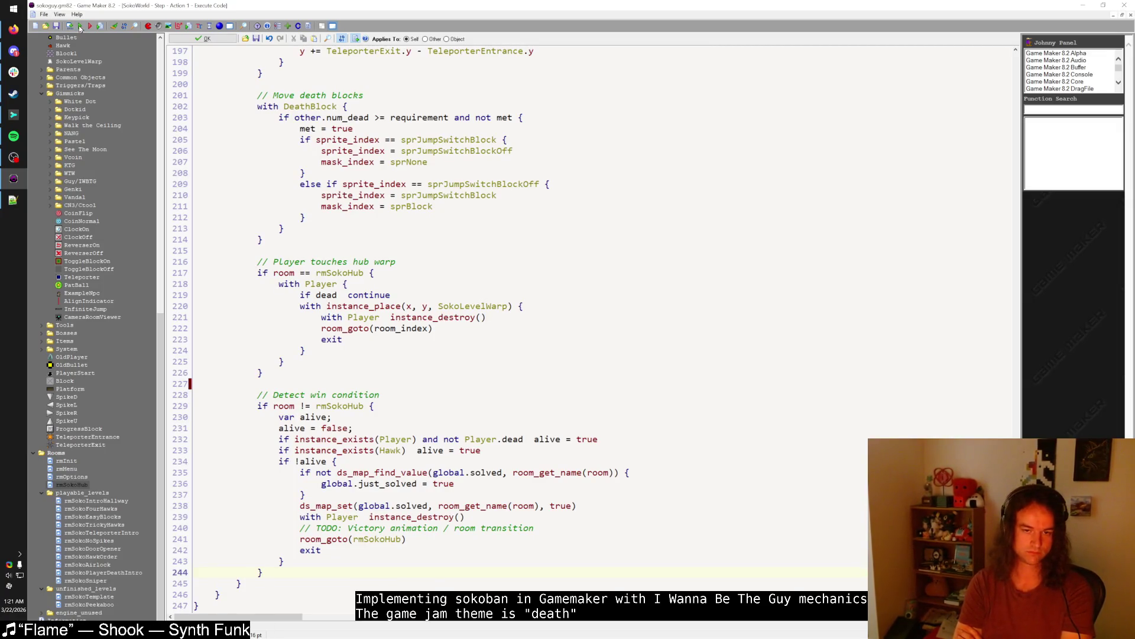
click(79, 26)
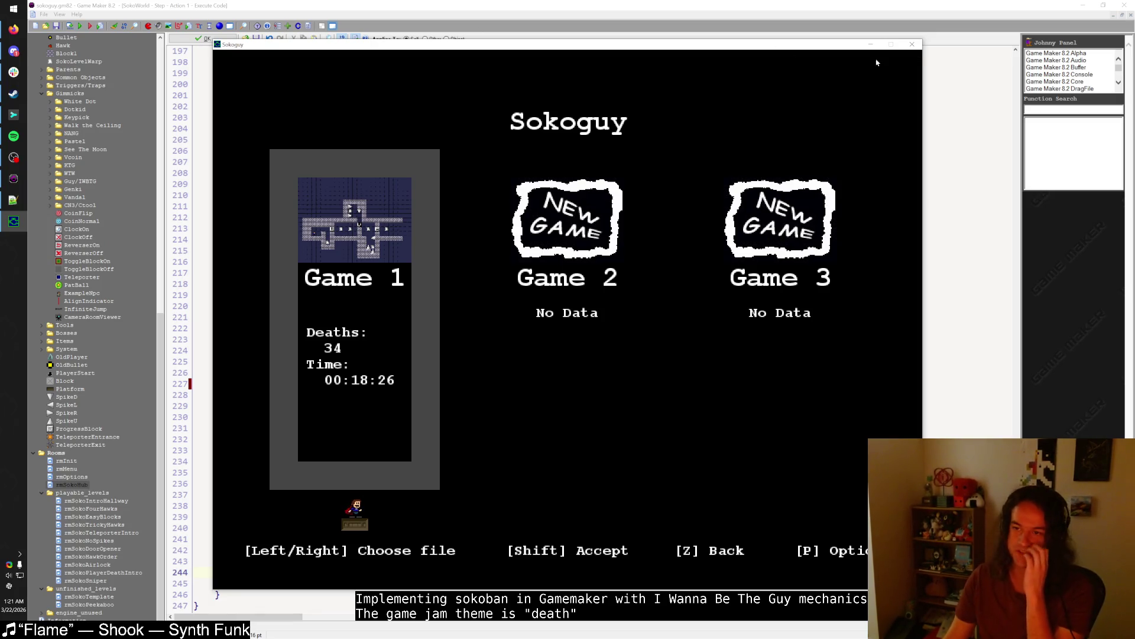
click(913, 51)
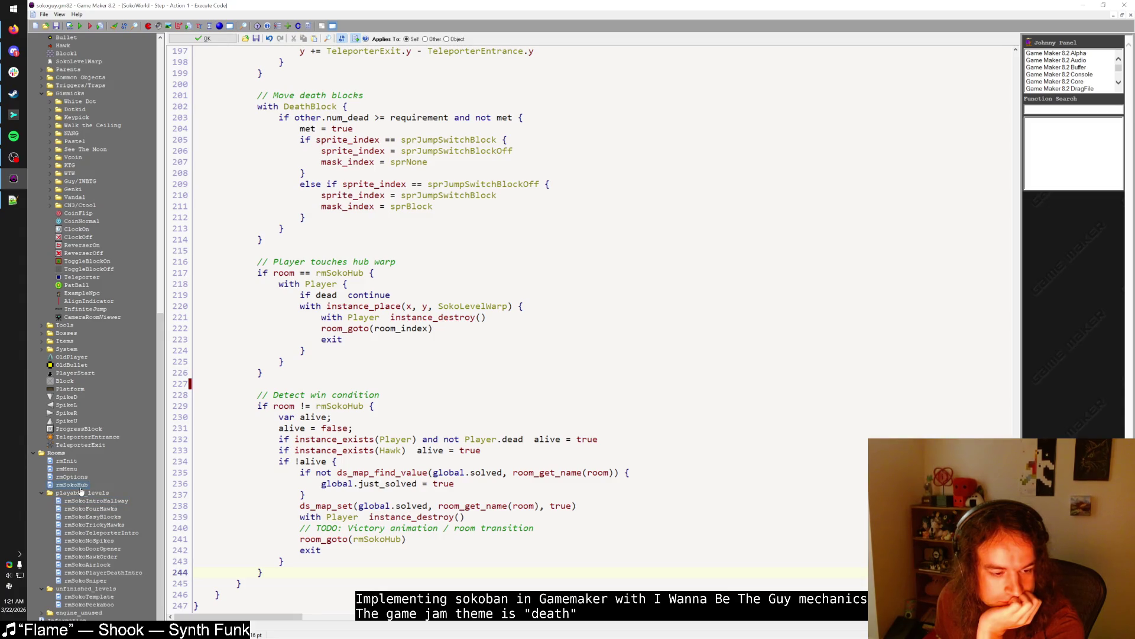
- Duplicate rmSokoTemplate as rmSokoNoSpikes2 and open it in a maximized Room Editor
right_click(105, 597)
click(131, 532)
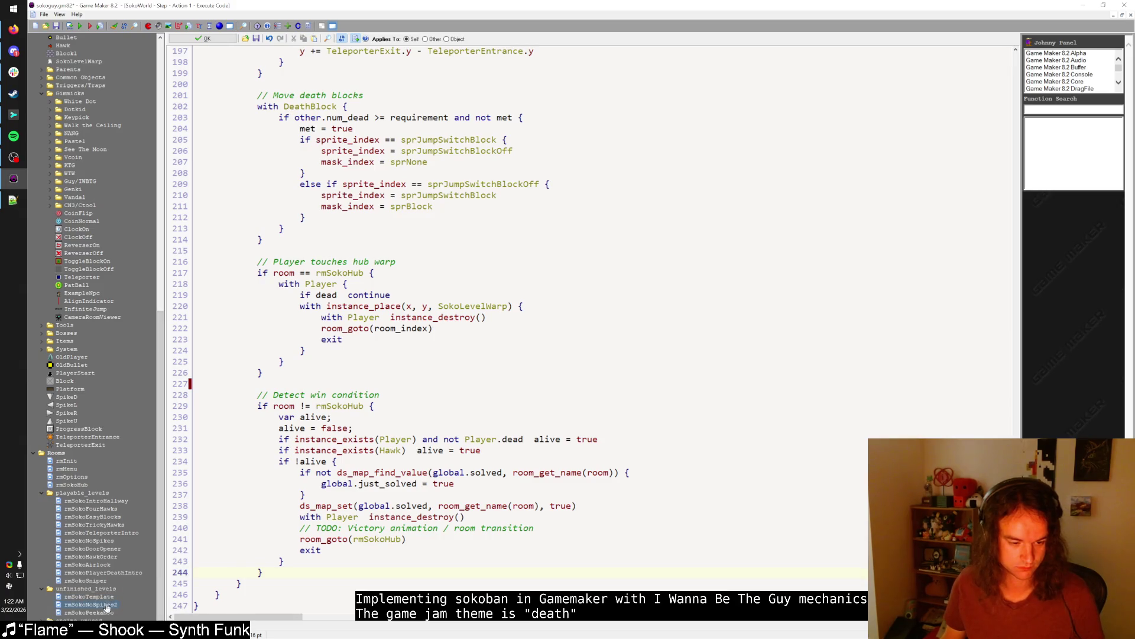
key(F5)
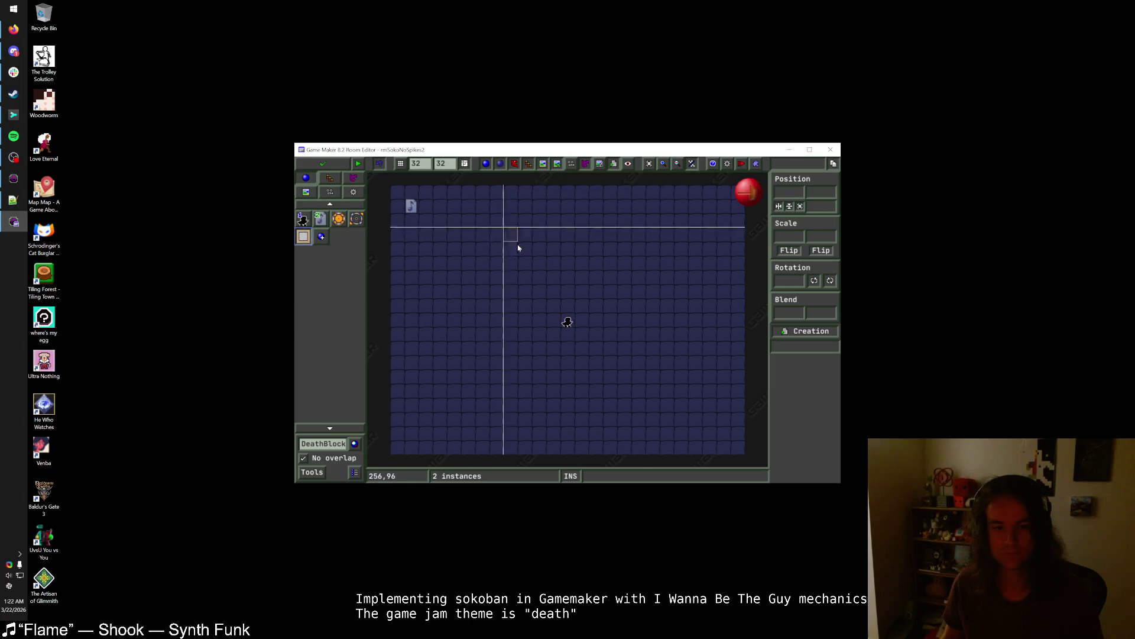
double_click(527, 150)
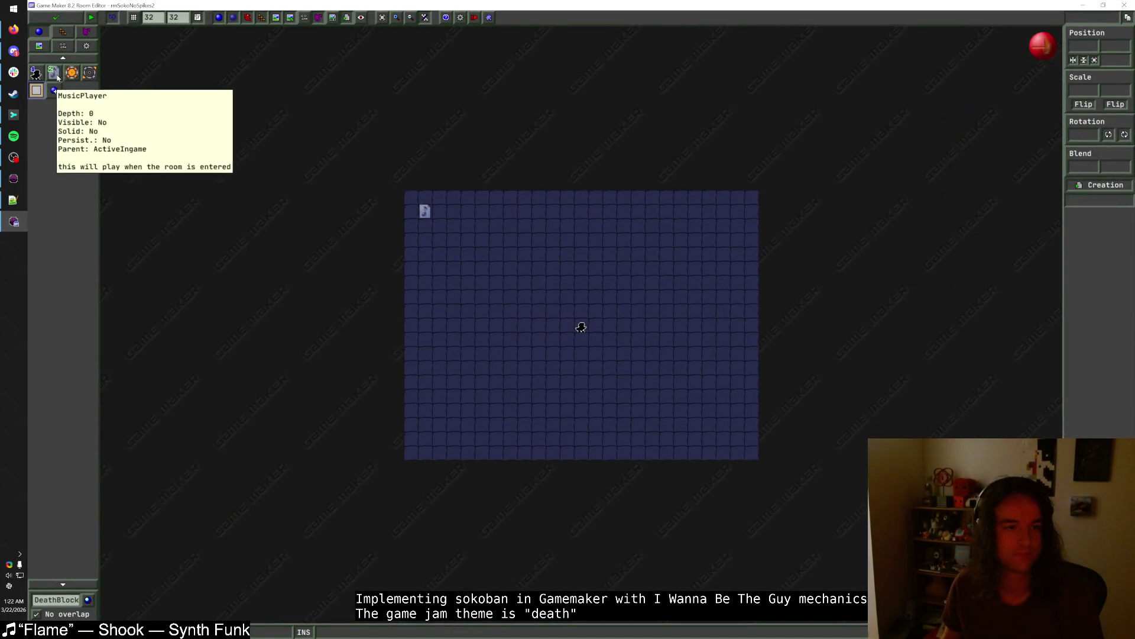
click(67, 597)
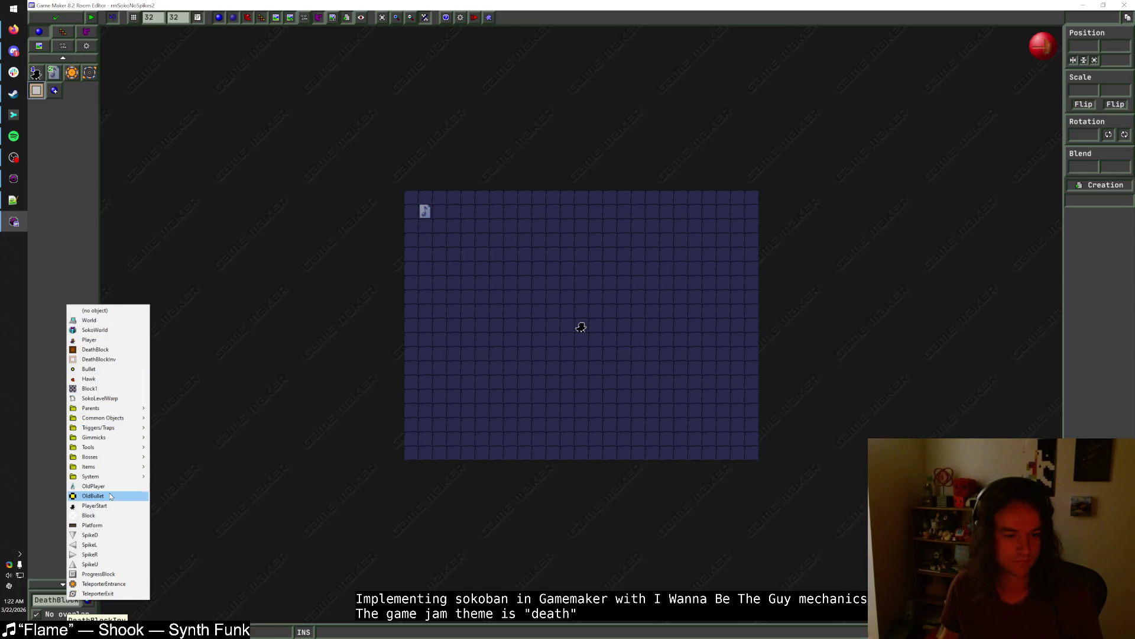
- Draw a square of Block1 walls around the player start using four dragged wall lines
click(90, 388)
scroll(542, 318, up, 1)
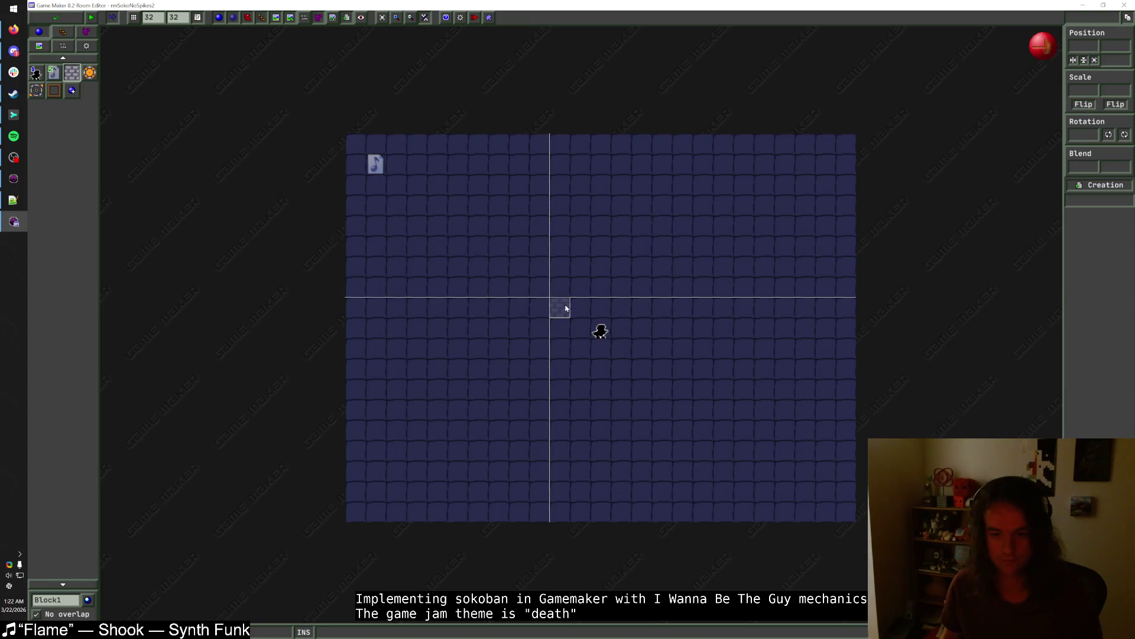
mouse_move(560, 286)
mouse_down()
mouse_move(560, 367)
mouse_move(578, 294)
mouse_move(540, 263)
mouse_move(555, 353)
mouse_up()
mouse_move(540, 266)
mouse_down()
mouse_move(664, 264)
mouse_move(664, 409)
mouse_move(661, 390)
mouse_up()
drag(662, 389, 540, 389)
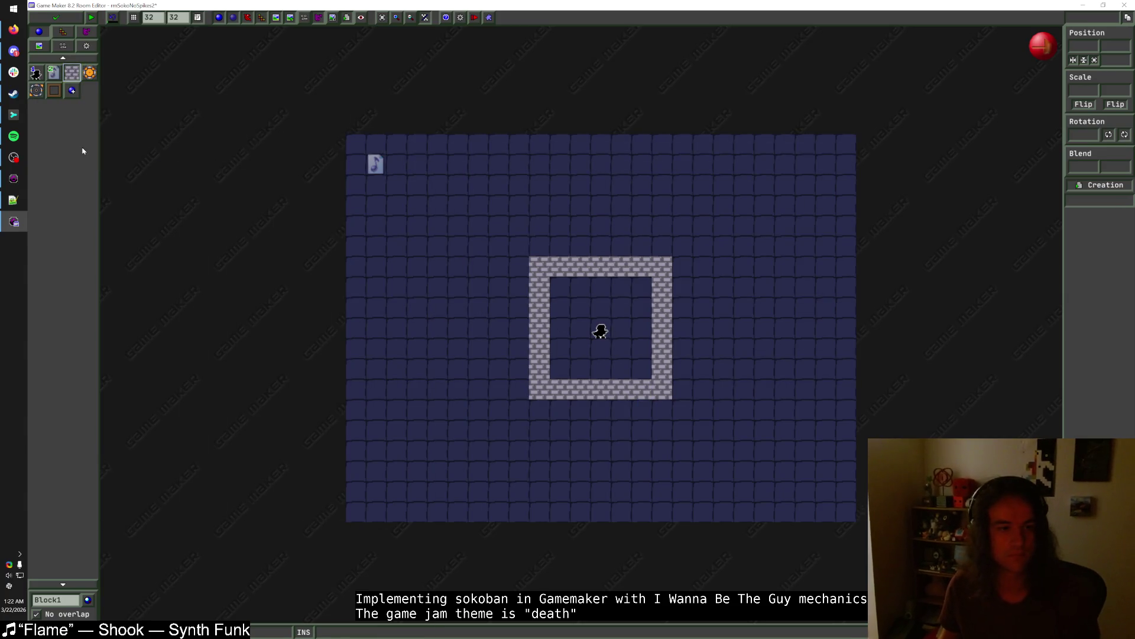
click(64, 599)
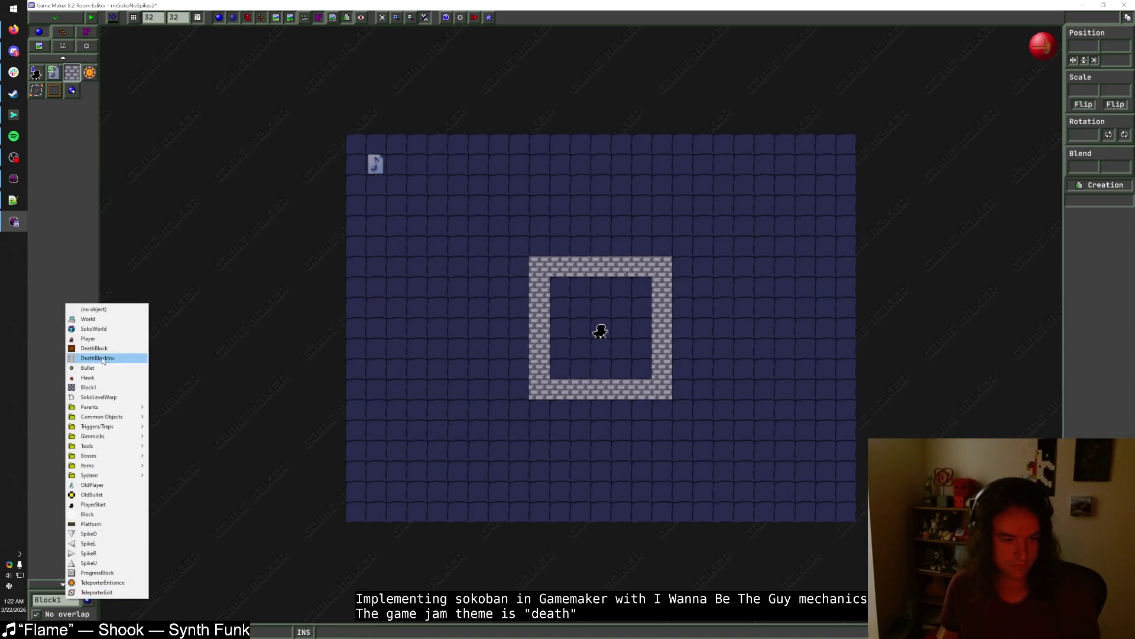
- Place a DeathBlockInv above the player and set its requirement to 1
click(88, 377)
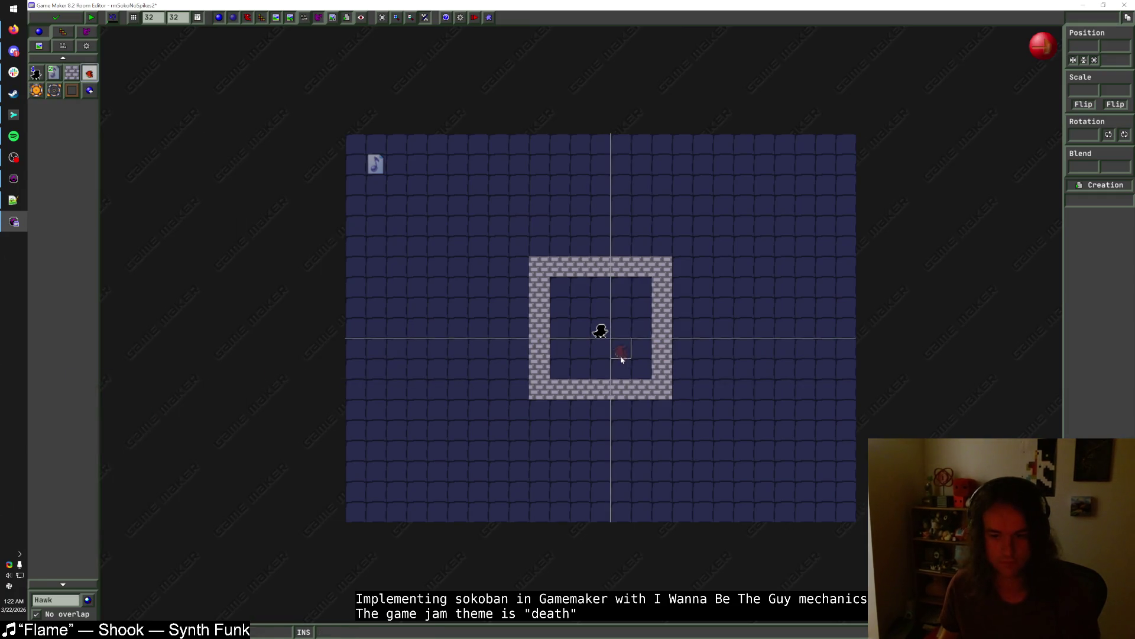
click(72, 90)
click(579, 331)
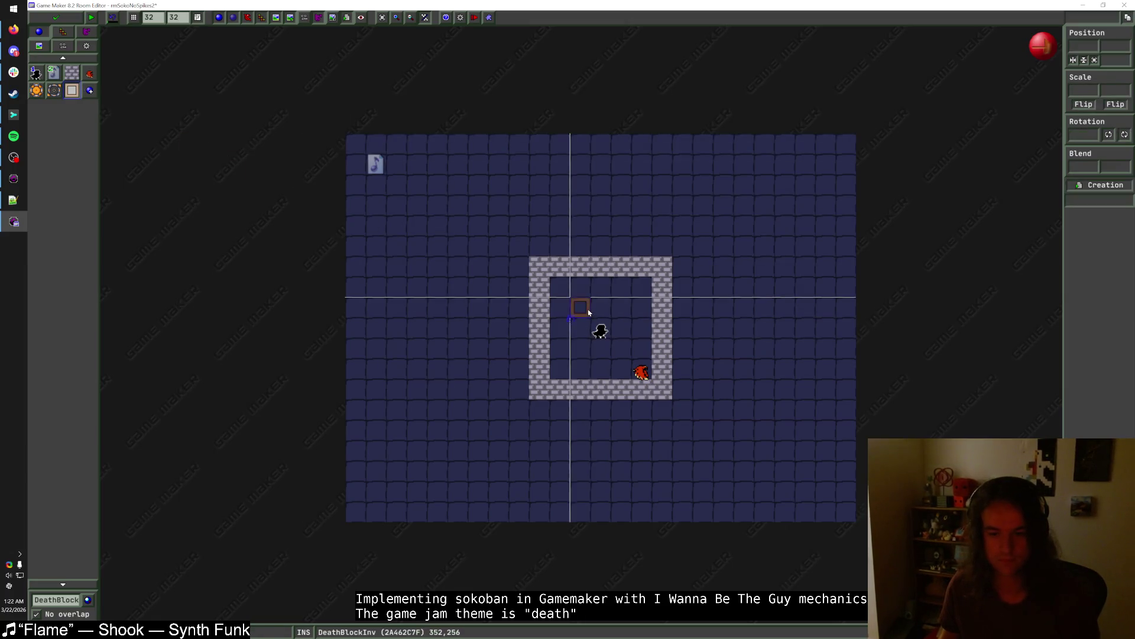
right_click(579, 332)
click(607, 336)
text(1)
key(Return)
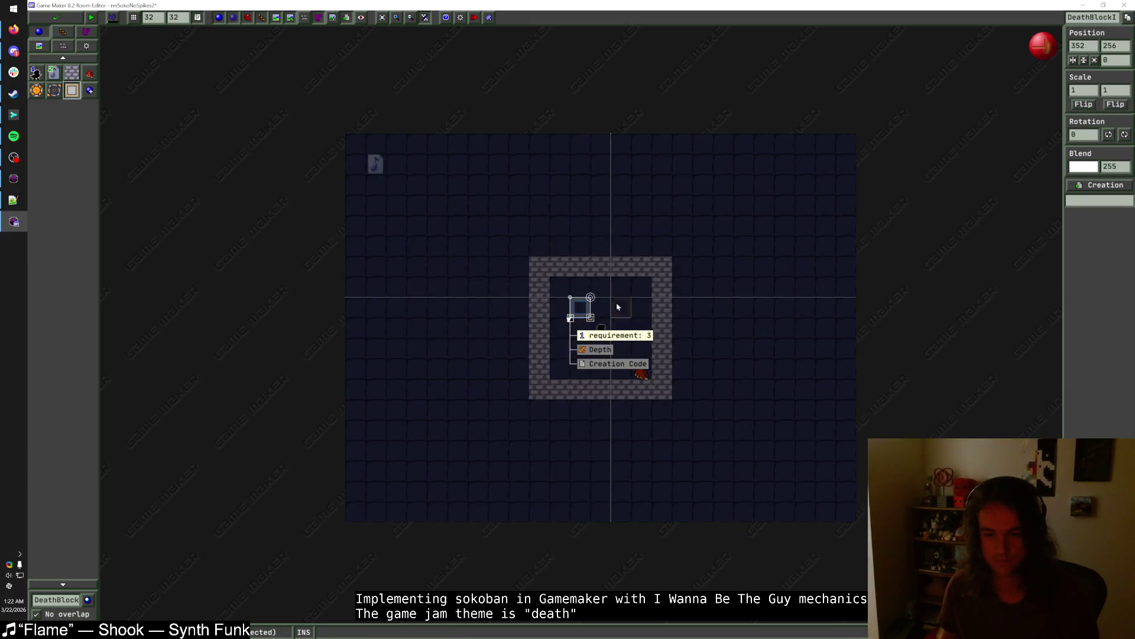
click(64, 599)
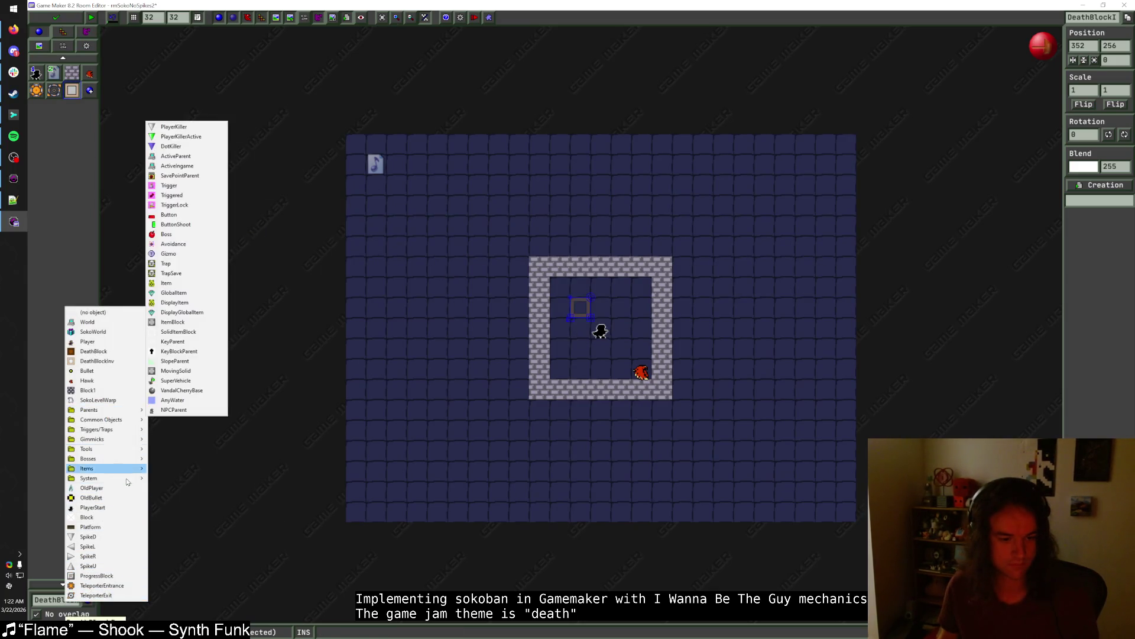
- Add a Hawk left of the wall square, erase the Block1 walls, and move the hawk near the player
click(89, 380)
click(499, 310)
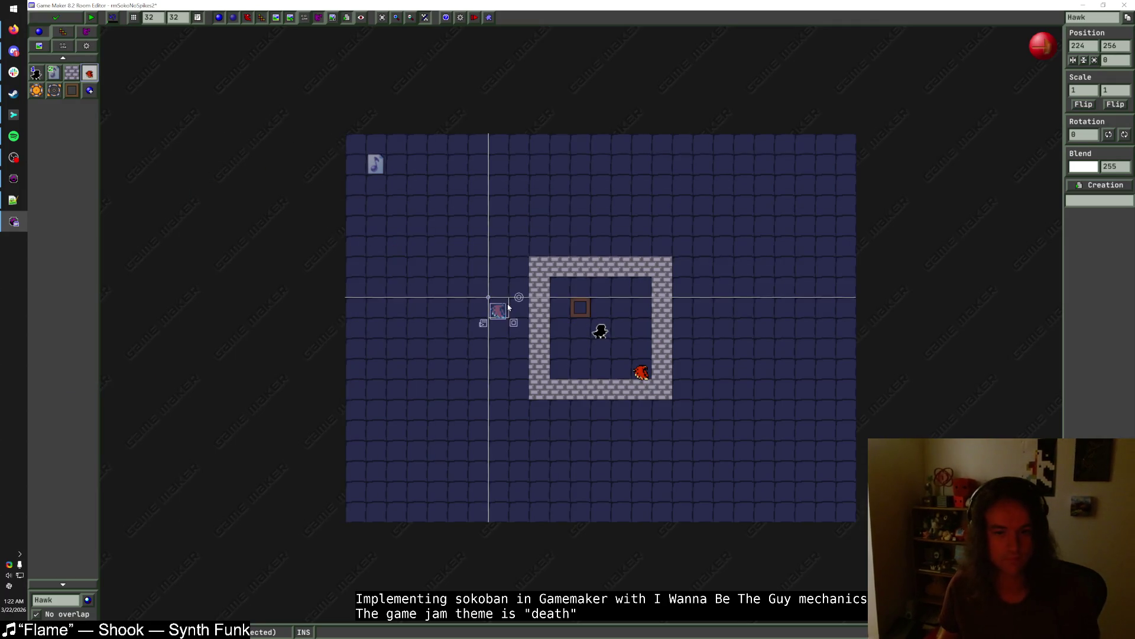
click(72, 72)
mouse_move(520, 246)
mouse_down()
mouse_move(529, 409)
mouse_move(680, 408)
mouse_move(680, 278)
mouse_move(542, 248)
mouse_move(539, 265)
mouse_move(660, 264)
mouse_move(659, 387)
mouse_move(545, 382)
mouse_move(556, 285)
mouse_up()
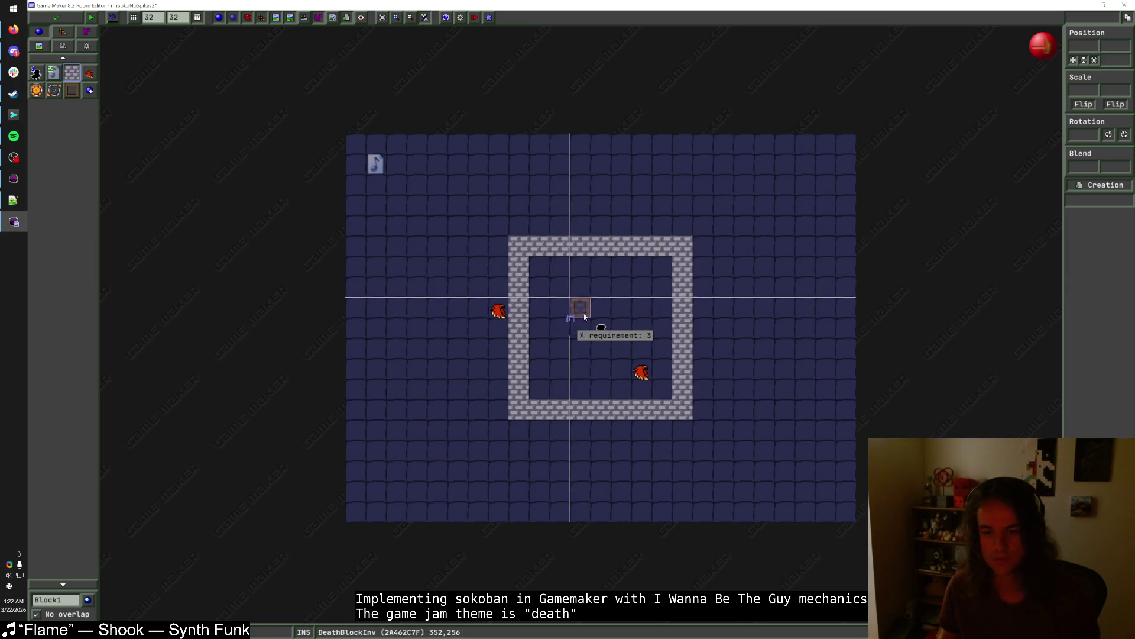
mouse_move(517, 246)
mouse_down()
mouse_move(626, 412)
mouse_move(683, 284)
mouse_move(538, 248)
mouse_move(684, 308)
mouse_move(585, 311)
mouse_move(620, 330)
mouse_move(626, 312)
mouse_up()
key(ctrl+z)
mouse_move(500, 313)
mouse_down()
mouse_move(542, 368)
mouse_move(528, 362)
mouse_move(548, 362)
mouse_up()
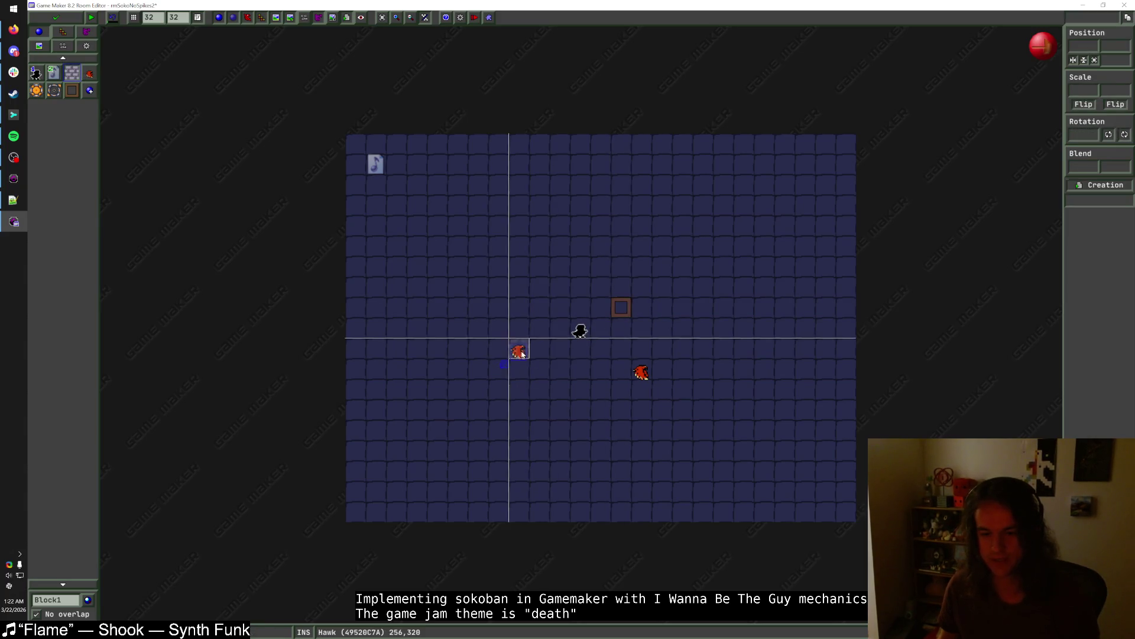
- Place a Block1 directly beneath the death block and move the right hawk up two cells
click(91, 80)
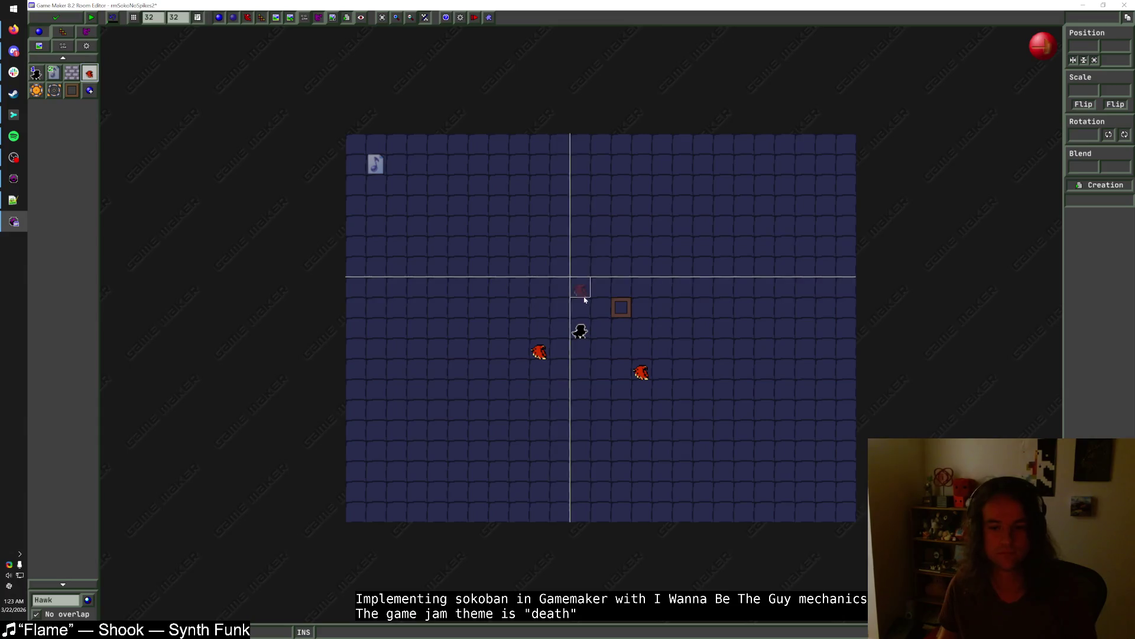
click(72, 74)
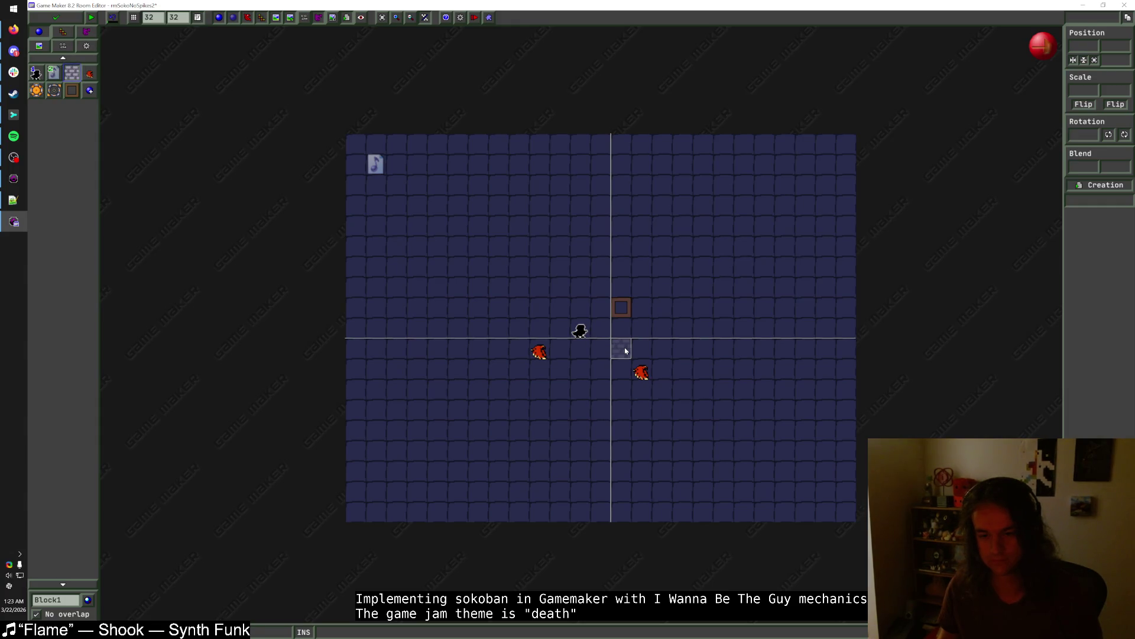
mouse_move(631, 308)
click(621, 287)
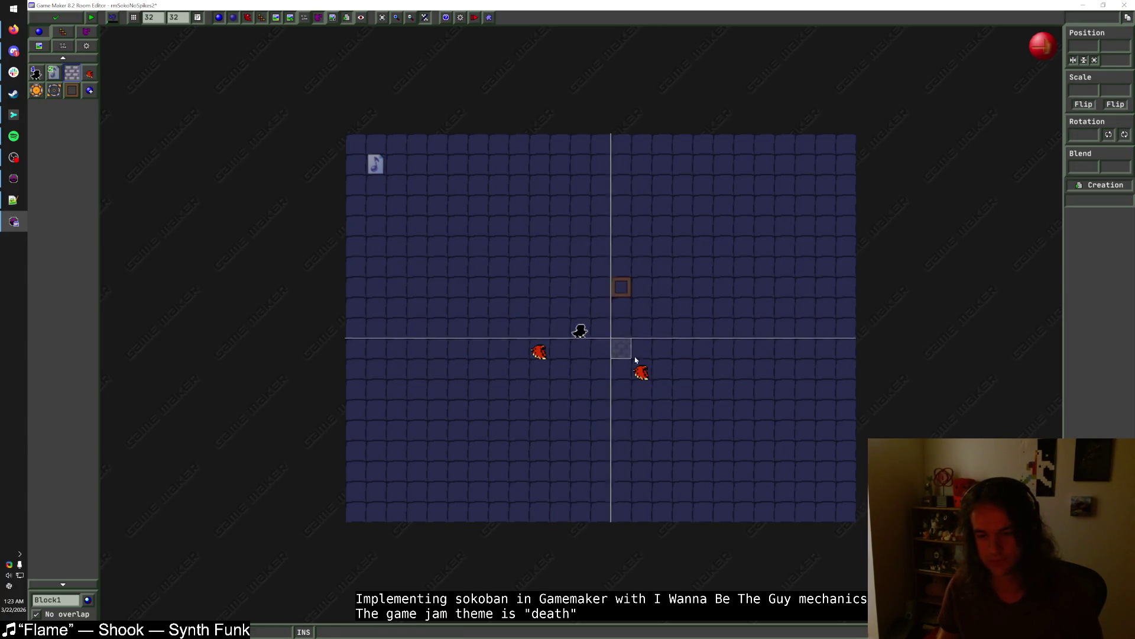
mouse_move(643, 379)
mouse_down()
mouse_move(643, 339)
mouse_move(517, 348)
mouse_up()
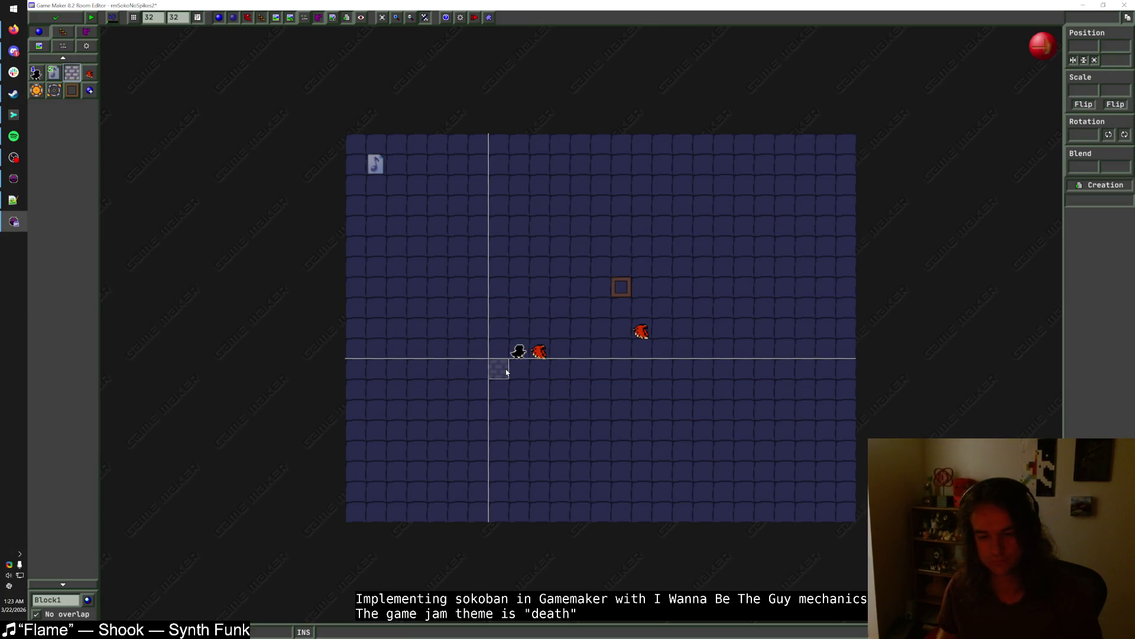
click(621, 329)
drag(621, 328, 621, 308)
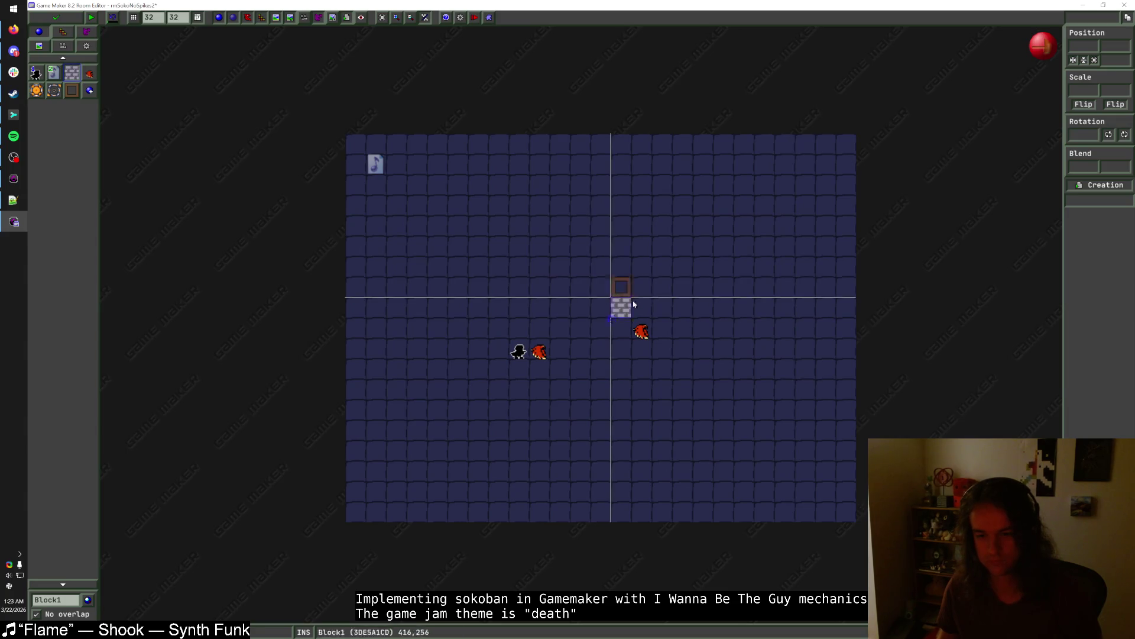
- Place a third Hawk to the left of the new brick block
mouse_move(630, 293)
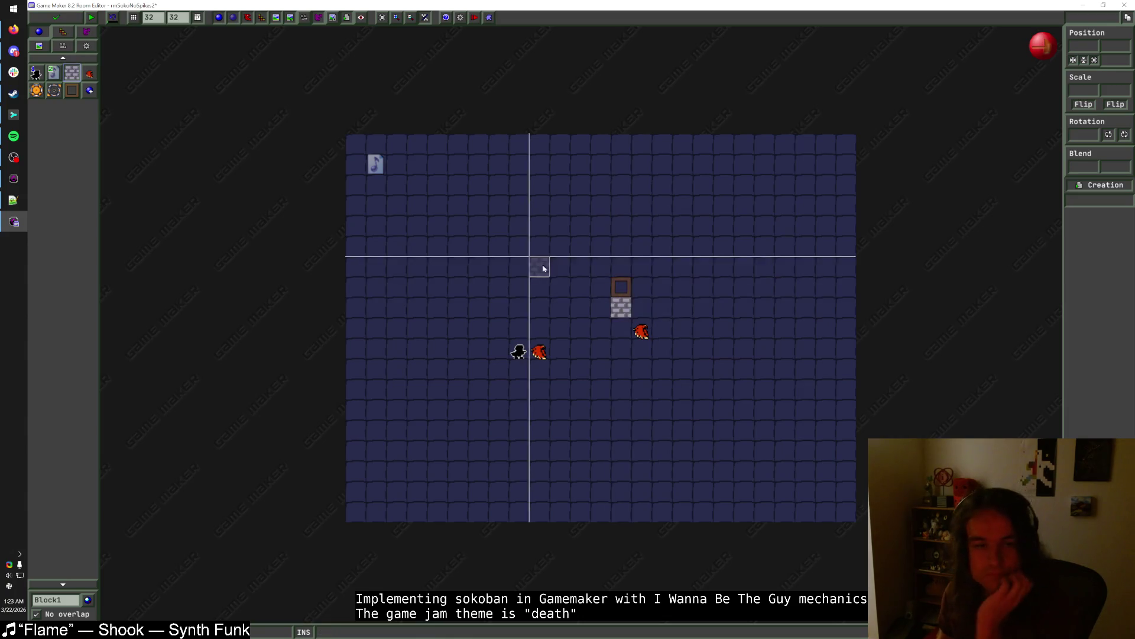
click(543, 357)
middle_click(543, 357)
click(560, 308)
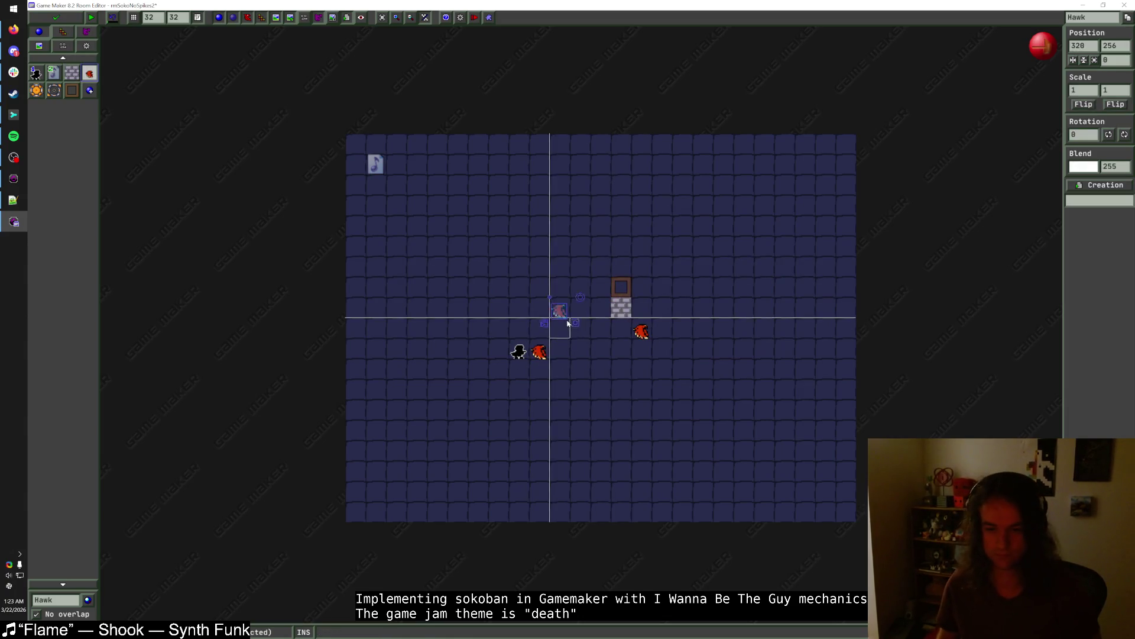
click(74, 76)
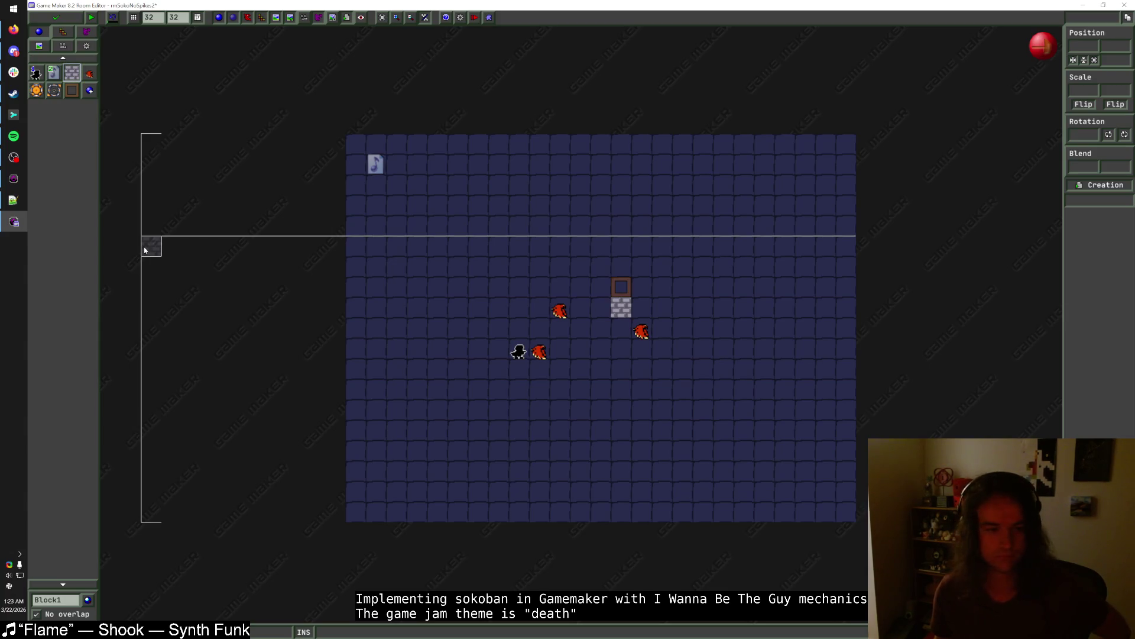
click(70, 599)
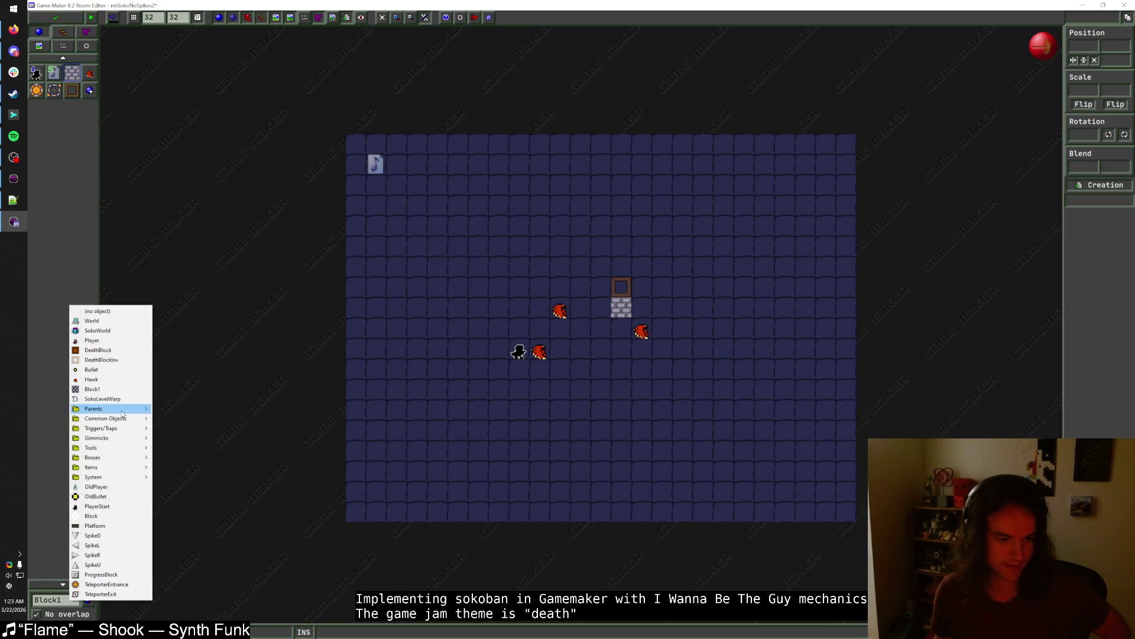
- Place a ShootBlock from the Gimmicks submenu just left of the right hawk, below the brick block
mouse_move(122, 413)
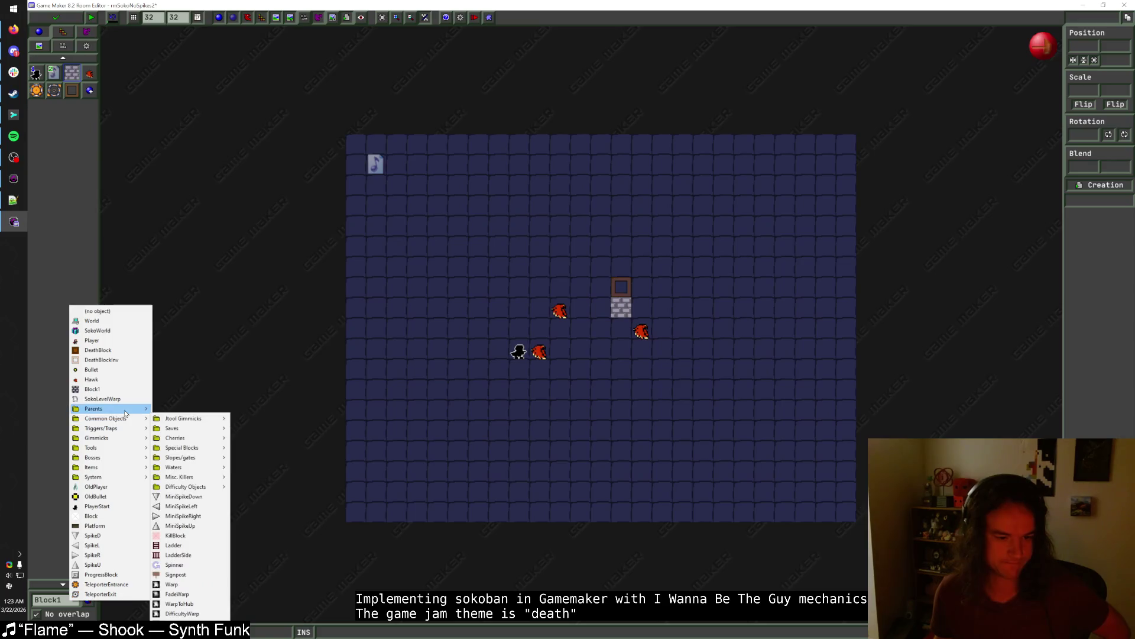
mouse_move(148, 438)
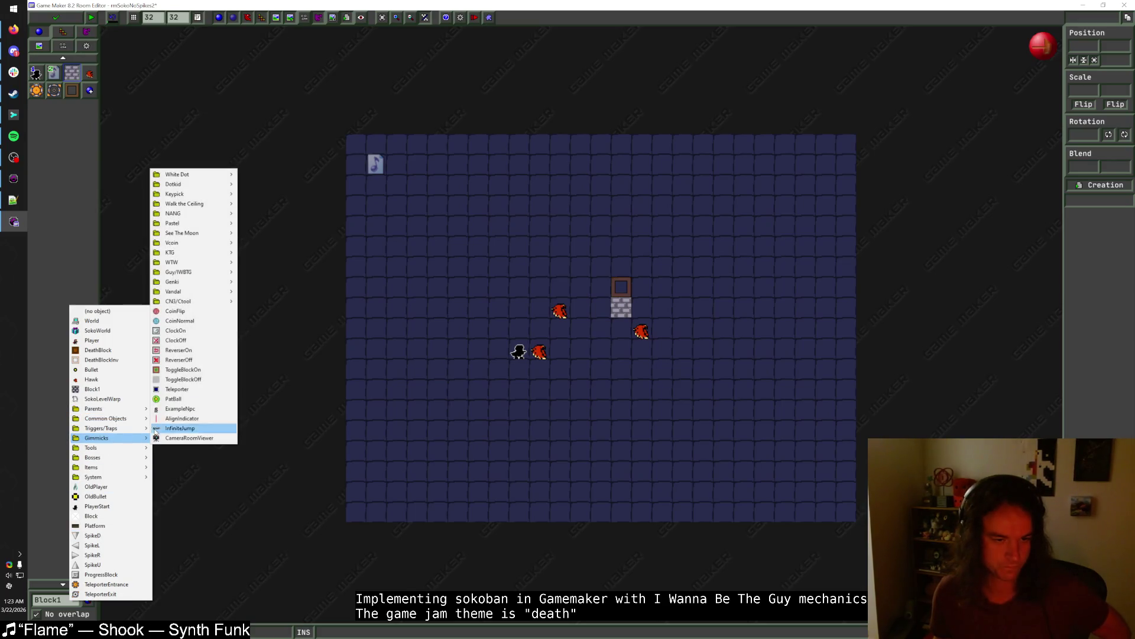
mouse_move(203, 285)
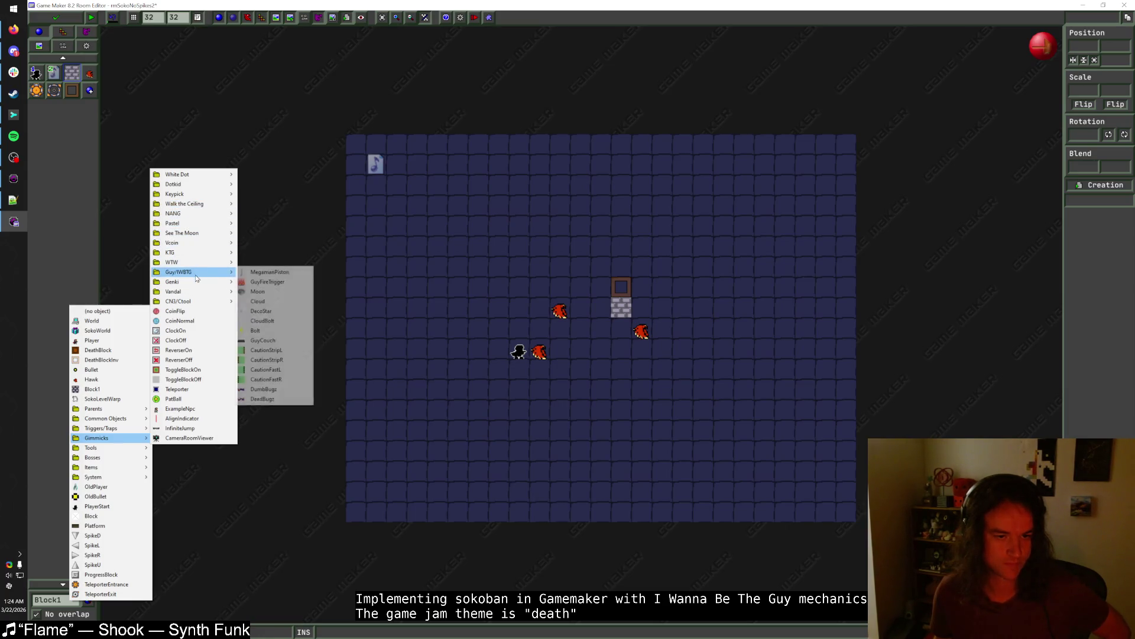
mouse_move(207, 262)
click(266, 282)
click(598, 329)
click(95, 83)
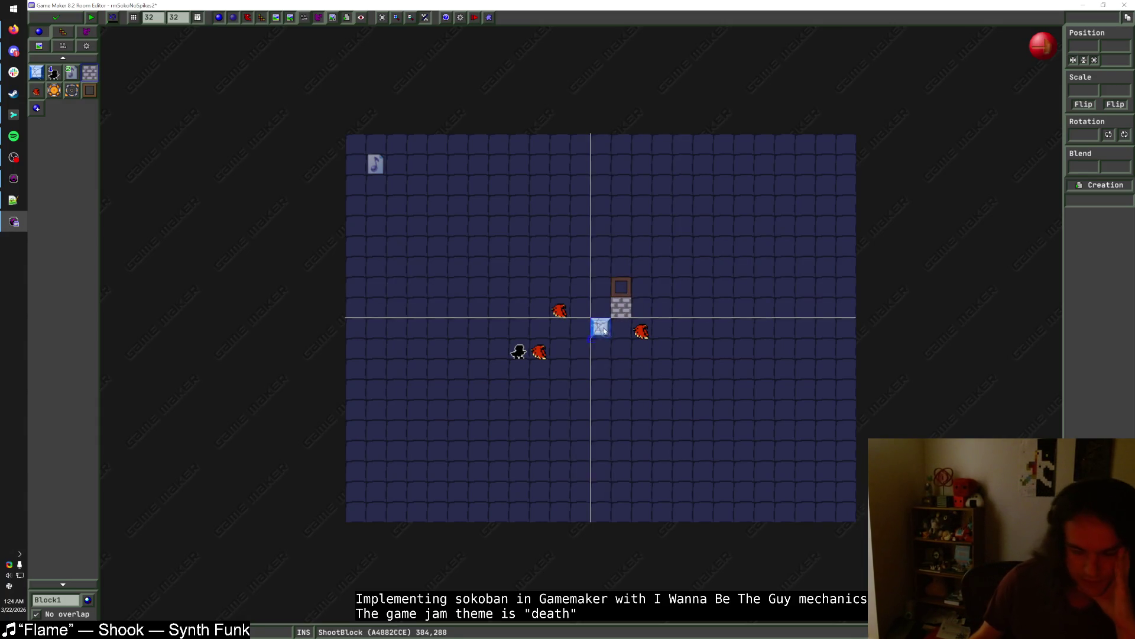
click(631, 336)
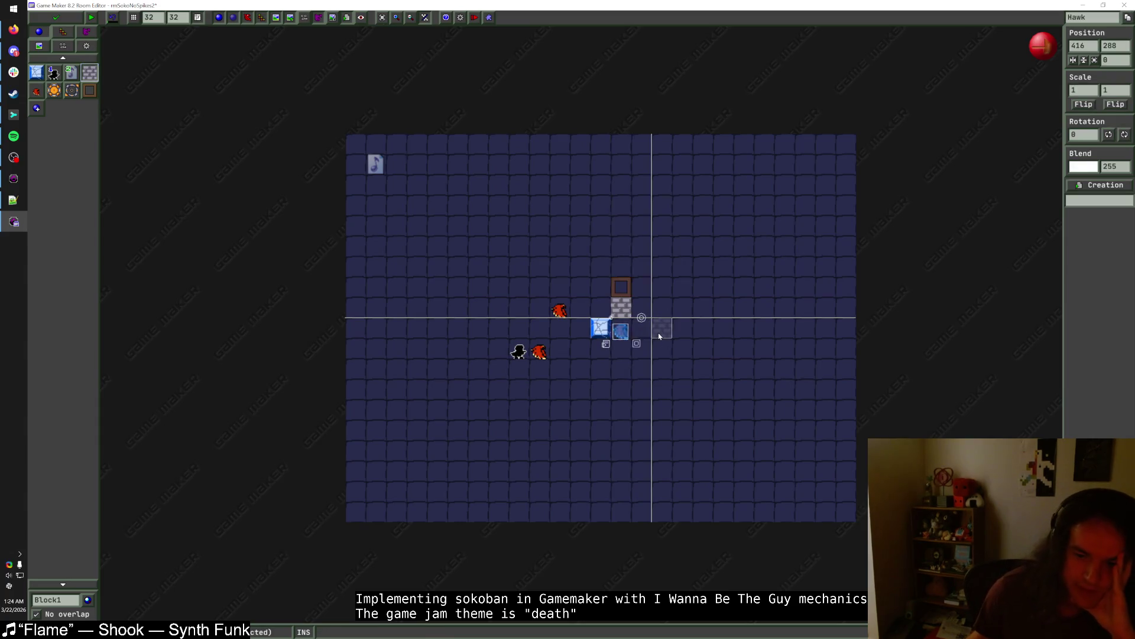
- Shift the door one cell right, put hawks beside and above the ShootBlock, add a brick, move the player
drag(642, 332, 621, 332)
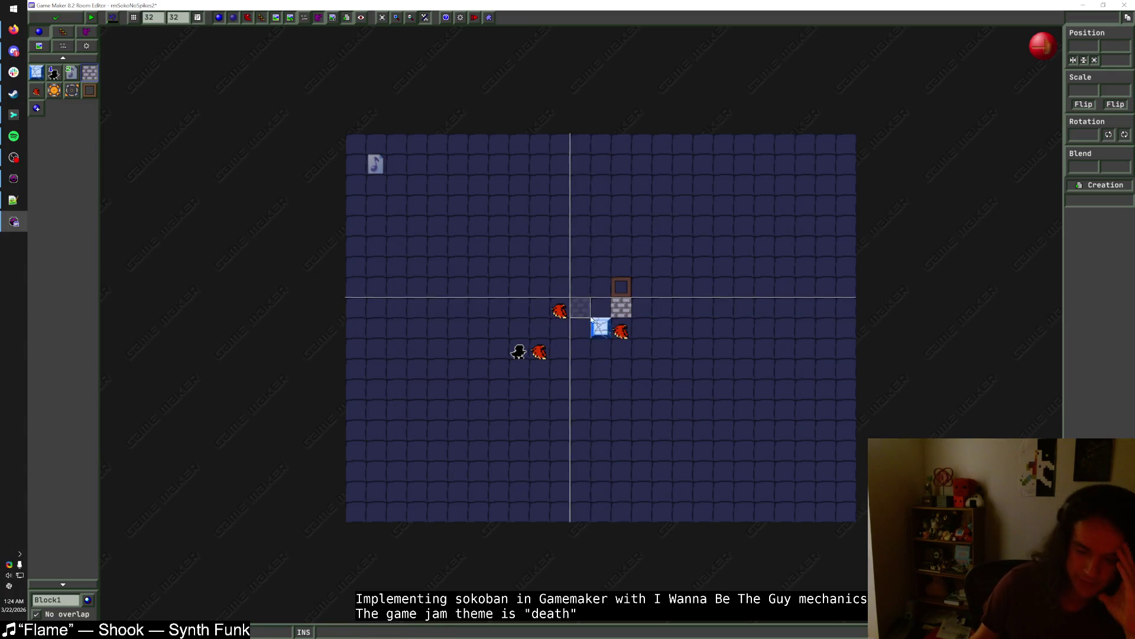
click(604, 350)
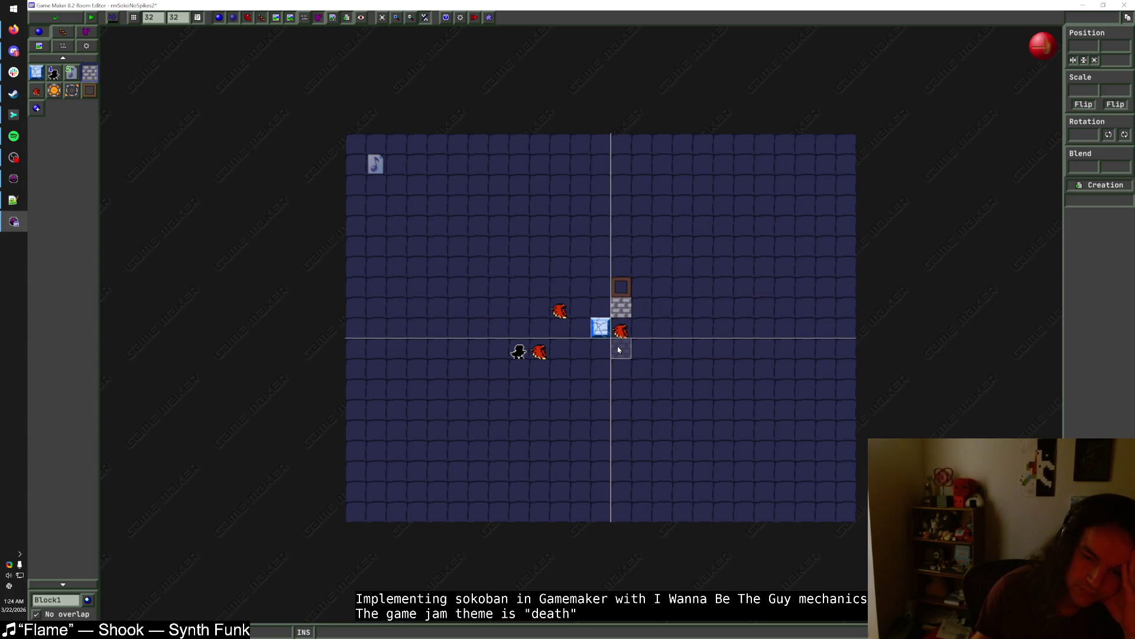
mouse_move(629, 291)
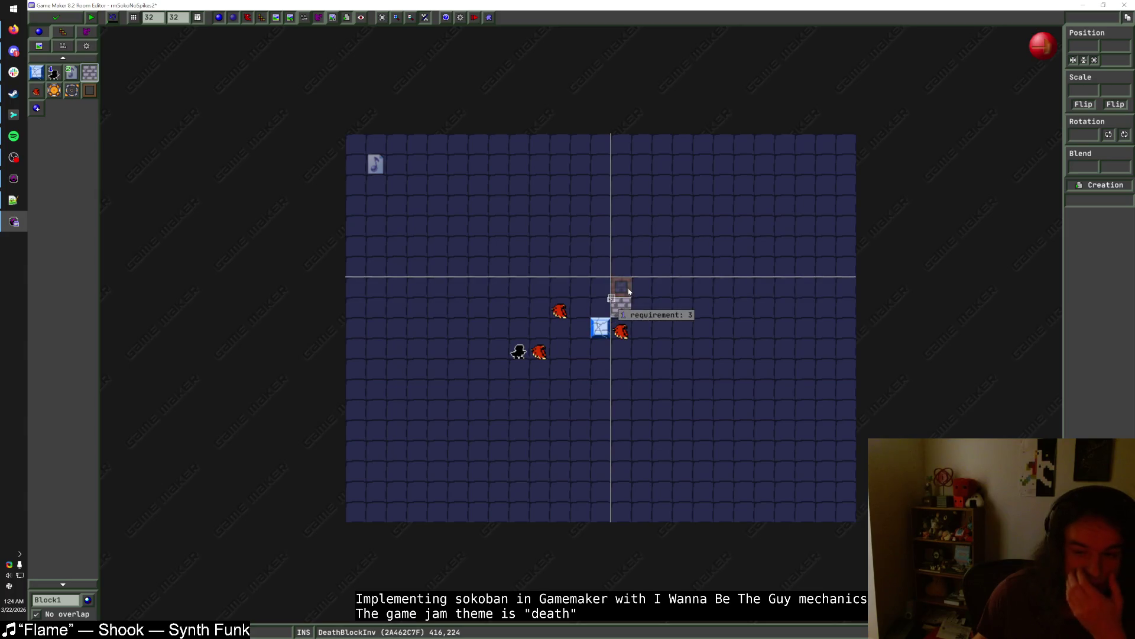
mouse_move(629, 292)
mouse_down()
mouse_move(659, 296)
mouse_move(646, 351)
mouse_move(621, 310)
mouse_up()
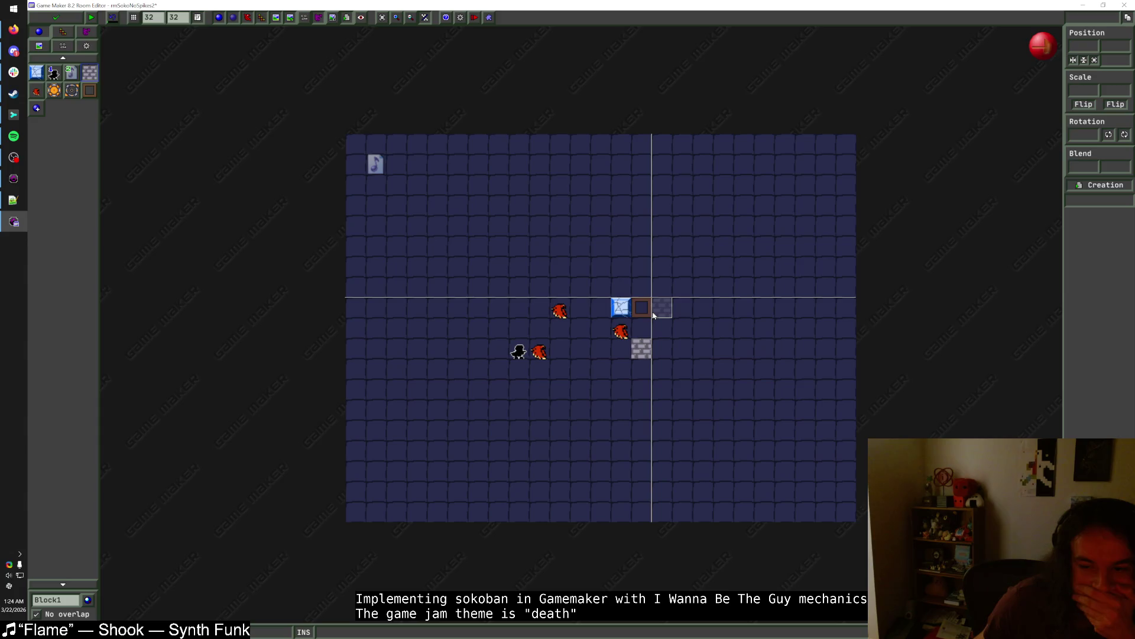
drag(566, 311, 657, 276)
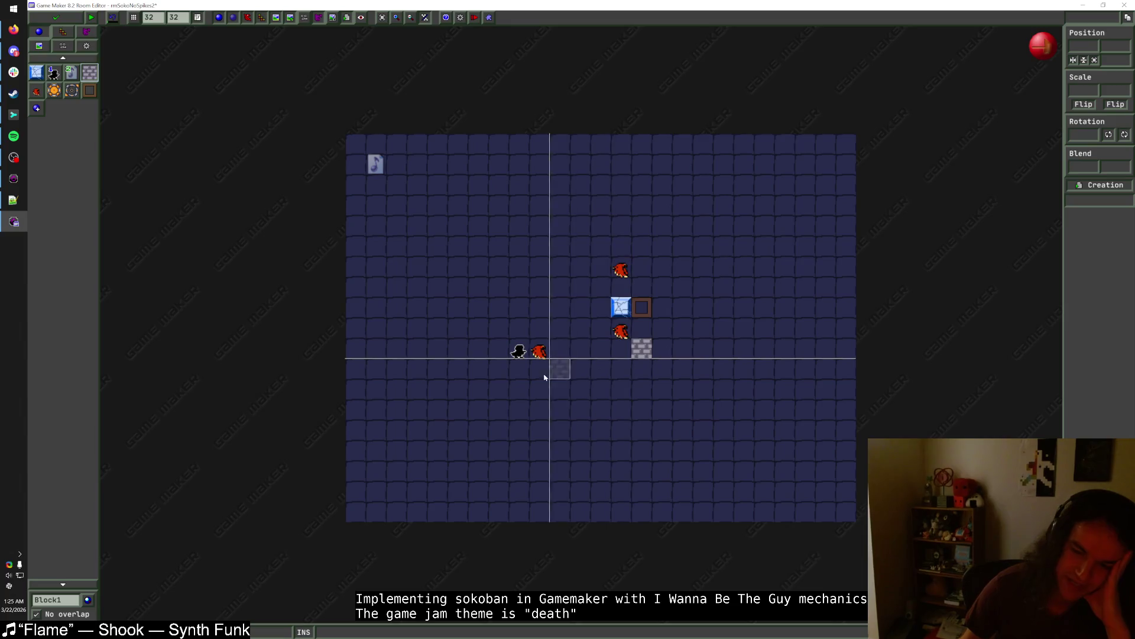
mouse_move(519, 350)
mouse_down()
mouse_move(563, 330)
mouse_move(527, 370)
mouse_move(668, 369)
mouse_up()
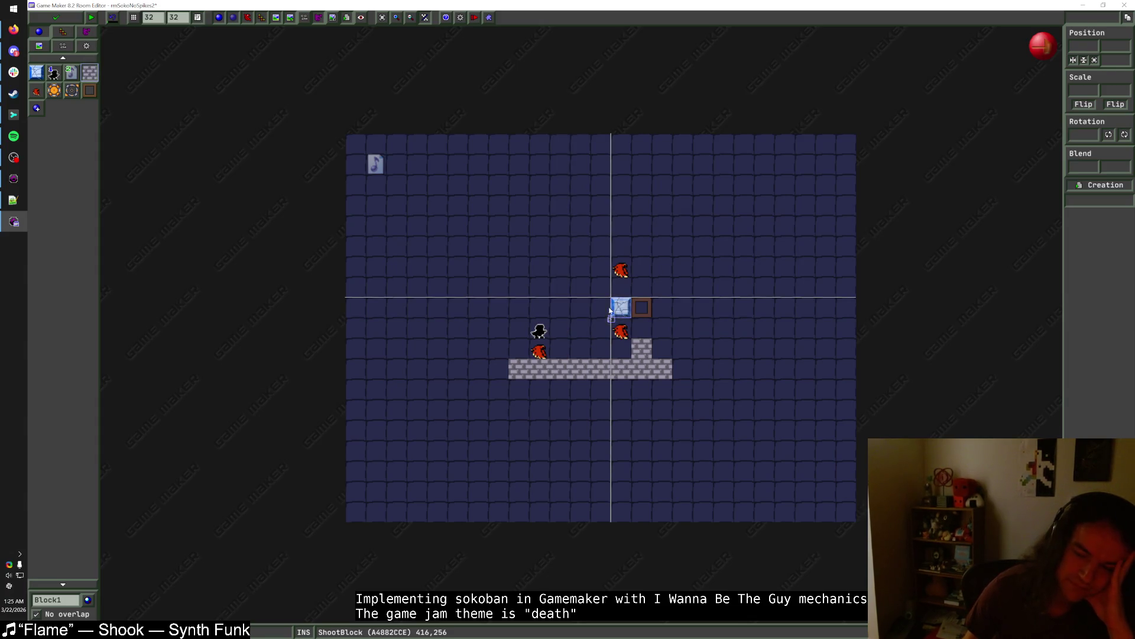
- Paint Block1 walls along the right, bottom and left, add an inner brick, and move the upper hawk down-left
drag(664, 351, 661, 308)
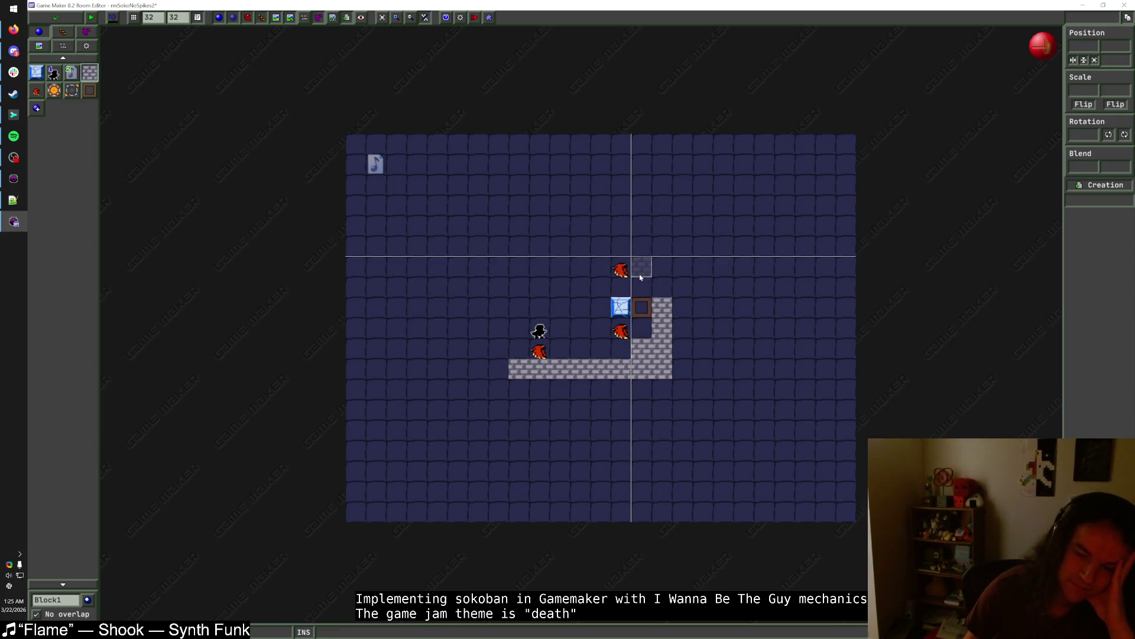
click(604, 338)
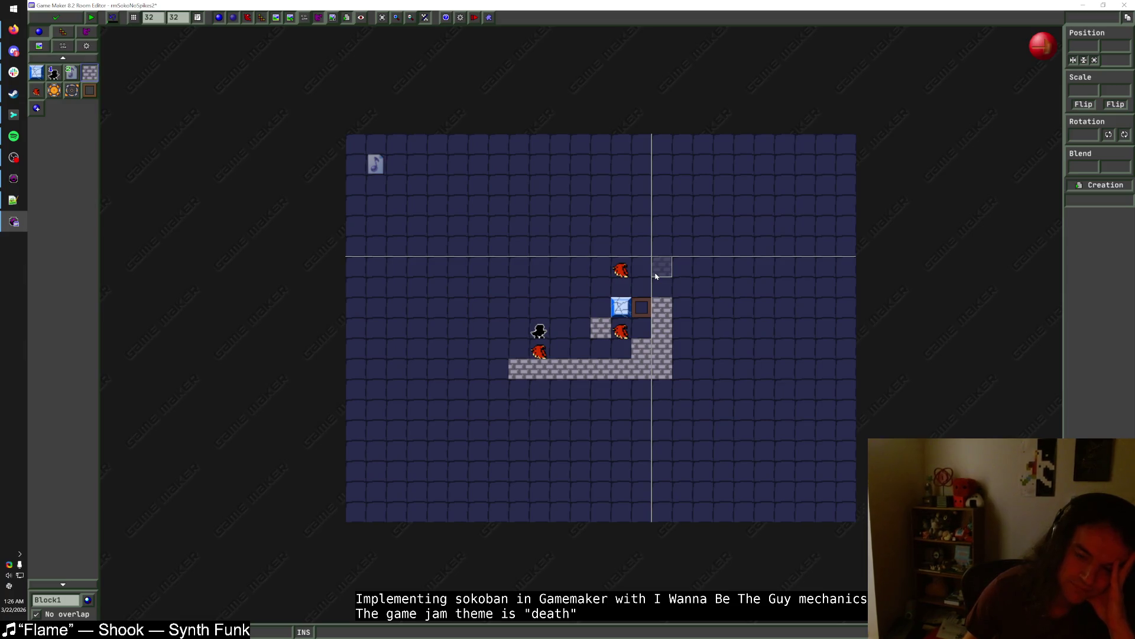
drag(618, 271, 578, 309)
mouse_move(664, 289)
mouse_down()
mouse_move(519, 285)
mouse_move(520, 353)
mouse_move(538, 309)
mouse_up()
- Try deleting top-wall blocks, undo it, and move the middle hawk down one row
scroll(598, 341, up, 1)
scroll(597, 341, up, 1)
right_click(538, 273)
right_click(509, 273)
right_click(480, 273)
right_click(450, 273)
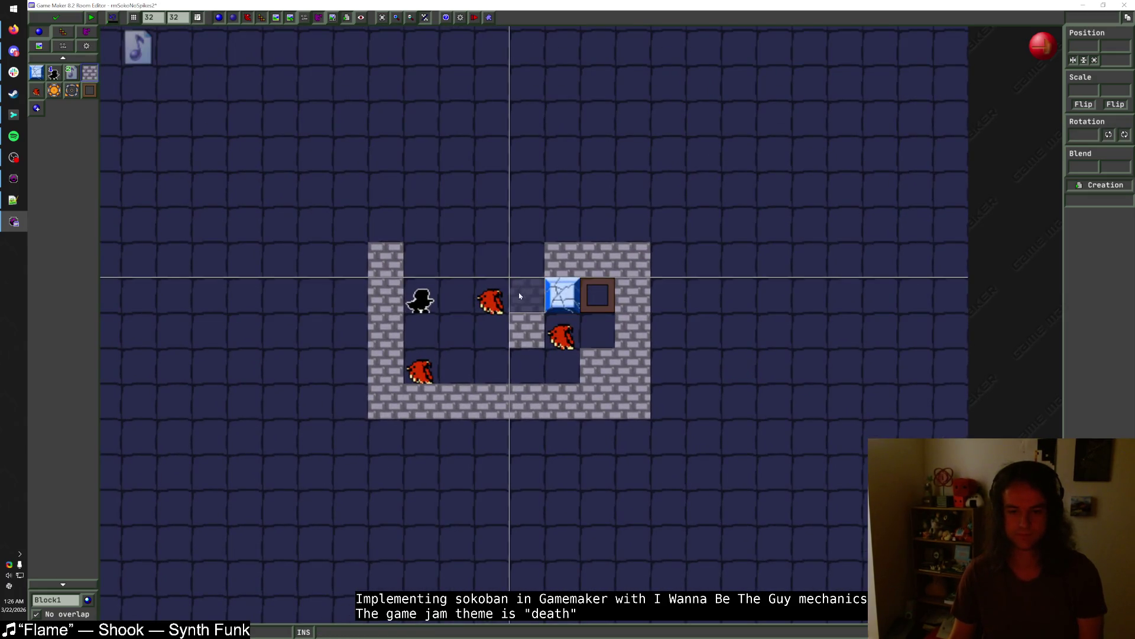
key(ctrl+z)
drag(491, 299, 490, 334)
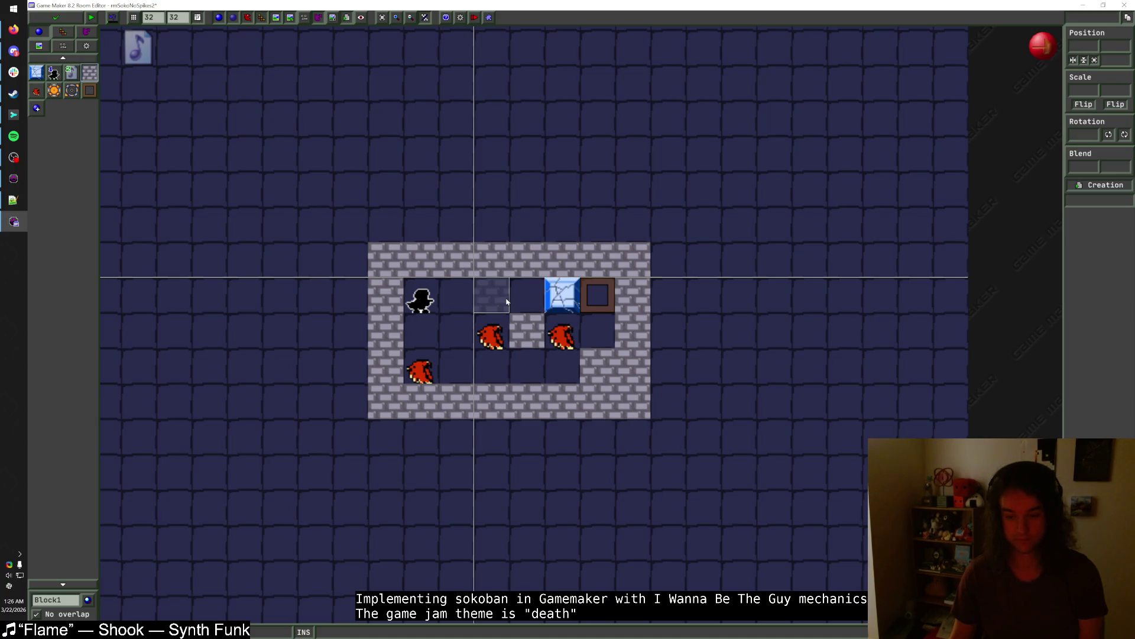
- Delete six top-wall blocks and repaint the top wall one row higher
right_click(597, 261)
right_click(562, 260)
right_click(527, 260)
right_click(492, 261)
right_click(456, 260)
right_click(421, 260)
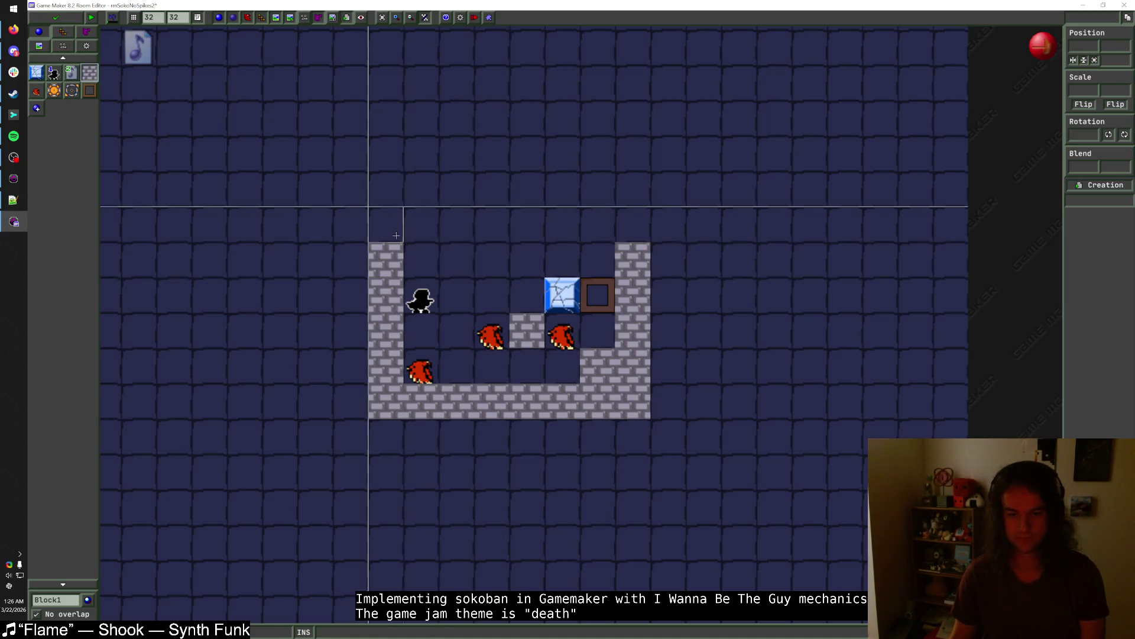
drag(385, 225, 639, 232)
key(Escape)
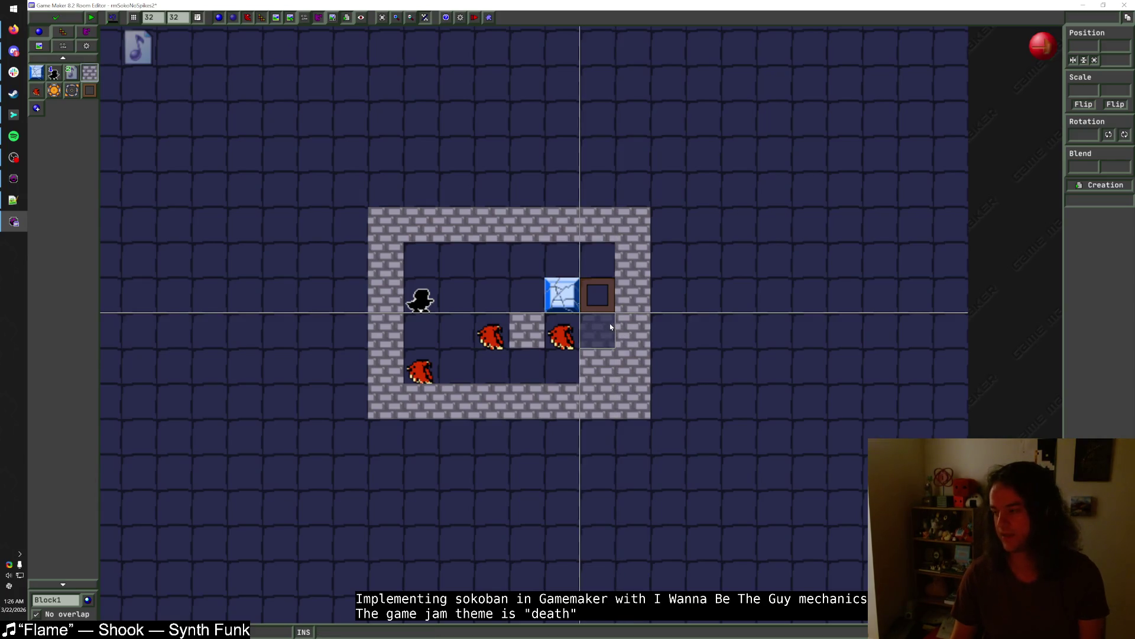
- Remove the ShootBlock from the room
click(36, 72)
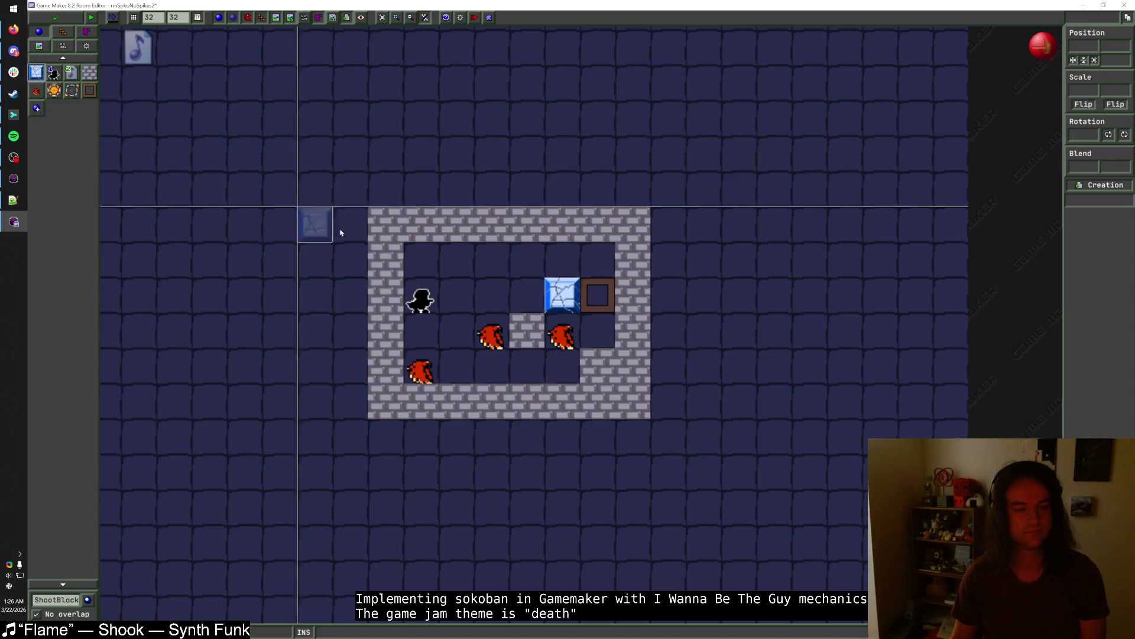
click(90, 72)
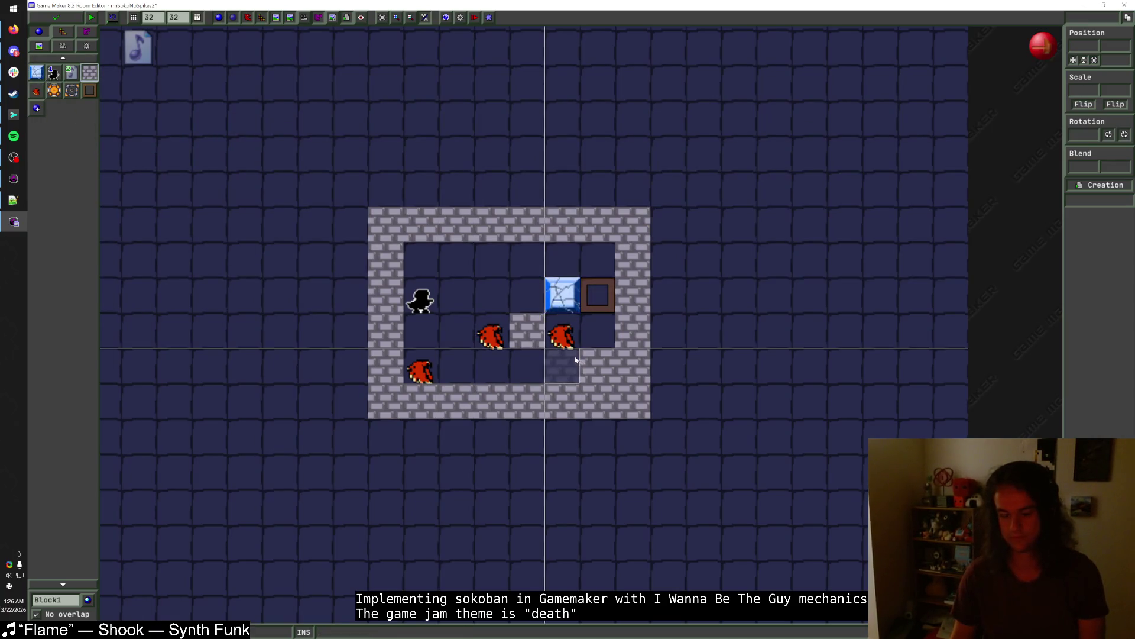
scroll(572, 324, down, 1)
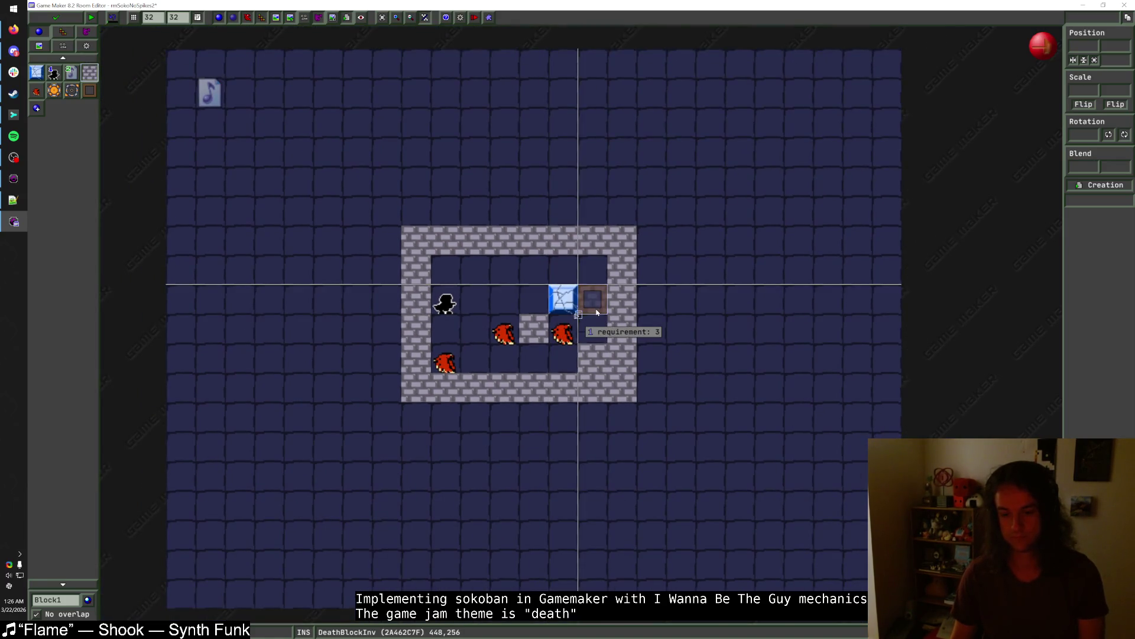
click(597, 312)
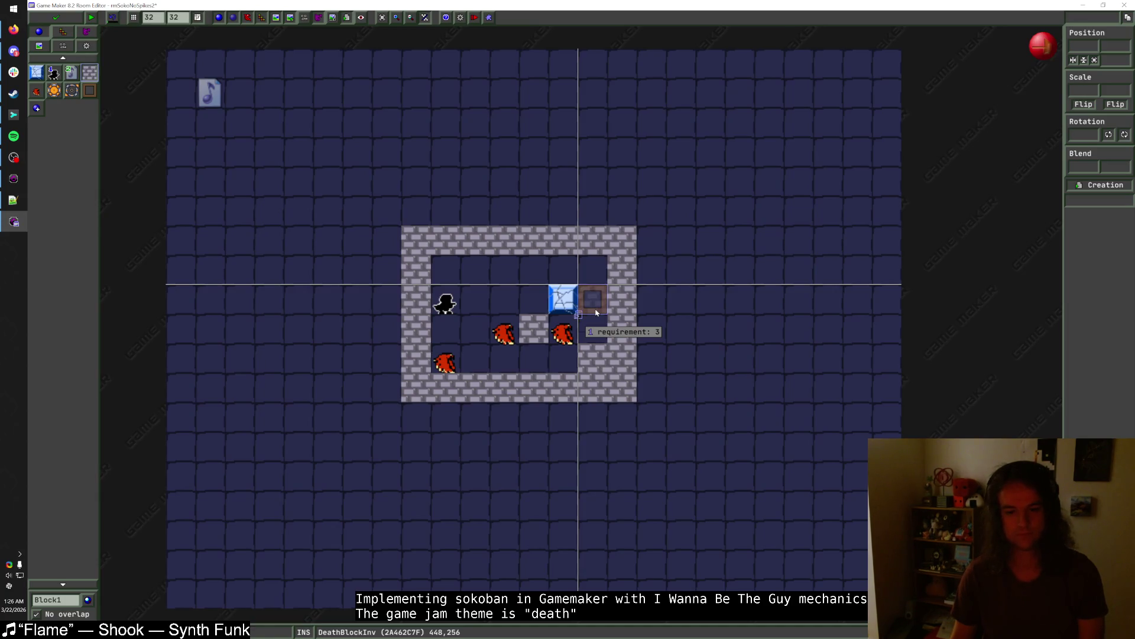
click(36, 91)
click(36, 73)
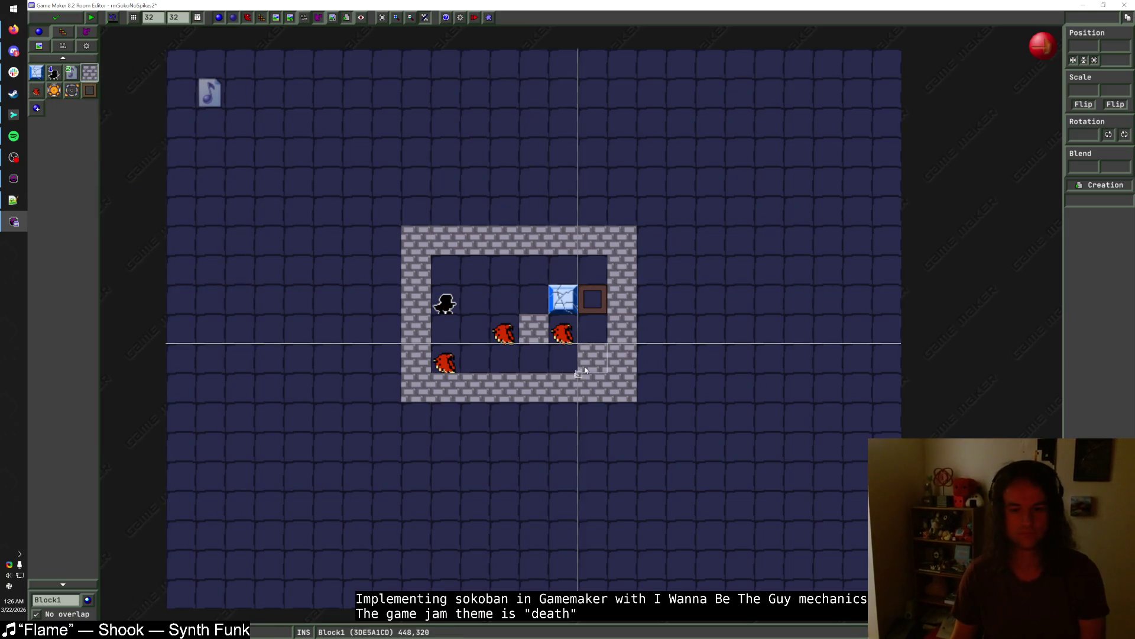
right_click(568, 308)
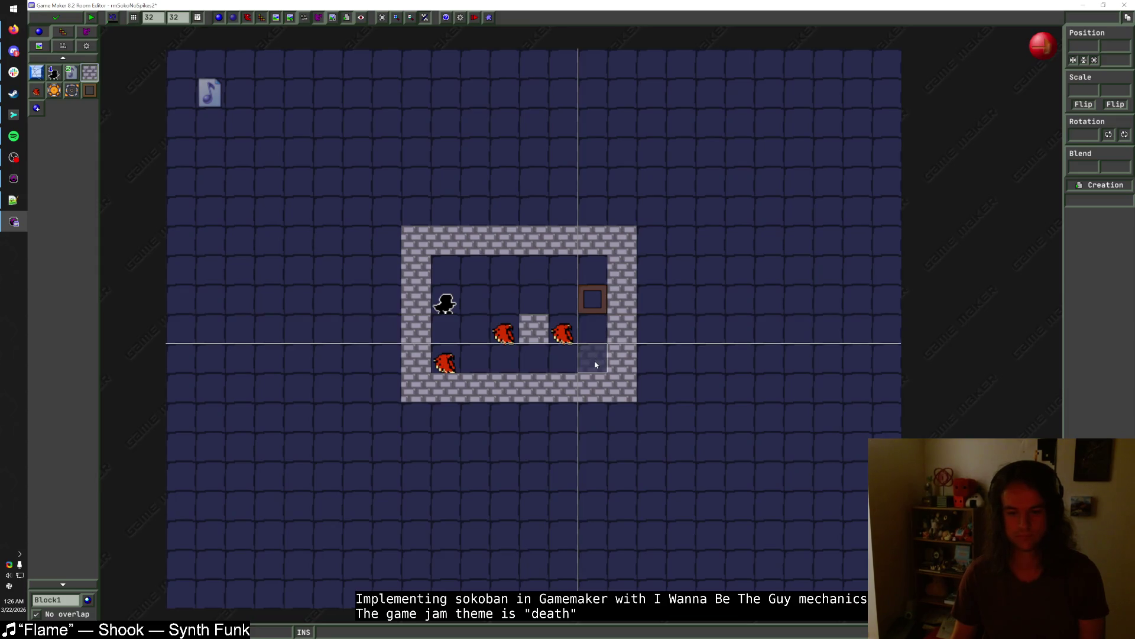
- Erase the six-block bottom wall row and relay it one row lower
right_click(475, 387)
right_click(446, 387)
right_click(505, 387)
right_click(535, 388)
right_click(564, 387)
right_click(594, 388)
drag(606, 417, 417, 417)
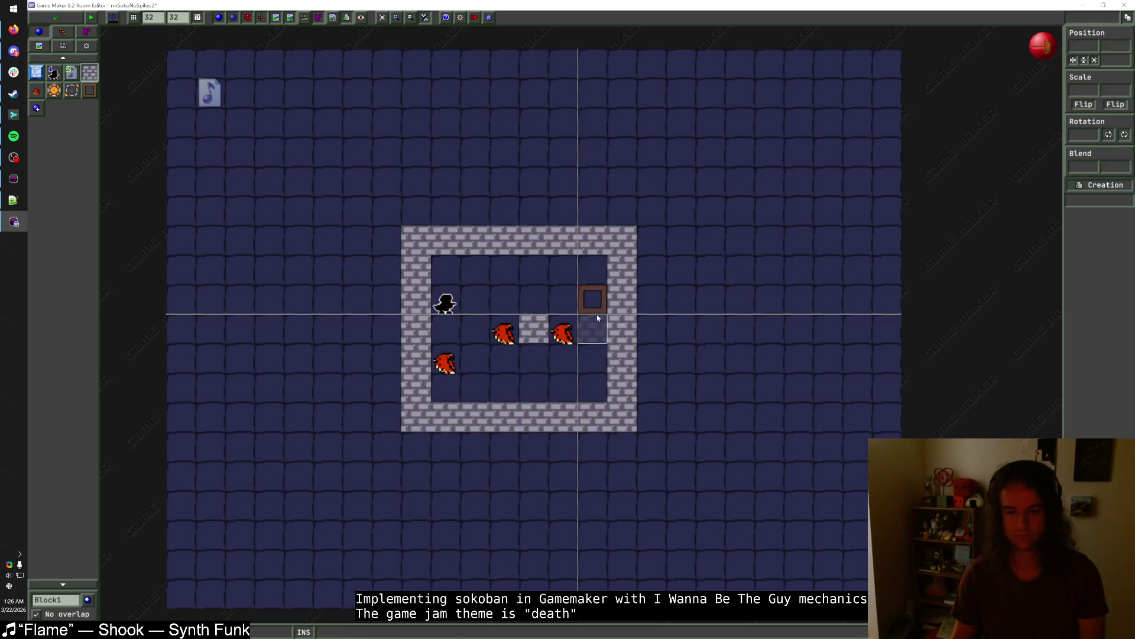
- Move the death block one cell left, rearrange the hawks, and put the player start on the bottom row
mouse_move(602, 315)
mouse_down()
mouse_move(600, 286)
mouse_move(571, 315)
mouse_up()
drag(444, 363, 444, 382)
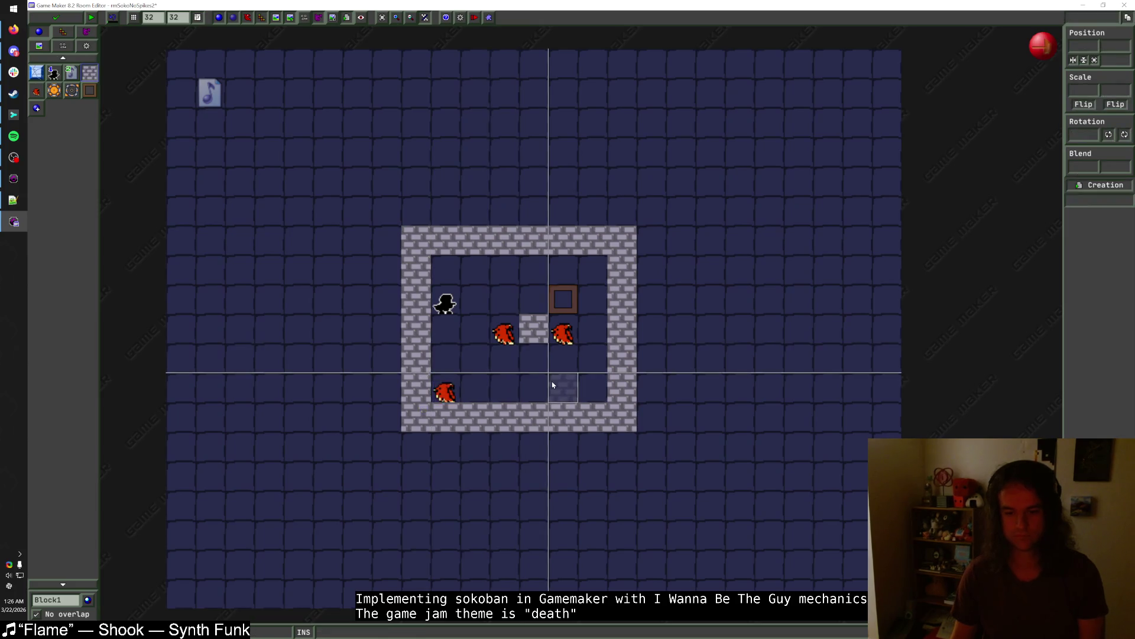
mouse_move(552, 385)
mouse_down()
mouse_move(527, 385)
mouse_move(560, 355)
mouse_move(575, 307)
mouse_move(594, 390)
mouse_move(601, 356)
mouse_move(594, 384)
mouse_move(572, 382)
mouse_move(595, 391)
mouse_move(514, 385)
mouse_move(595, 316)
mouse_move(569, 314)
mouse_move(586, 314)
mouse_move(567, 323)
mouse_move(565, 362)
mouse_move(563, 329)
mouse_up()
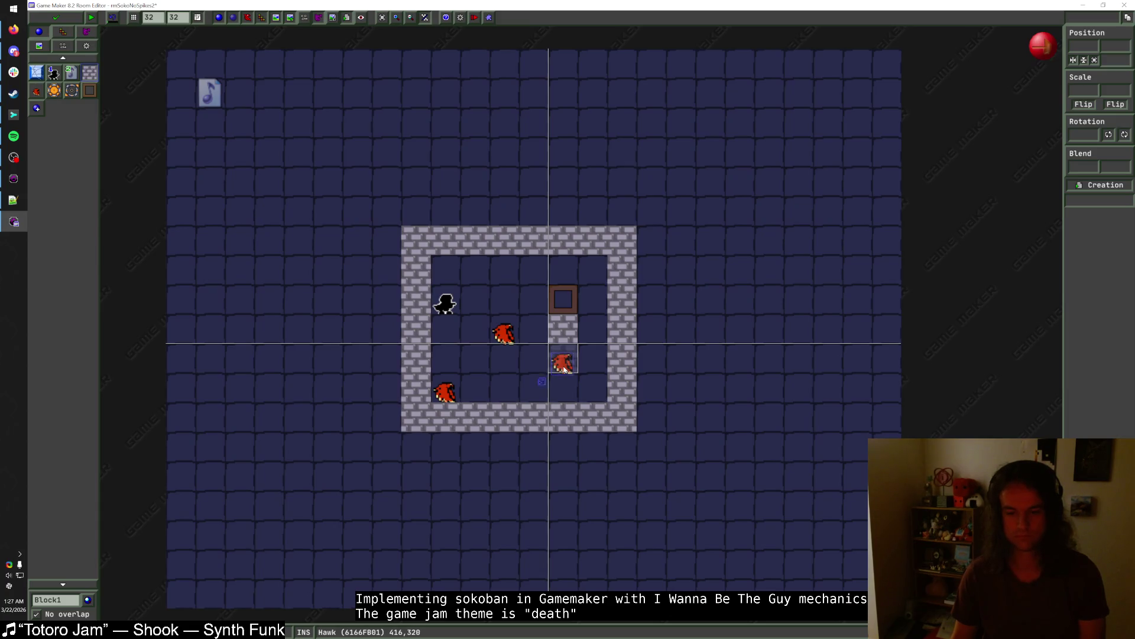
mouse_move(565, 367)
mouse_down()
mouse_move(481, 336)
mouse_move(526, 315)
mouse_move(511, 309)
mouse_move(510, 365)
mouse_move(568, 367)
mouse_up()
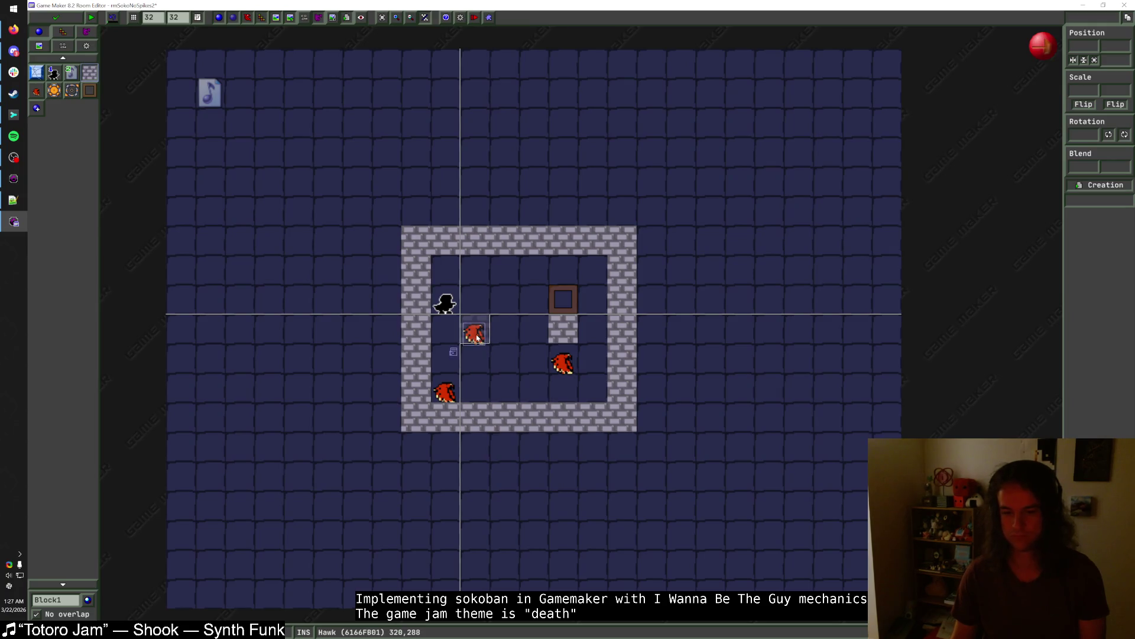
mouse_move(475, 334)
mouse_down()
mouse_move(590, 272)
mouse_move(564, 274)
mouse_move(484, 330)
mouse_up()
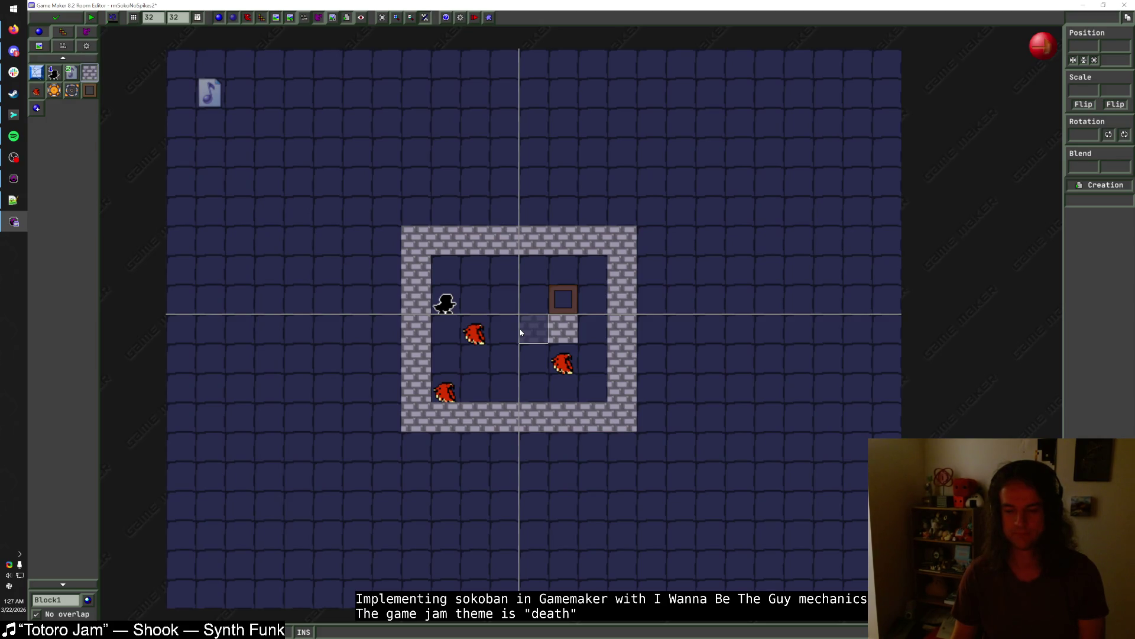
mouse_move(444, 303)
mouse_down()
mouse_move(445, 273)
mouse_move(504, 358)
mouse_move(504, 387)
mouse_up()
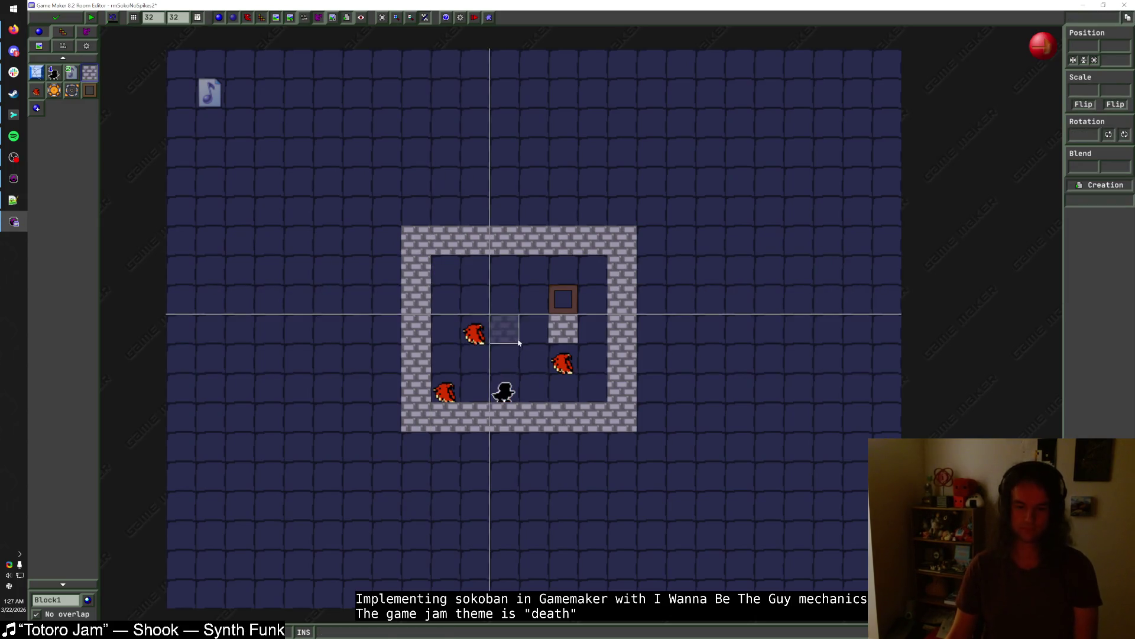
mouse_move(615, 245)
mouse_down()
mouse_move(408, 245)
mouse_move(614, 247)
mouse_up()
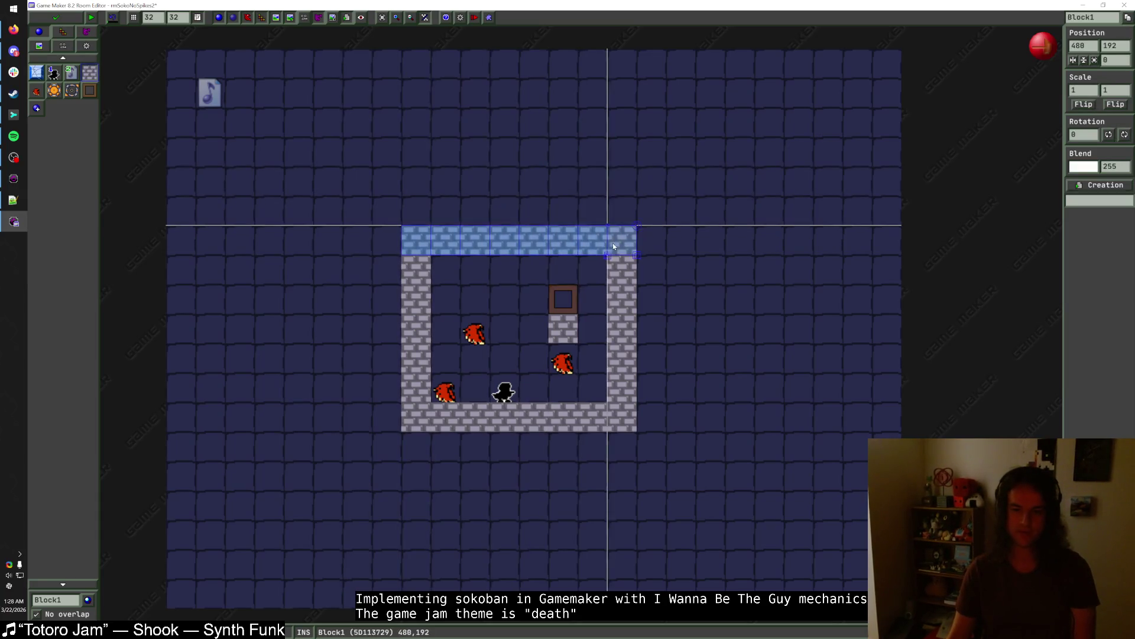
- Shift the right wall out one column and move the hawks rightward and to the bottom-left
key(Escape)
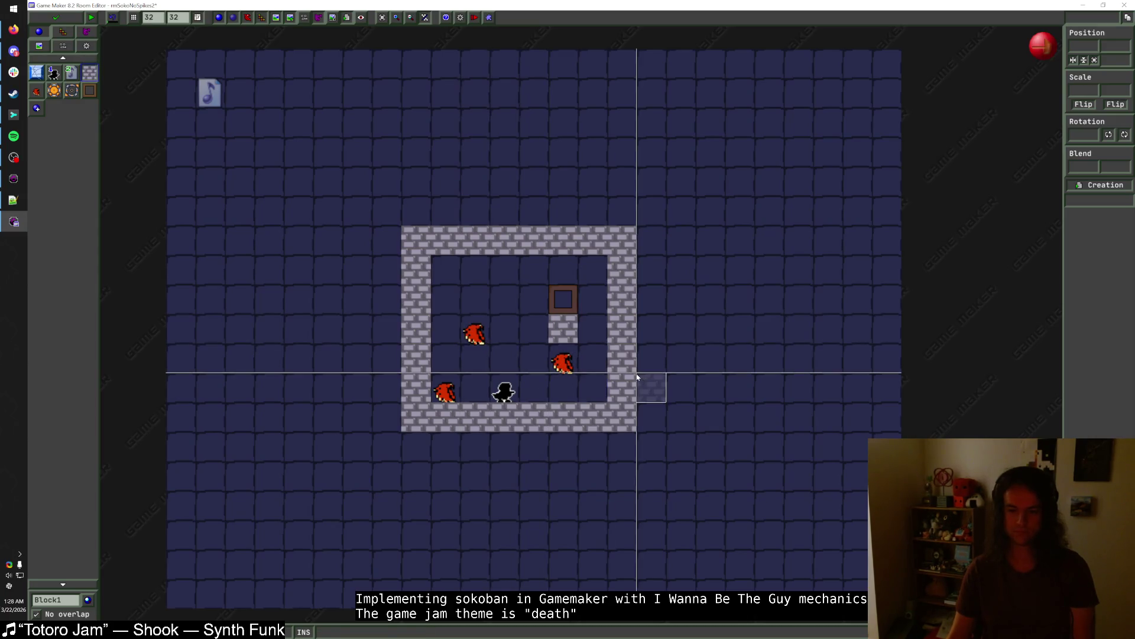
mouse_move(629, 373)
mouse_down()
mouse_move(621, 299)
mouse_move(653, 247)
mouse_move(648, 368)
mouse_up()
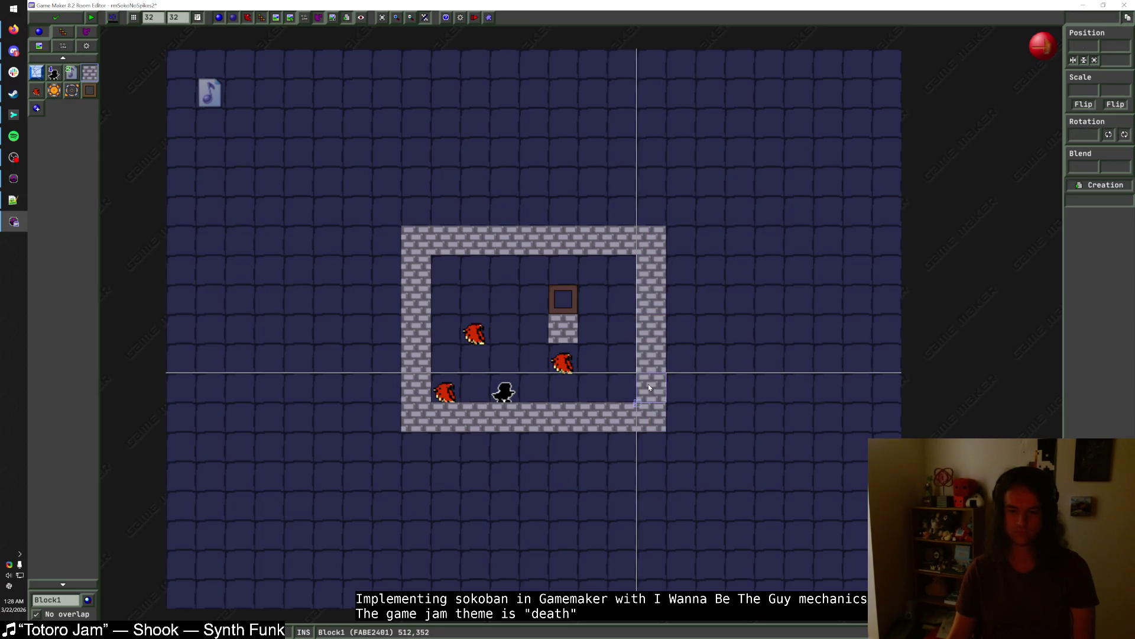
mouse_move(474, 334)
mouse_down()
mouse_move(592, 332)
mouse_move(486, 336)
mouse_up()
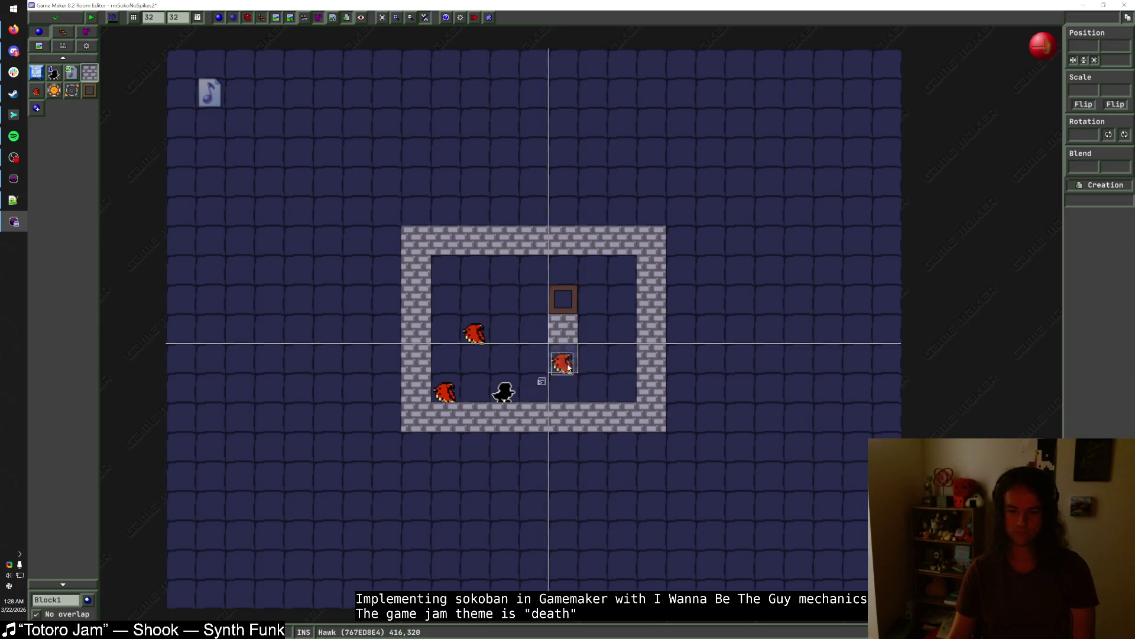
drag(604, 369, 611, 375)
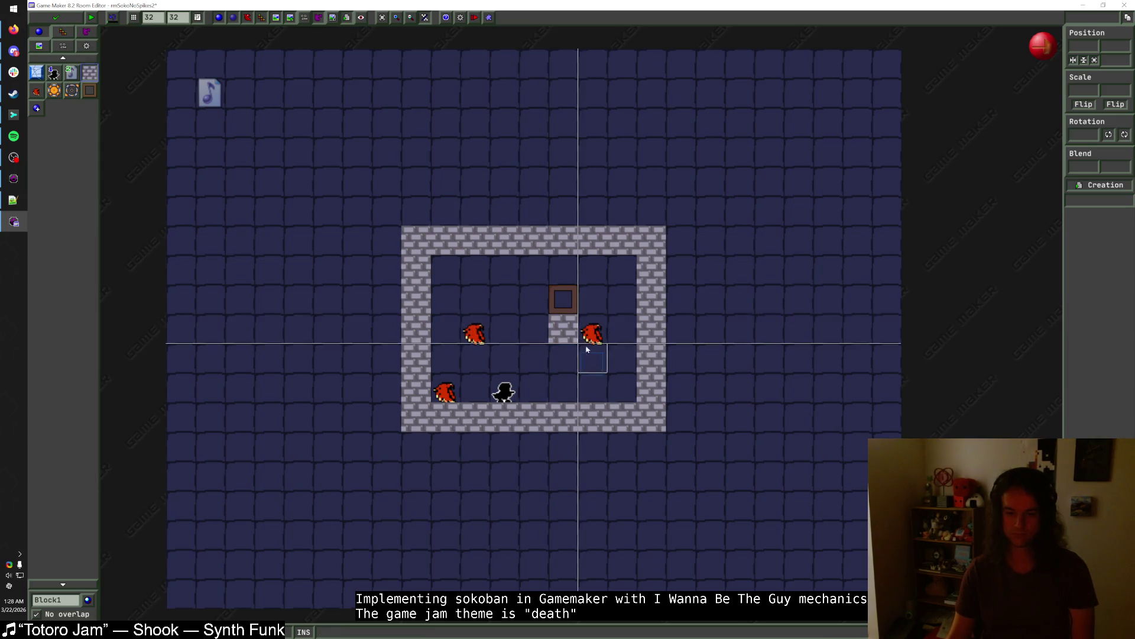
drag(495, 337, 505, 357)
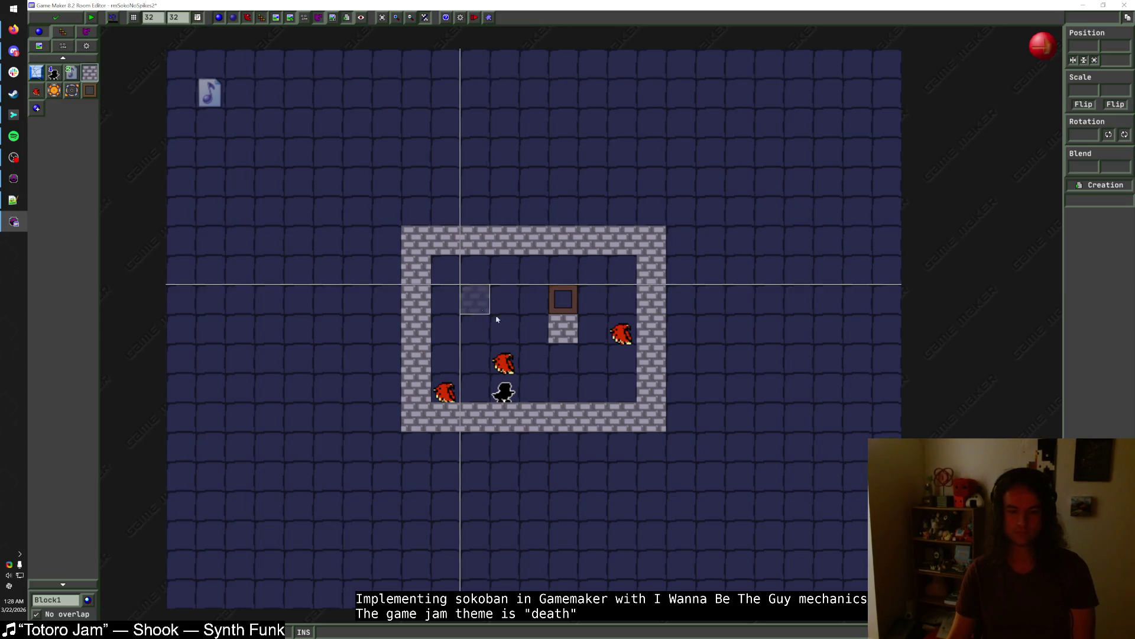
drag(444, 393, 442, 344)
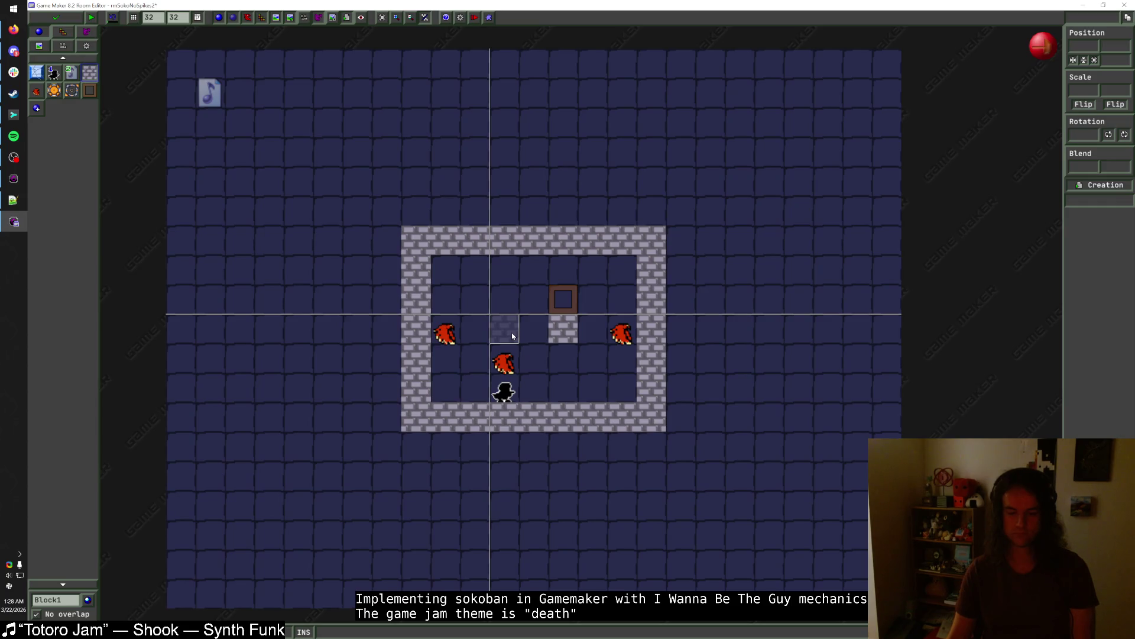
drag(448, 324, 447, 381)
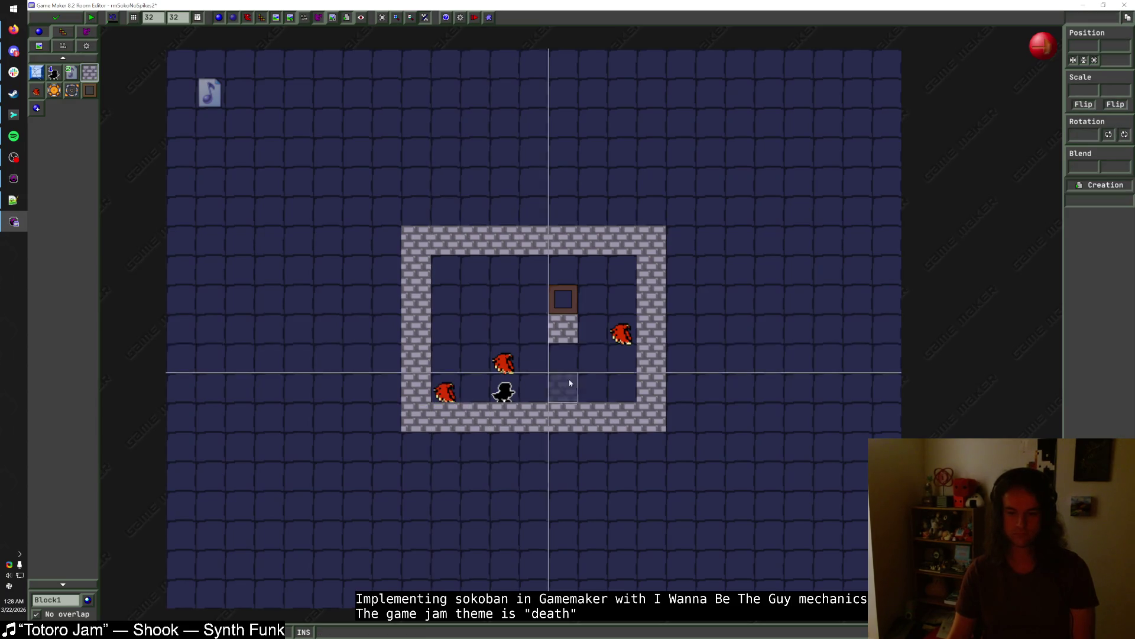
- Add bottom-row wall blocks, fill the right column, and move the death block right and a hawk up-left
click(594, 394)
click(571, 306)
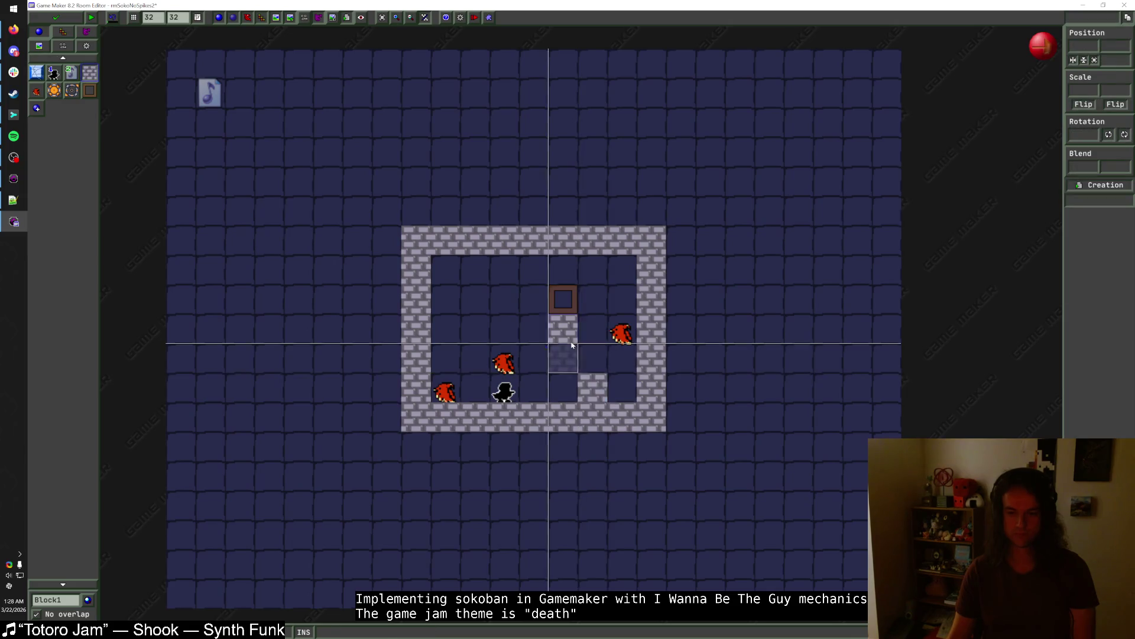
mouse_move(571, 307)
mouse_down()
mouse_move(601, 306)
mouse_move(630, 385)
mouse_up()
drag(621, 334, 562, 334)
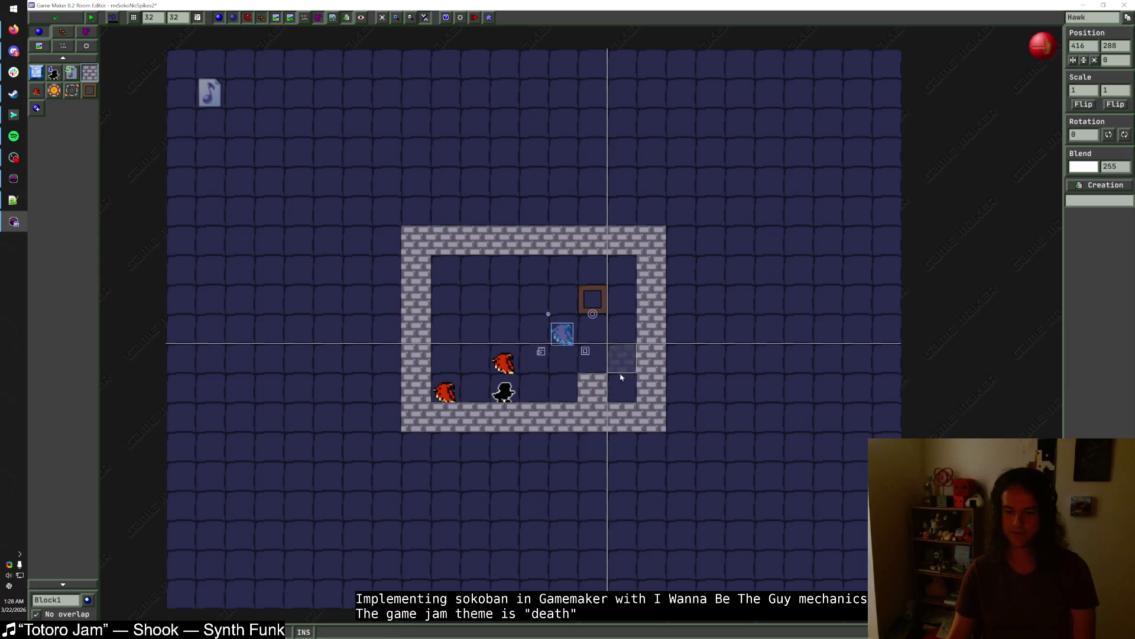
drag(626, 390, 629, 270)
mouse_move(565, 332)
mouse_down()
mouse_move(537, 297)
mouse_move(506, 303)
mouse_up()
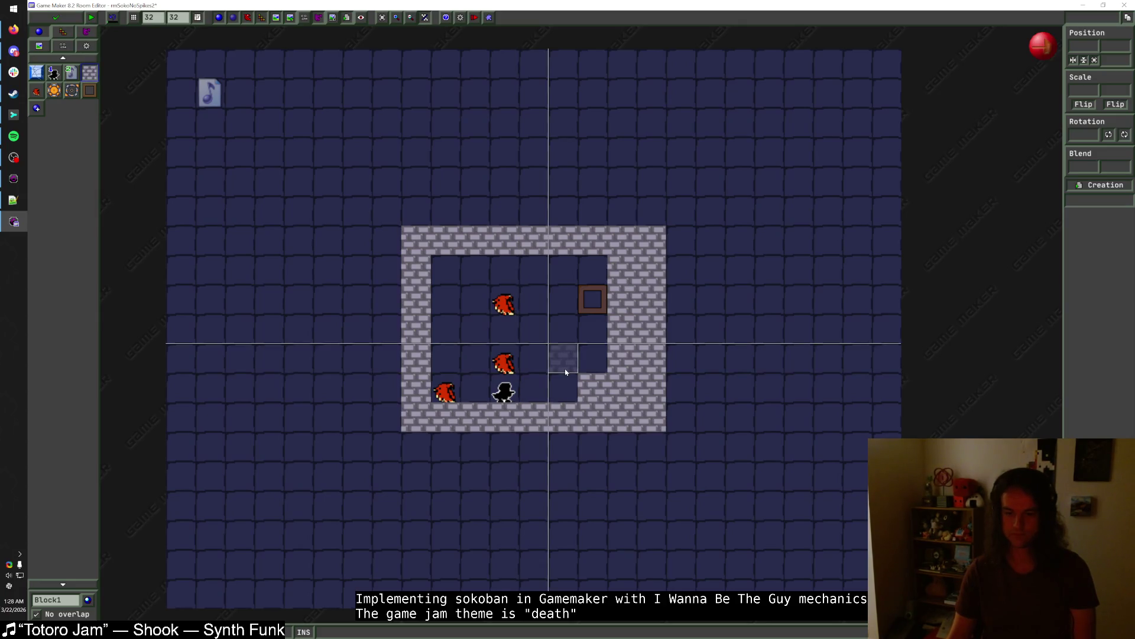
- Erase four right-side wall blocks, move the death block one cell right, and shift two hawks right
right_click(588, 381)
right_click(618, 328)
right_click(618, 299)
right_click(618, 269)
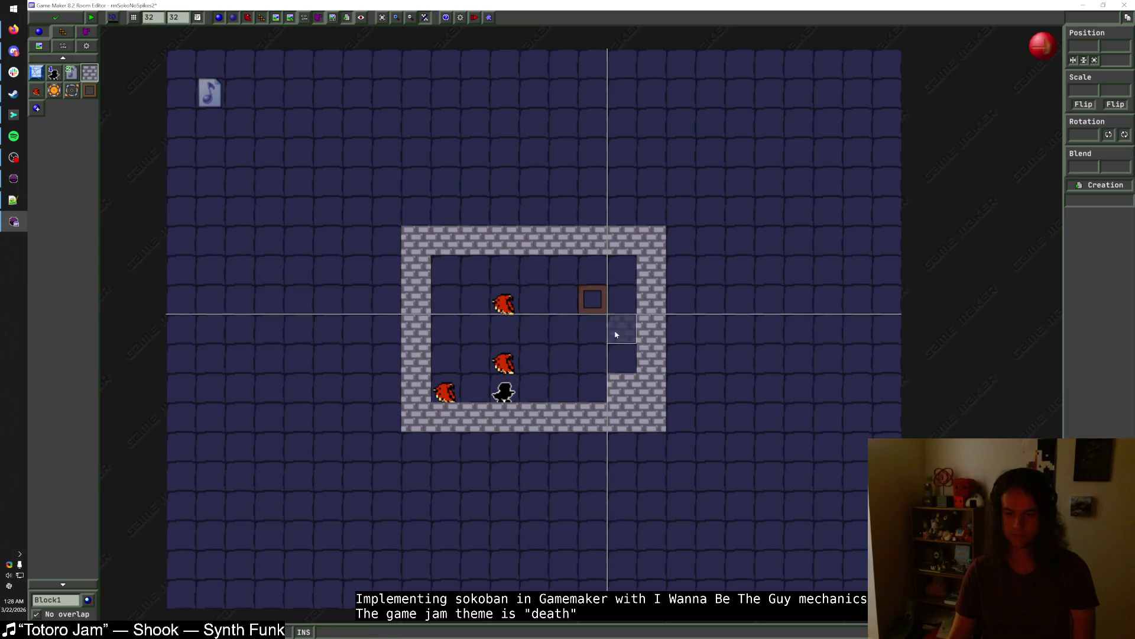
drag(593, 299, 622, 300)
mouse_move(509, 304)
mouse_down()
mouse_move(540, 303)
mouse_move(547, 326)
mouse_move(572, 327)
mouse_move(505, 268)
mouse_move(624, 269)
mouse_up()
mouse_move(517, 357)
mouse_down()
mouse_move(568, 331)
mouse_move(617, 364)
mouse_move(621, 335)
mouse_move(564, 337)
mouse_move(590, 337)
mouse_move(572, 362)
mouse_move(592, 362)
mouse_move(540, 362)
mouse_up()
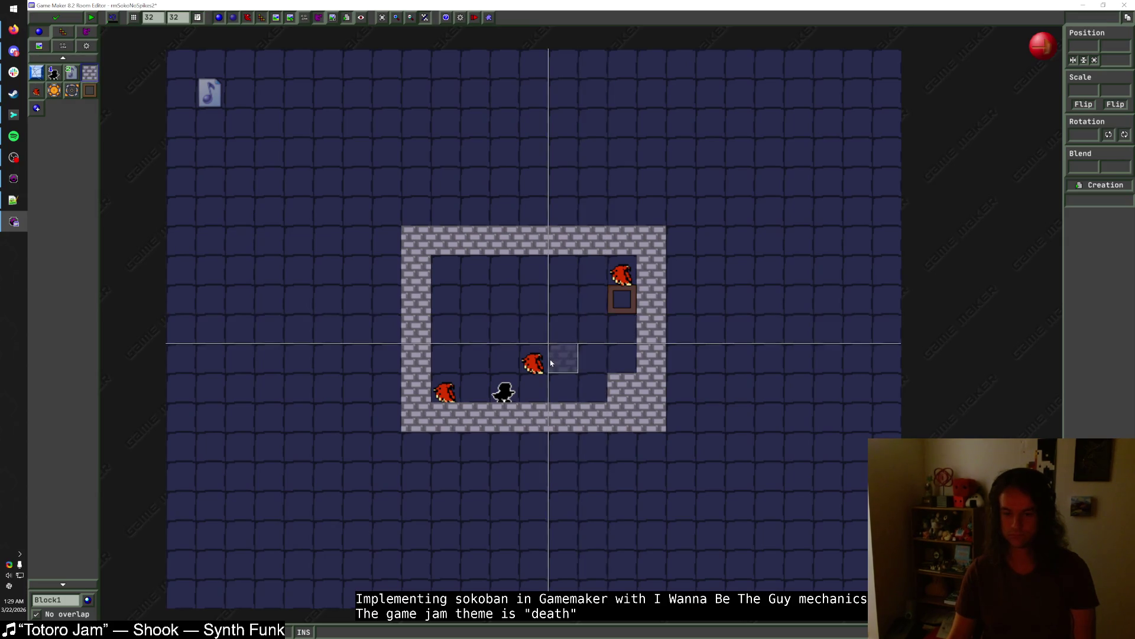
- Move a hawk to the top-left corner, set the top-right hawk's X scale to -1, shift the player right, and save
mouse_move(614, 305)
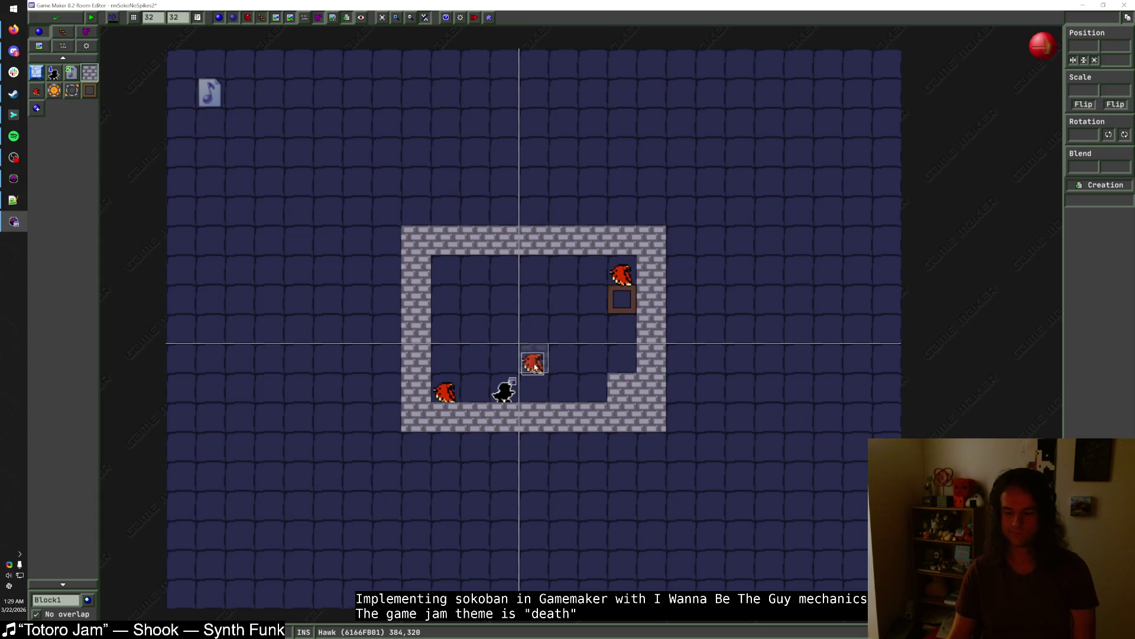
mouse_move(535, 366)
mouse_down()
mouse_move(505, 303)
mouse_move(448, 274)
mouse_move(505, 270)
mouse_up()
click(475, 269)
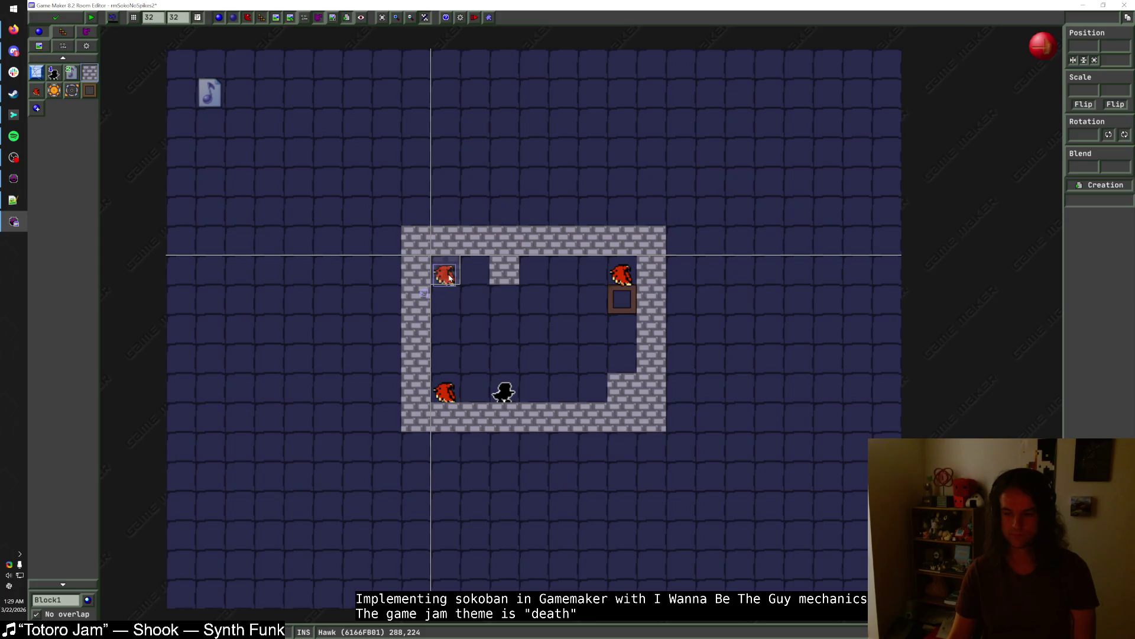
click(624, 277)
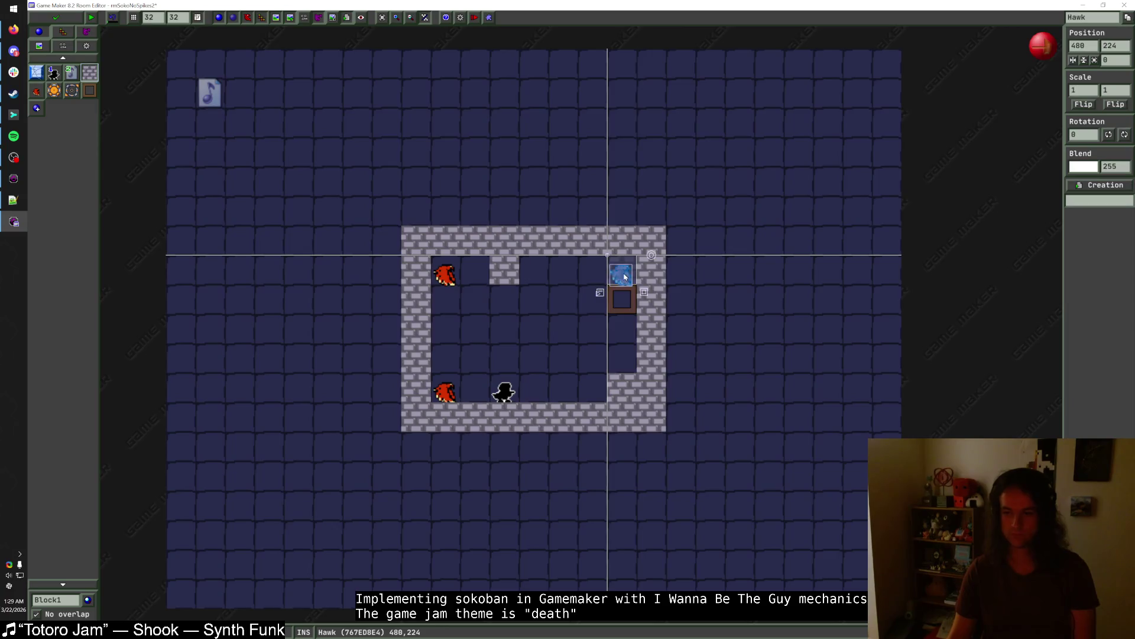
text(-1)
key(Return)
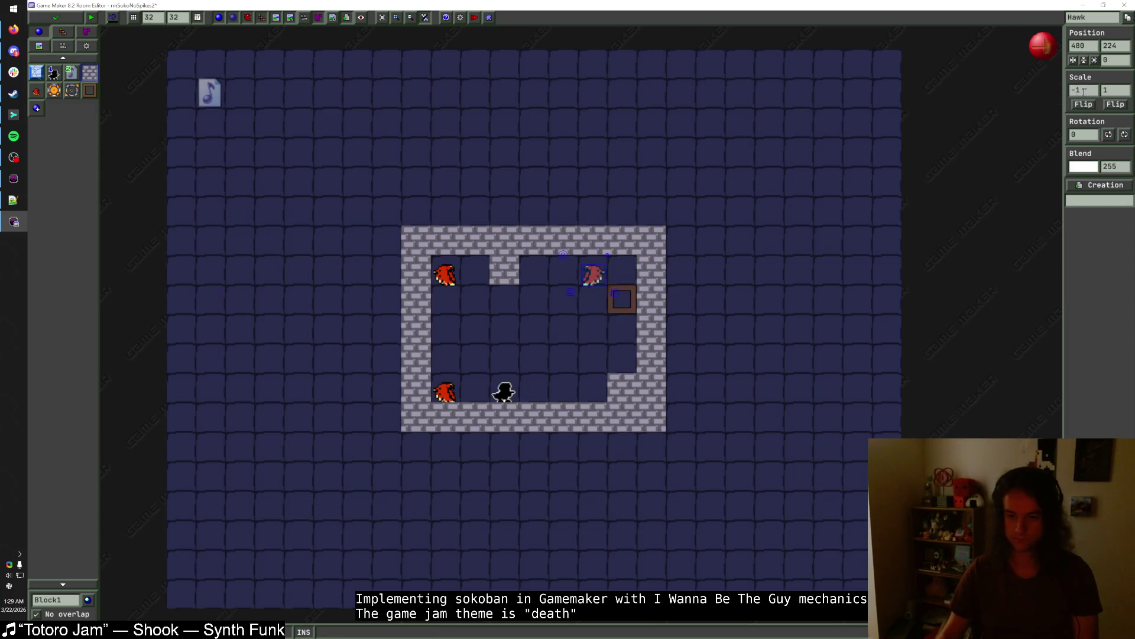
drag(504, 391, 534, 391)
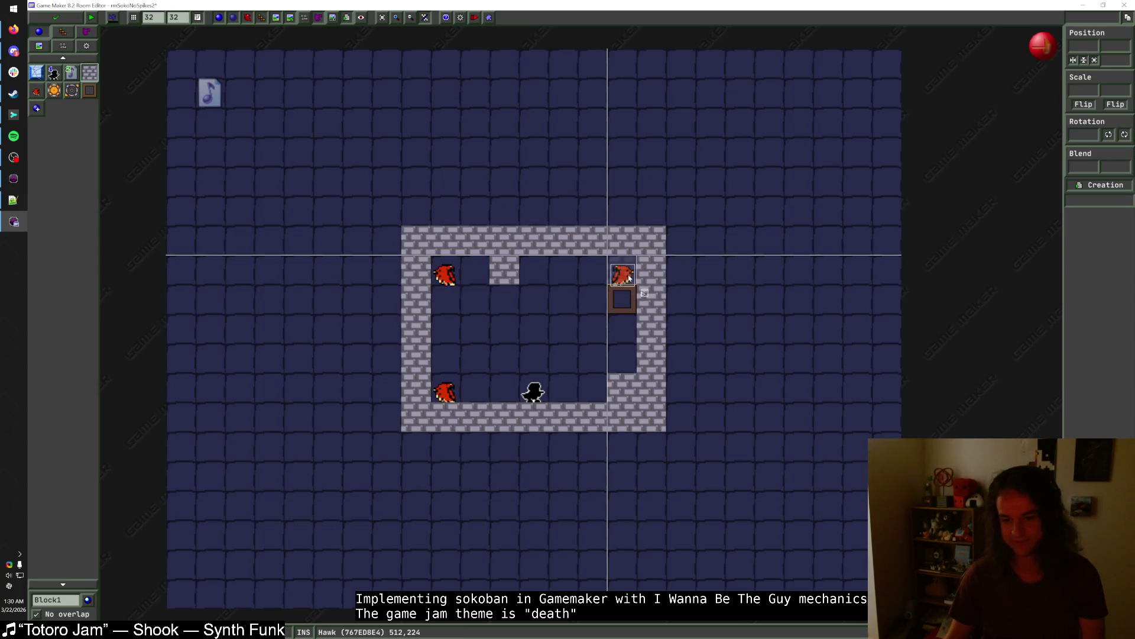
click(56, 19)
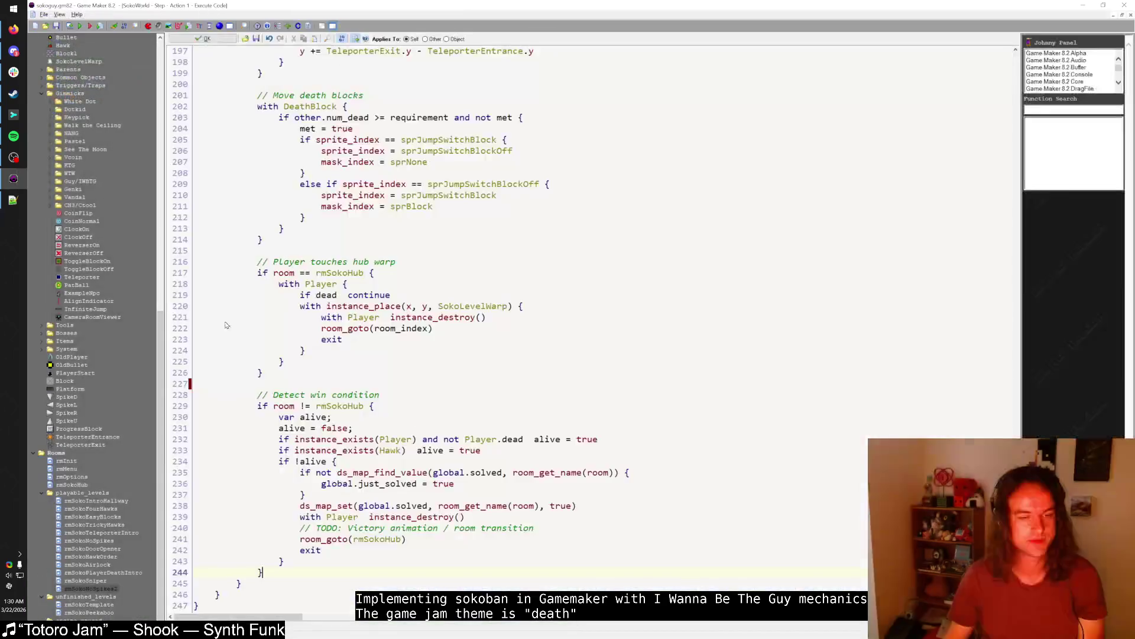
- Place a new level warp in rmSokoHub and move it up one cell
double_click(76, 486)
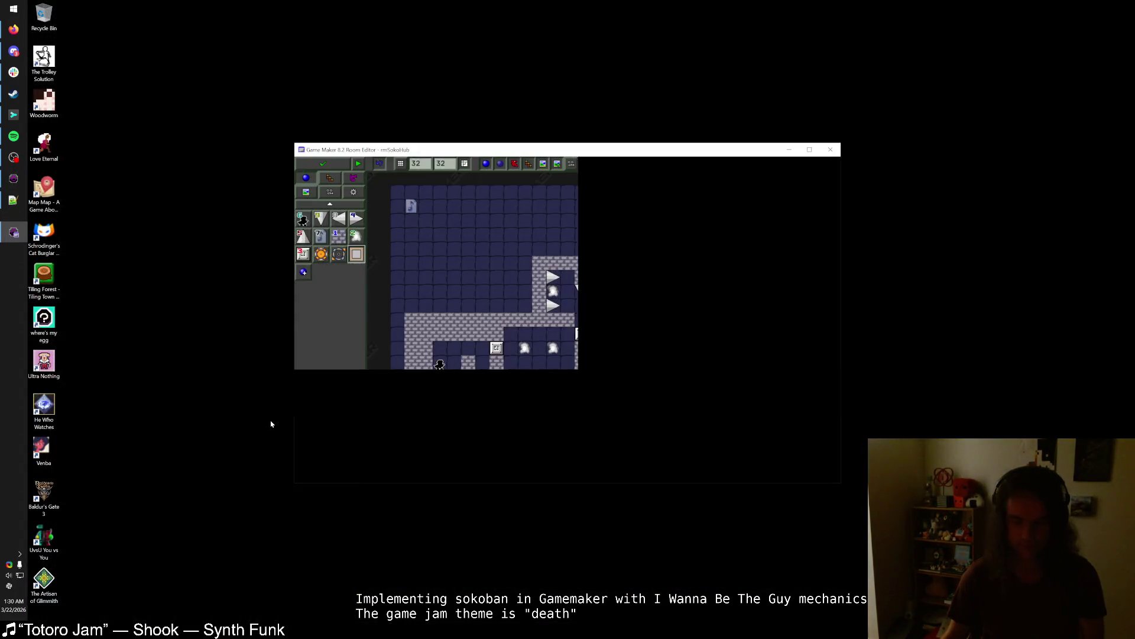
click(722, 361)
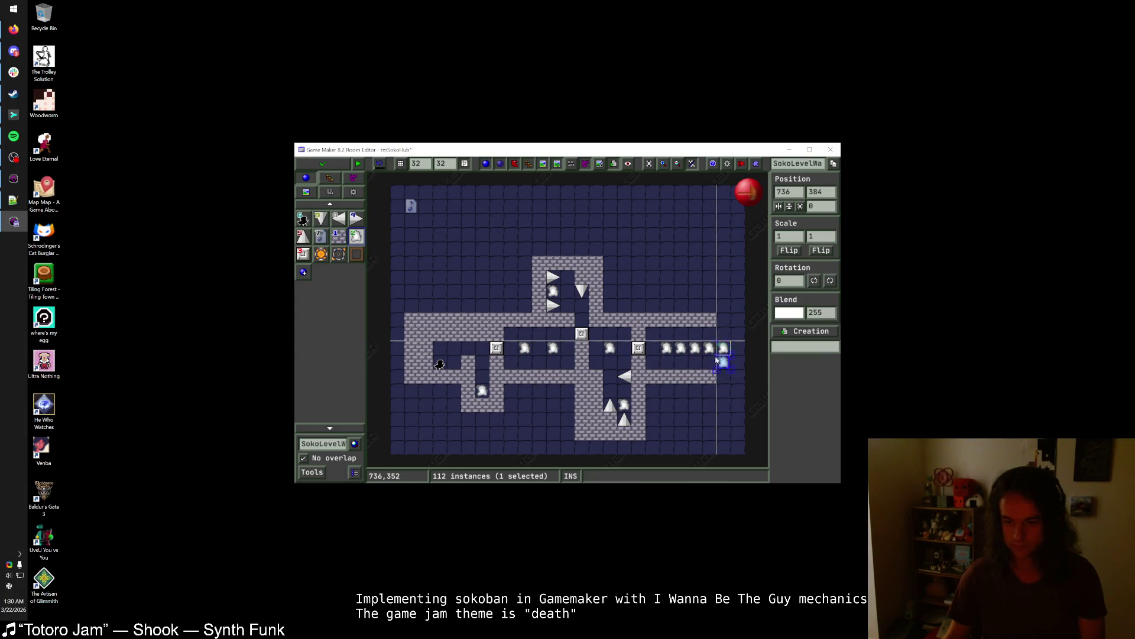
drag(729, 361, 713, 349)
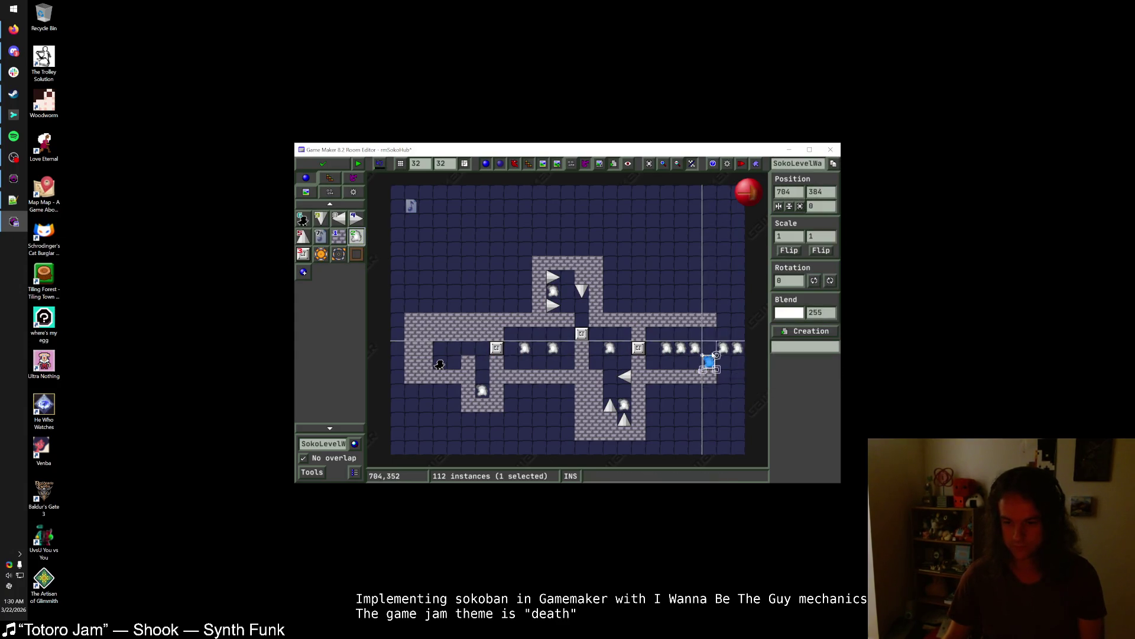
- Set the warp's room_index to playable_levels > rmSokoSniper, save the hub, and launch a test run
right_click(711, 349)
click(737, 374)
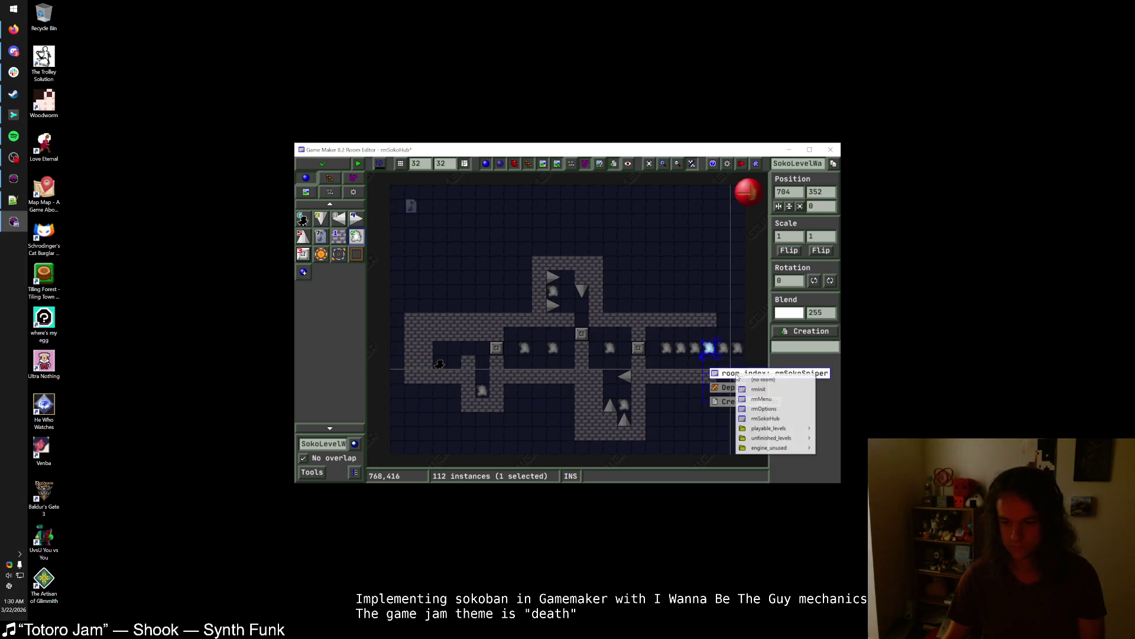
mouse_move(787, 428)
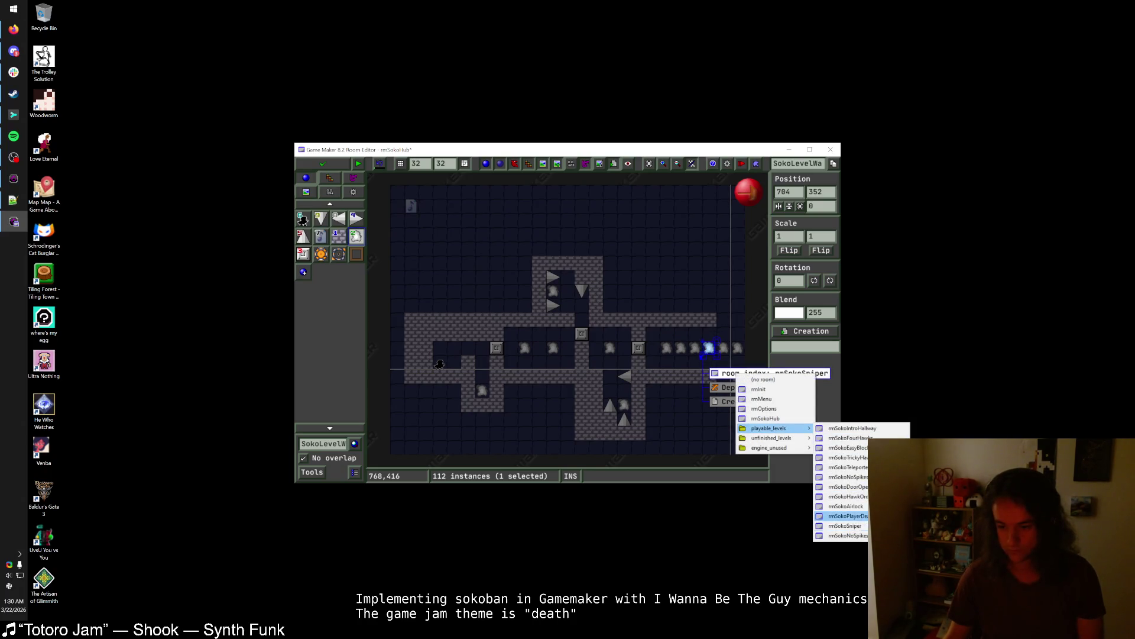
click(856, 526)
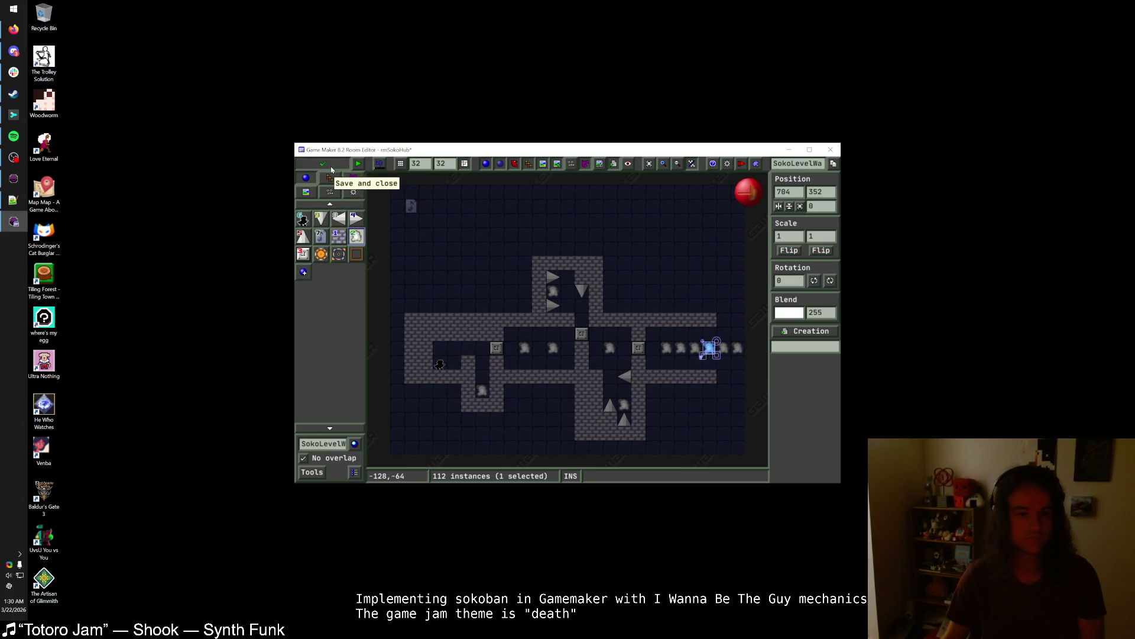
click(323, 164)
click(80, 27)
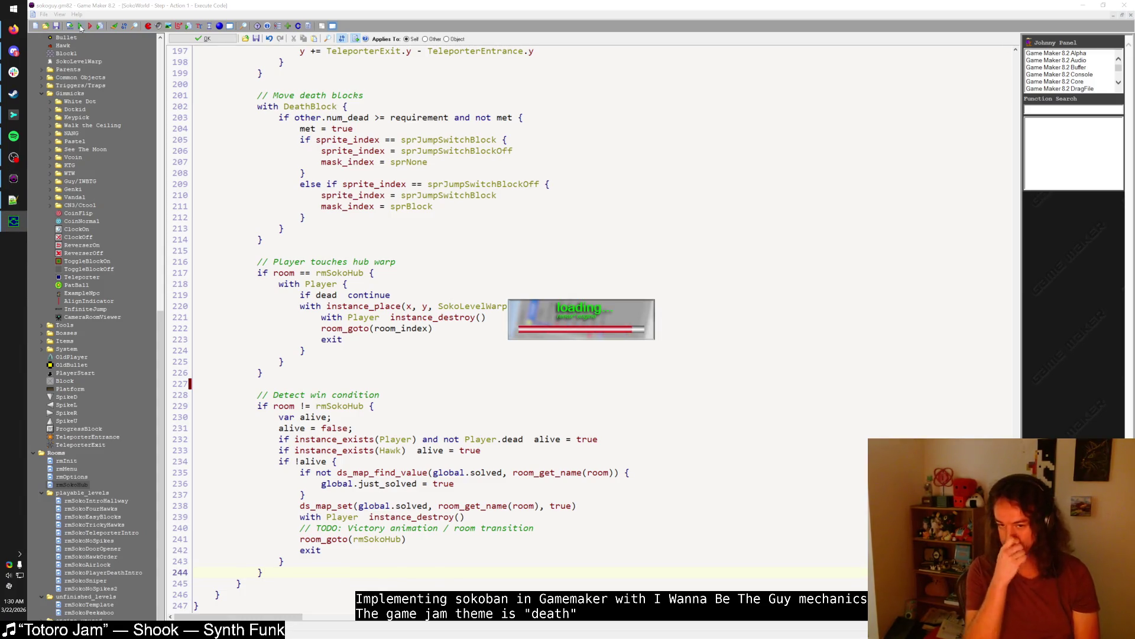
- Continue the saved game and step onto a hub warp to enter the hawk level
key(shift)
key(shift)
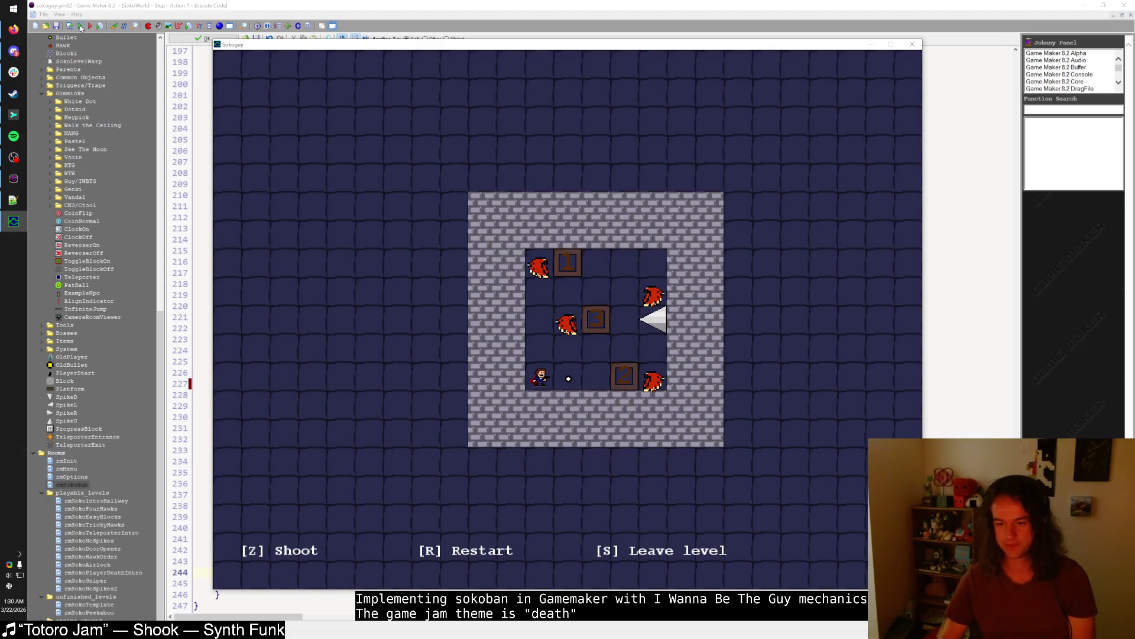
key(s)
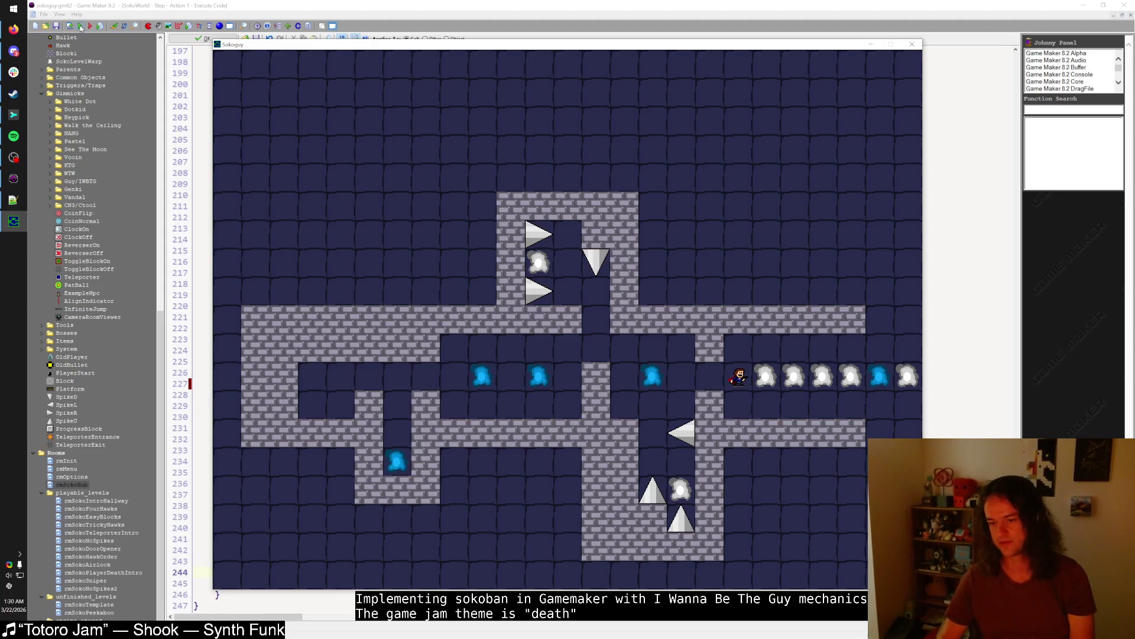
key(Right)
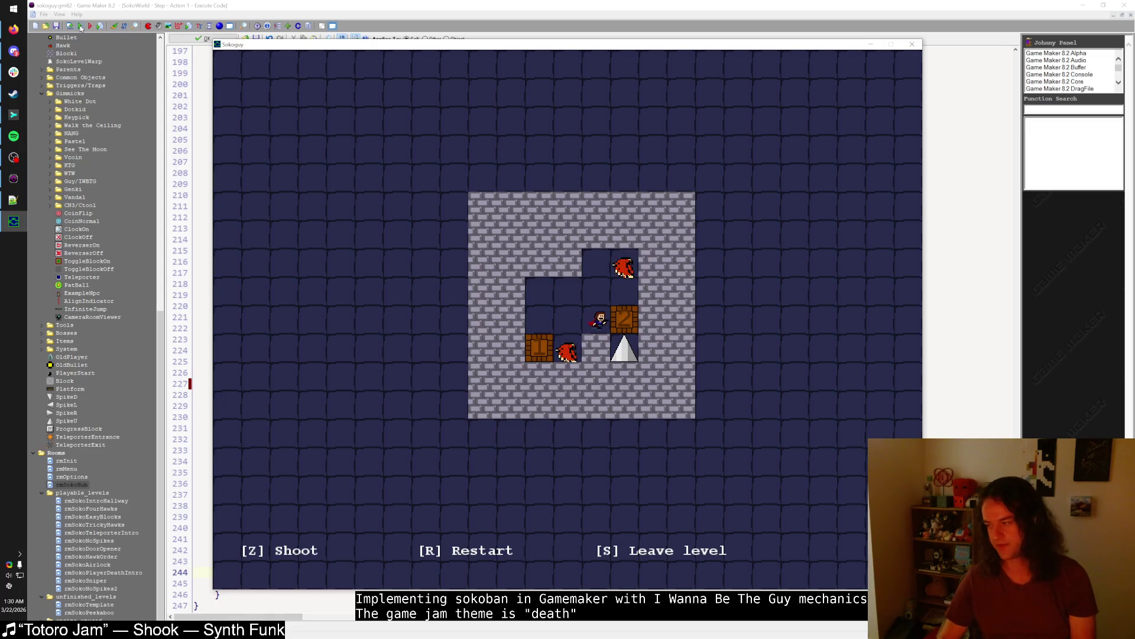
- Play the hawk-and-crate level, shooting the upper hawk with Z, then switch to Spotify
key(Up)
key(Up)
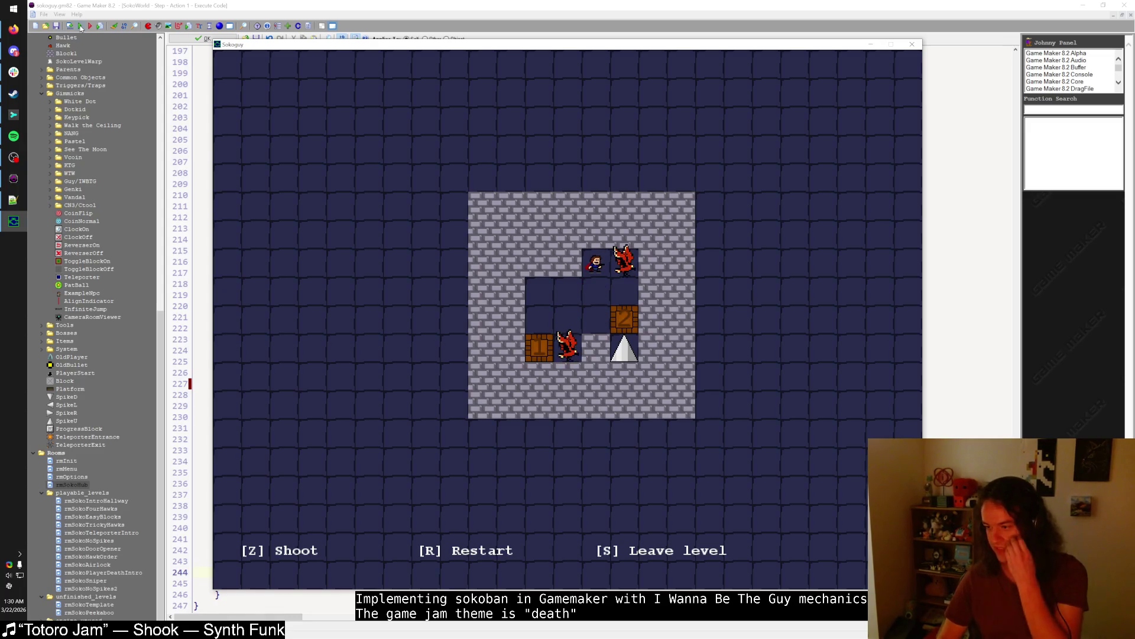
key(Down)
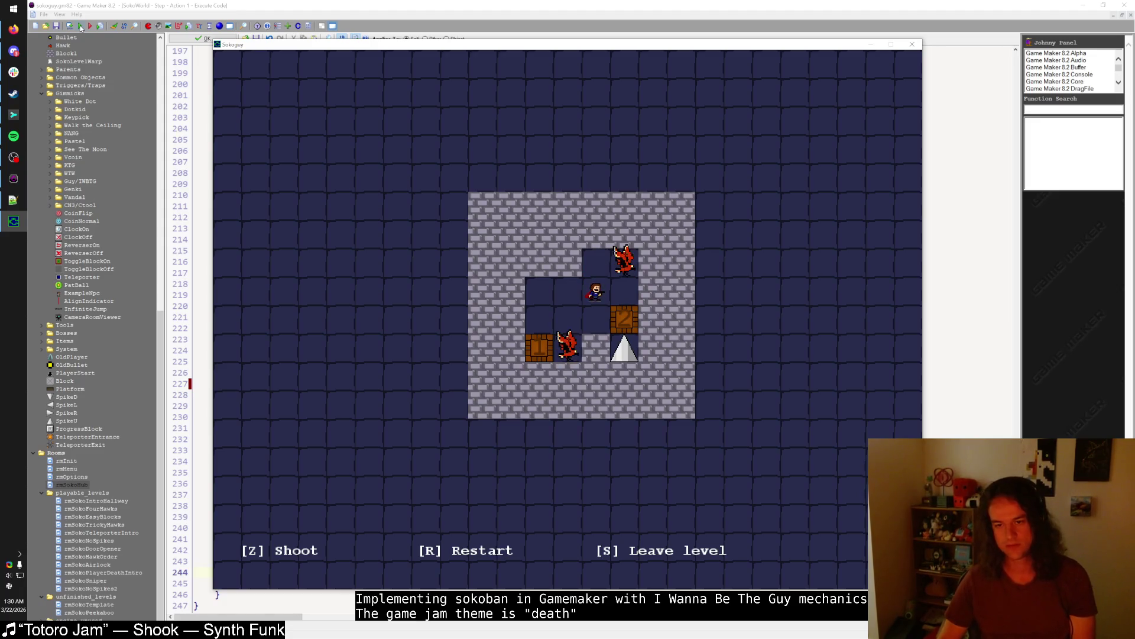
key(Down)
key(Up)
key(z)
key(Down)
key(Left)
key(Left)
key(Right)
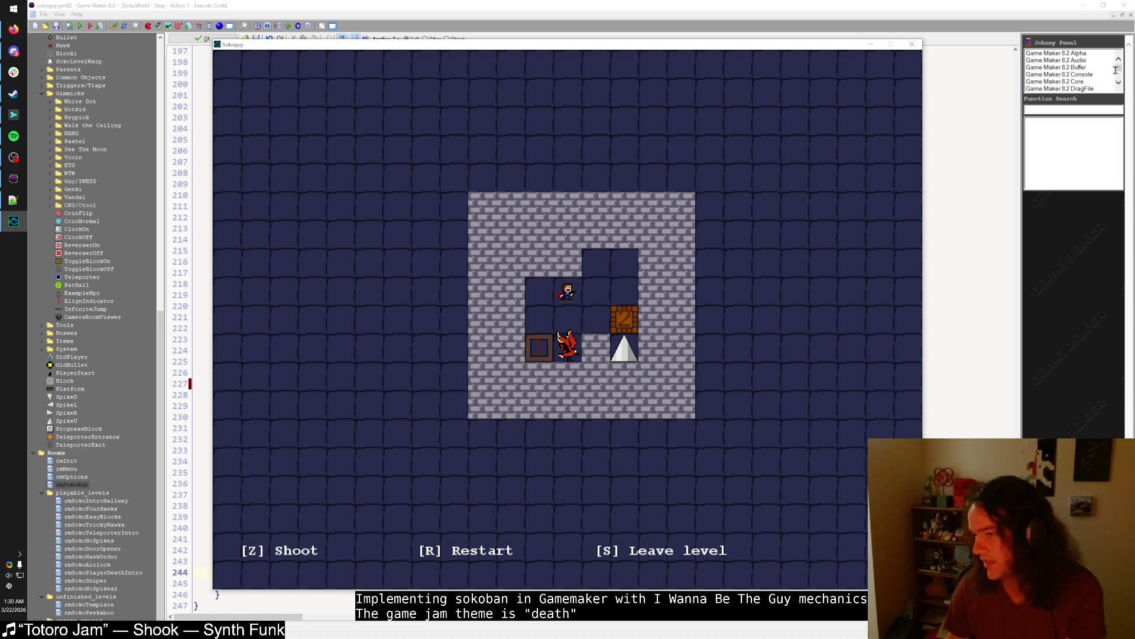
key(alt+Tab)
- Turn the Spotify music volume down slightly and return to the Sokoguy game window
drag(847, 500, 843, 501)
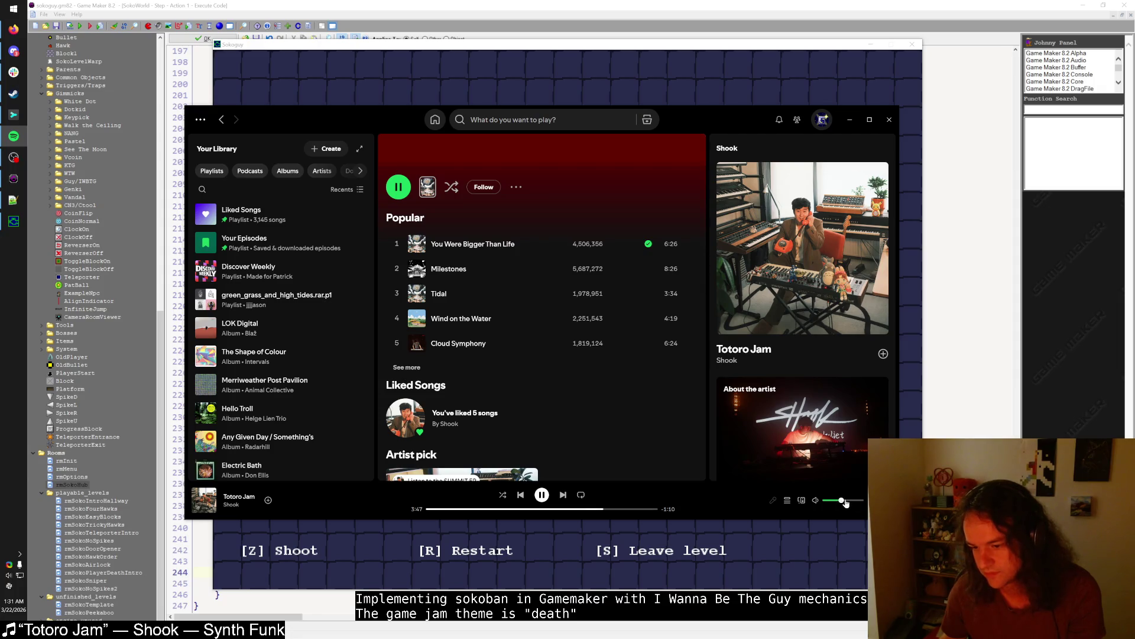
key(XF86AudioLowerVolume)
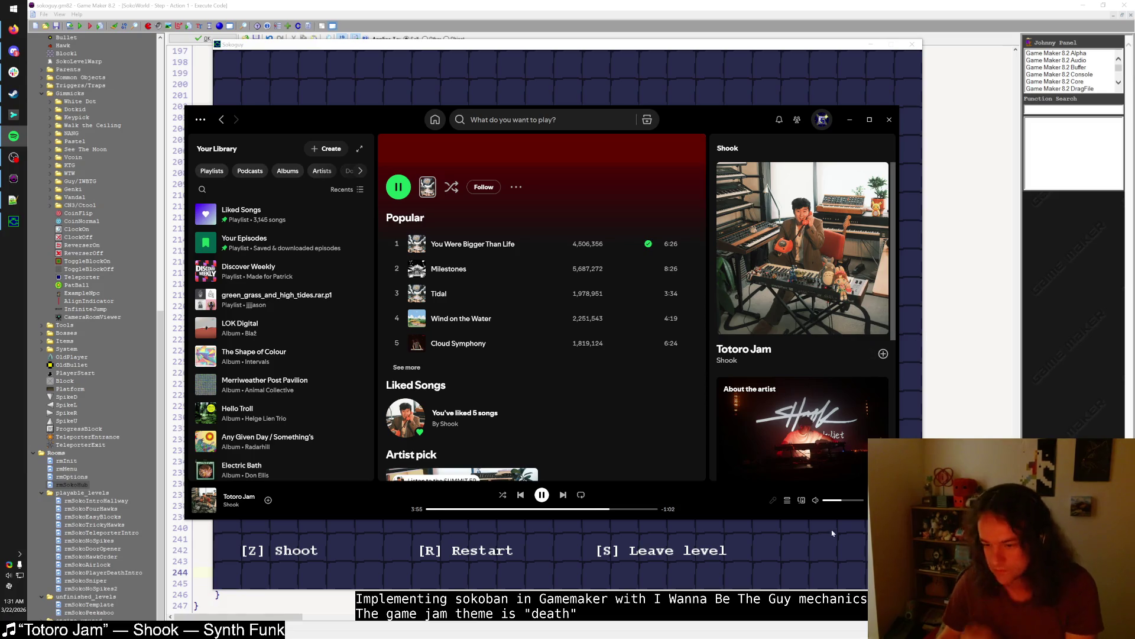
drag(840, 504, 838, 503)
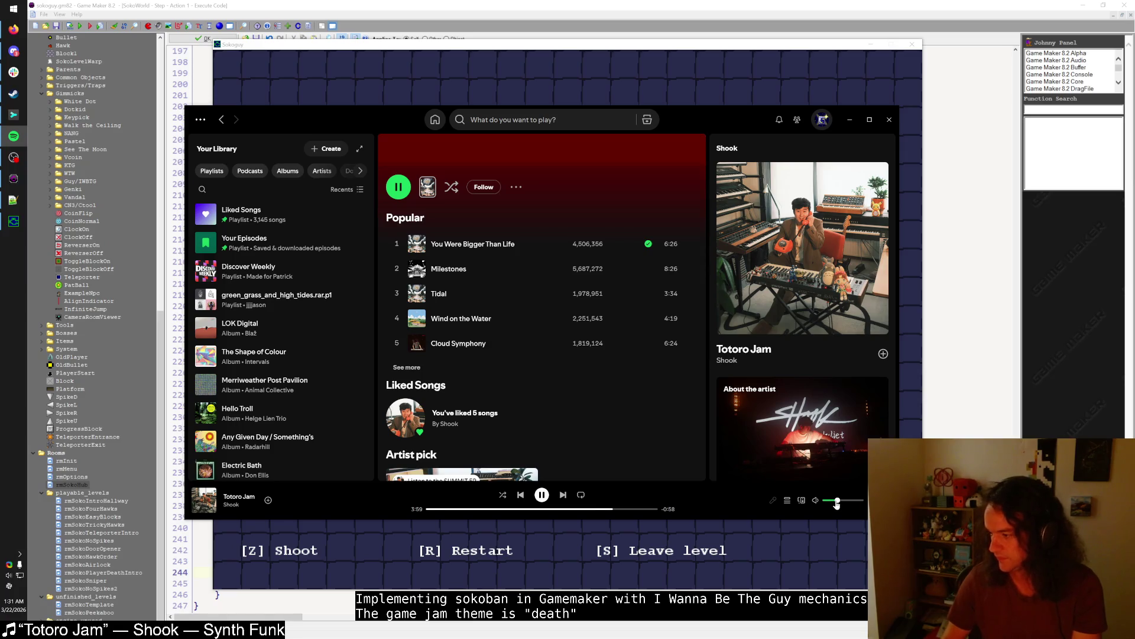
key(XF86AudioLowerVolume)
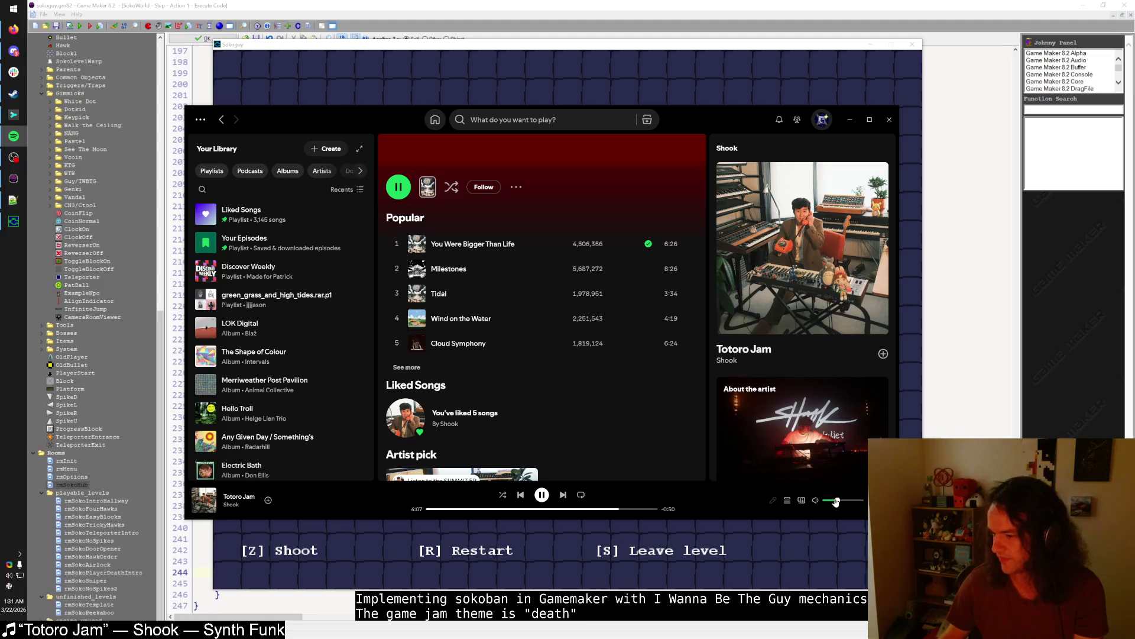
click(748, 48)
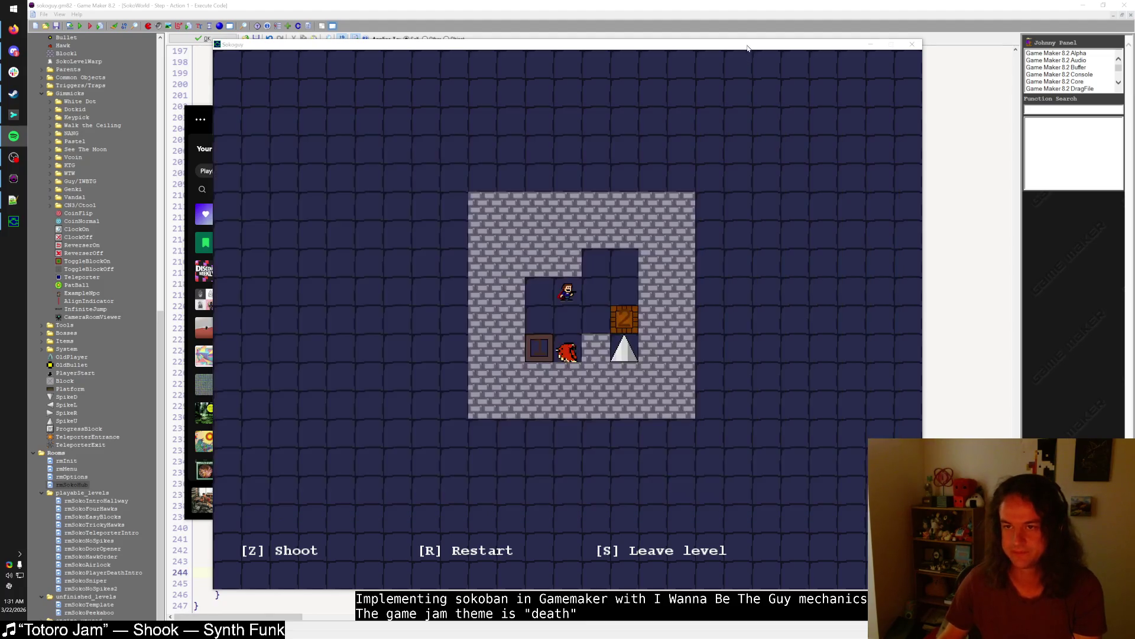
key(XF86AudioRaiseVolume)
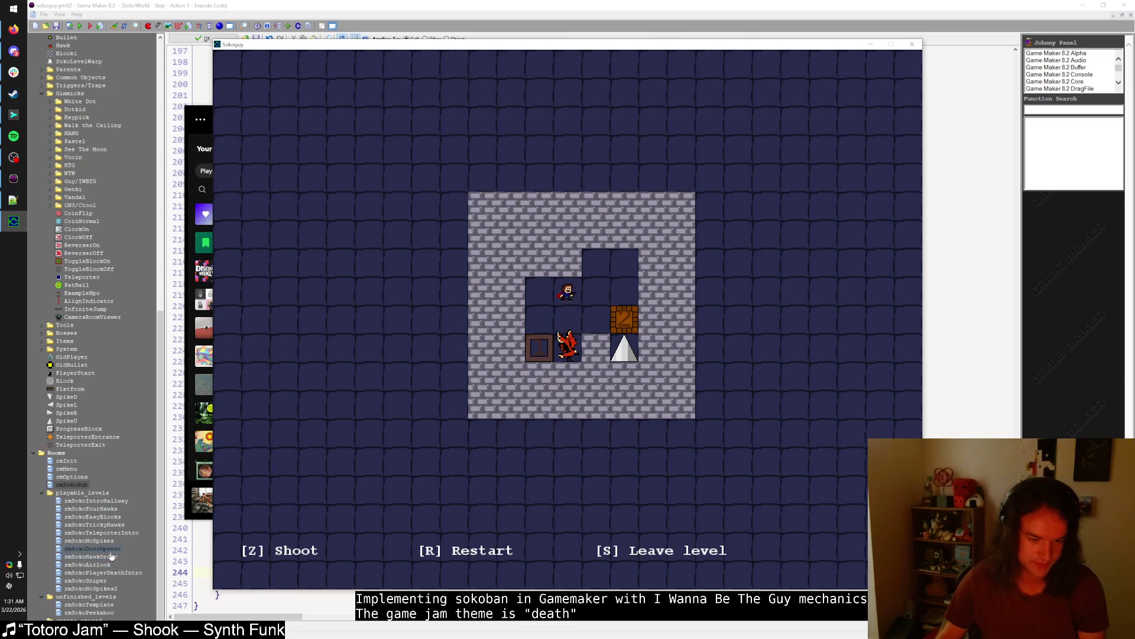
- Open rmSokoDoorOpener maximized and shift the lower hawk to the left
double_click(110, 551)
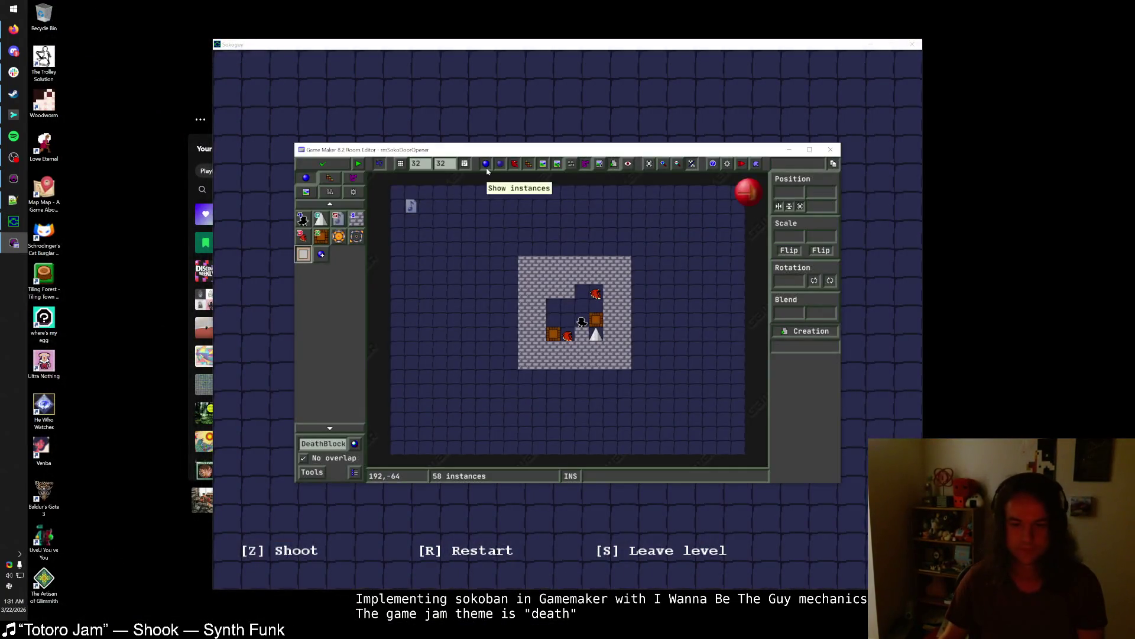
double_click(487, 149)
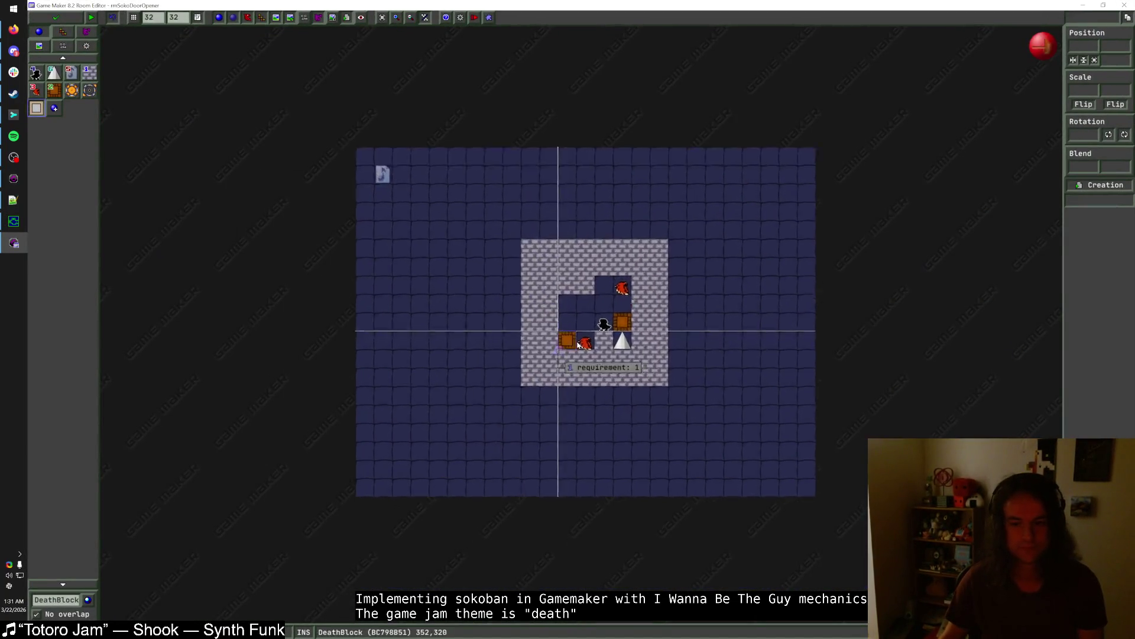
scroll(576, 345, up, 2)
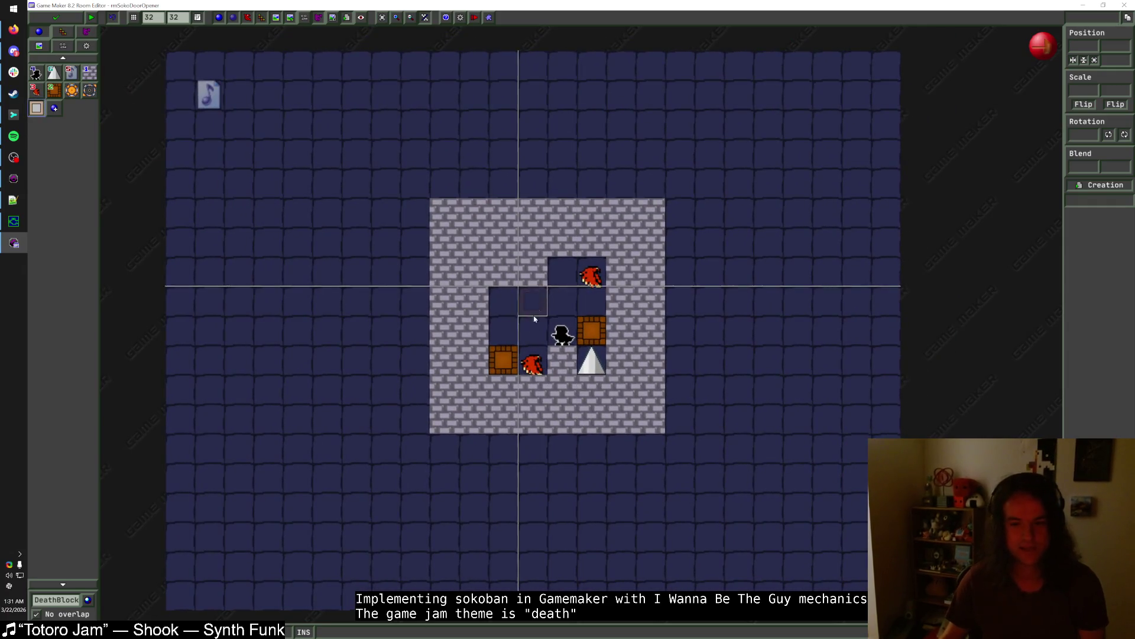
click(532, 364)
text(-1)
drag(544, 366, 516, 366)
- Reshape the Block1 walls to widen the left floor and move the upper hawk two cells left
click(89, 72)
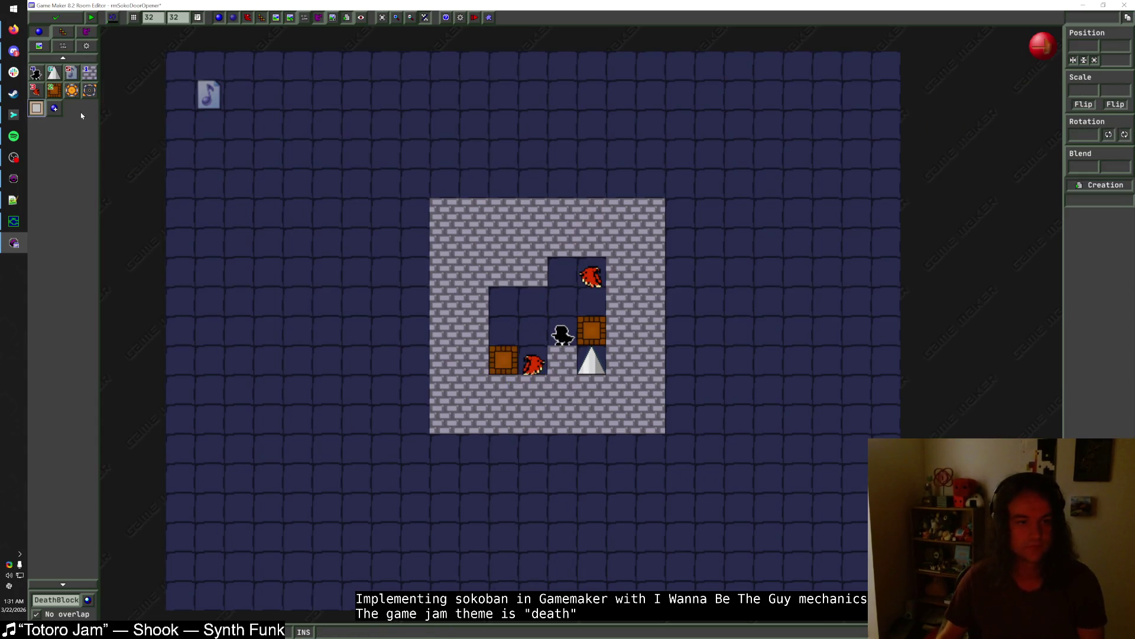
click(470, 353)
click(488, 346)
click(556, 324)
click(595, 291)
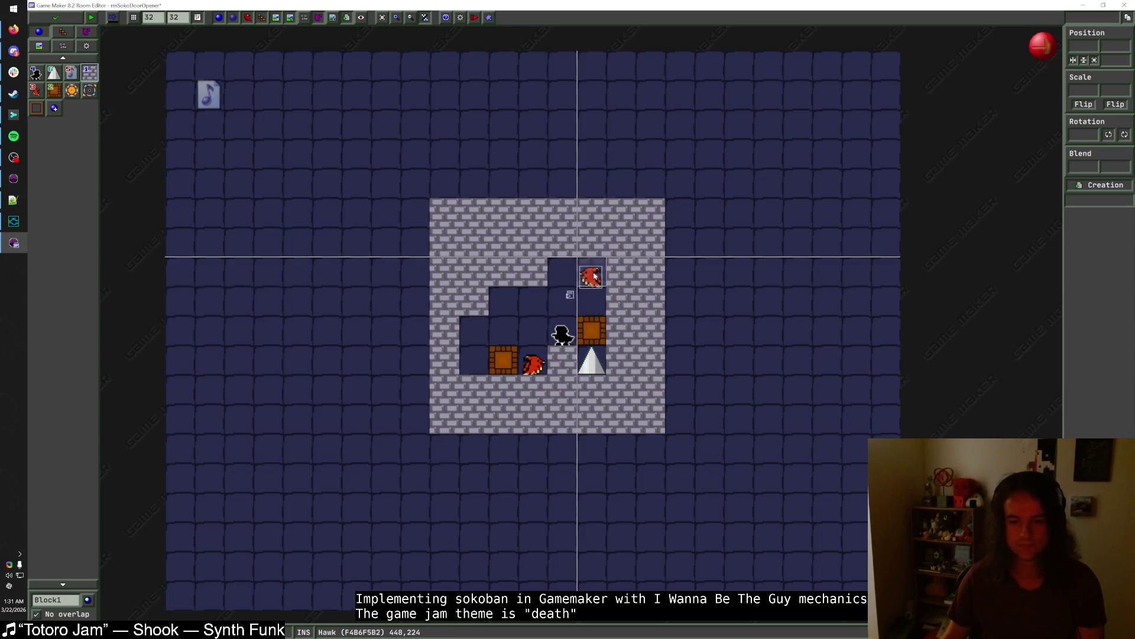
drag(594, 280, 546, 281)
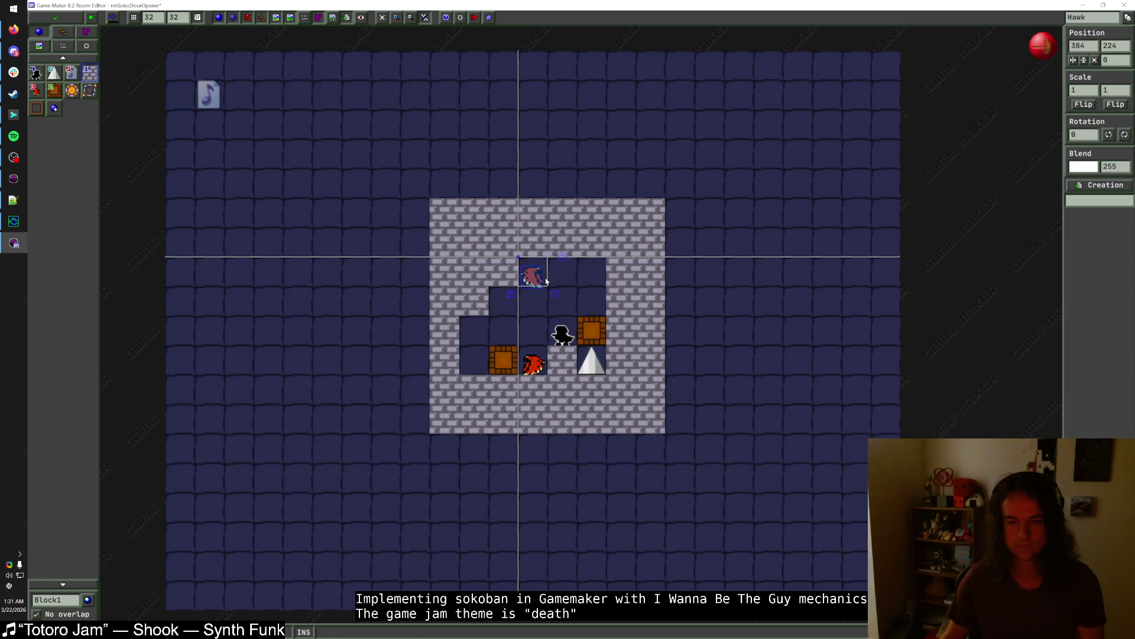
click(598, 279)
click(562, 333)
- Move the player start beside crate 1 and save the room
mouse_move(562, 333)
mouse_down()
mouse_move(615, 334)
mouse_move(539, 334)
mouse_move(506, 302)
mouse_move(472, 335)
mouse_move(473, 360)
mouse_up()
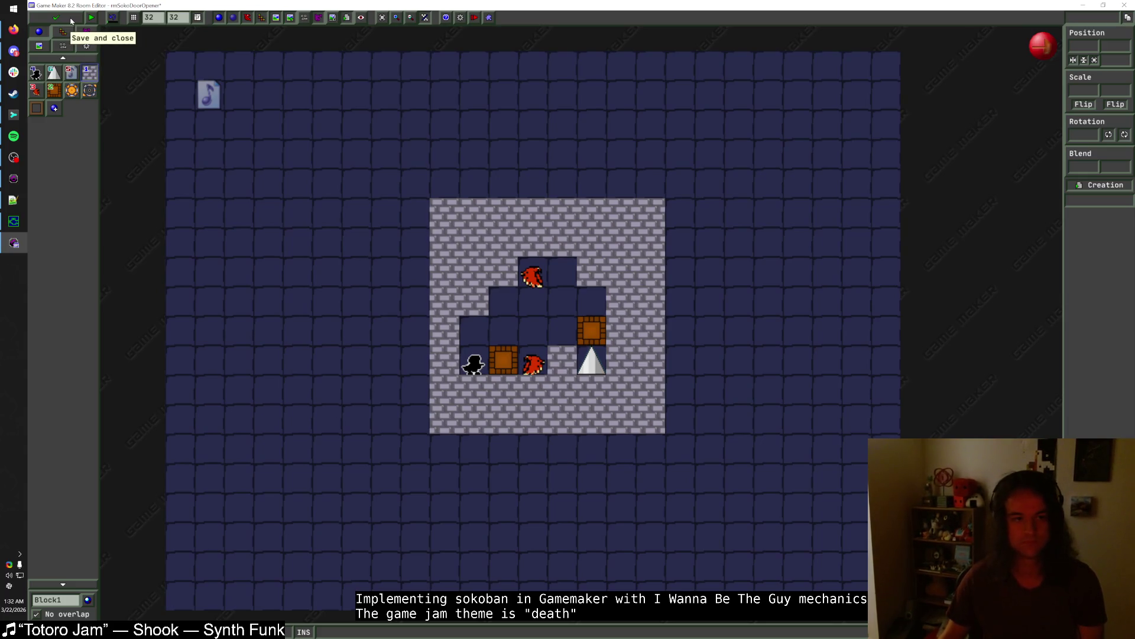
click(71, 21)
click(13, 231)
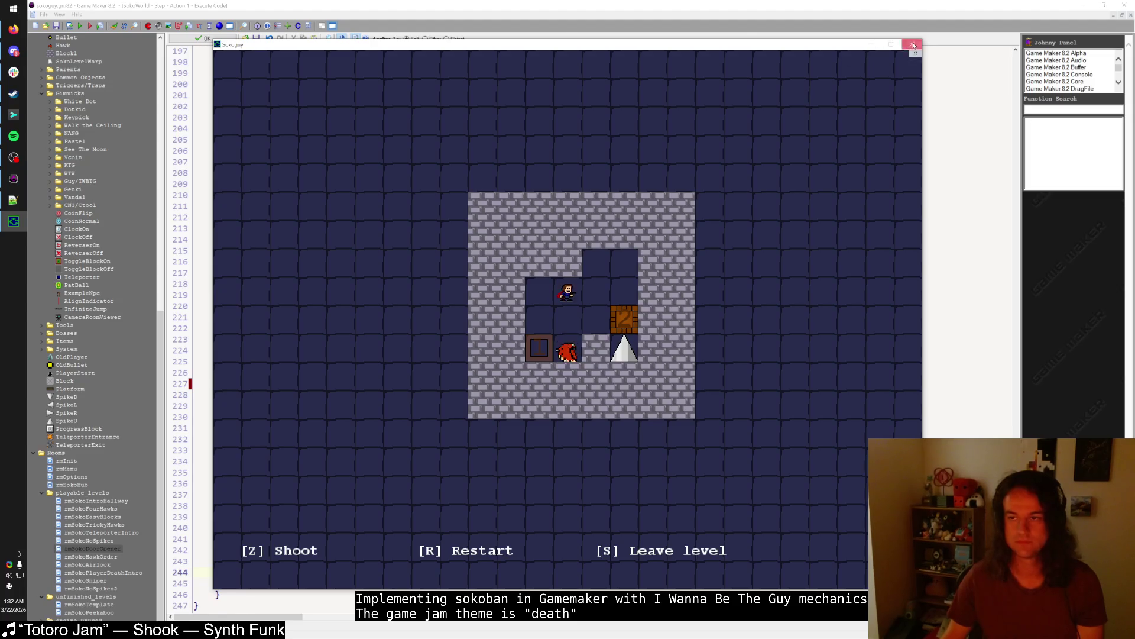
- Relaunch the test run, continue Game 1, and enter the revised hawk level from the hub
key(Escape)
click(77, 26)
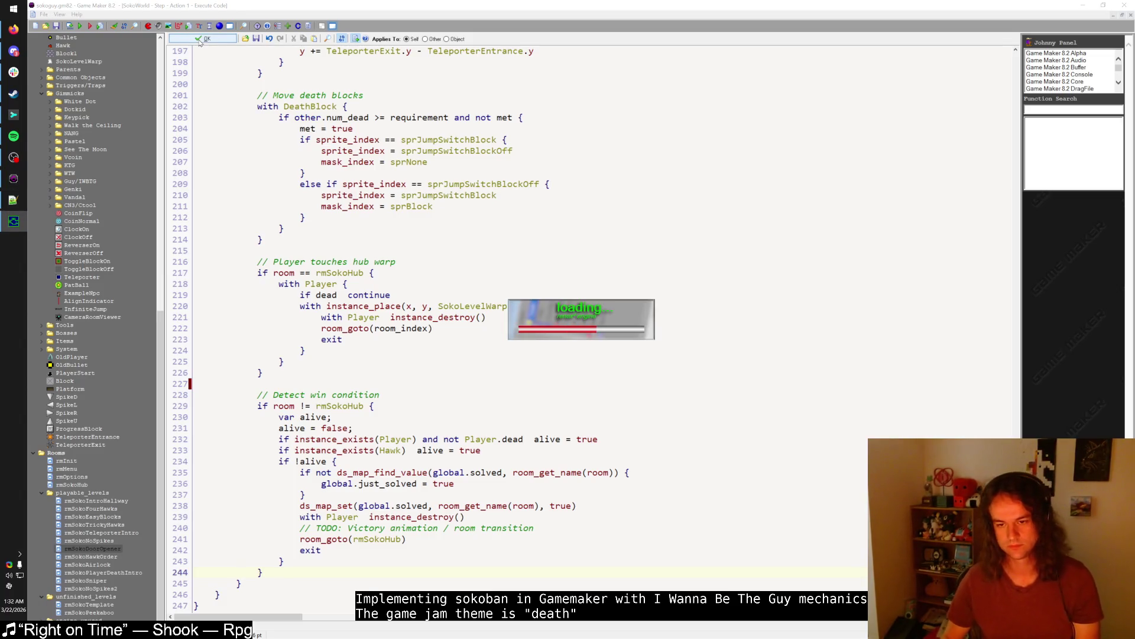
key(shift)
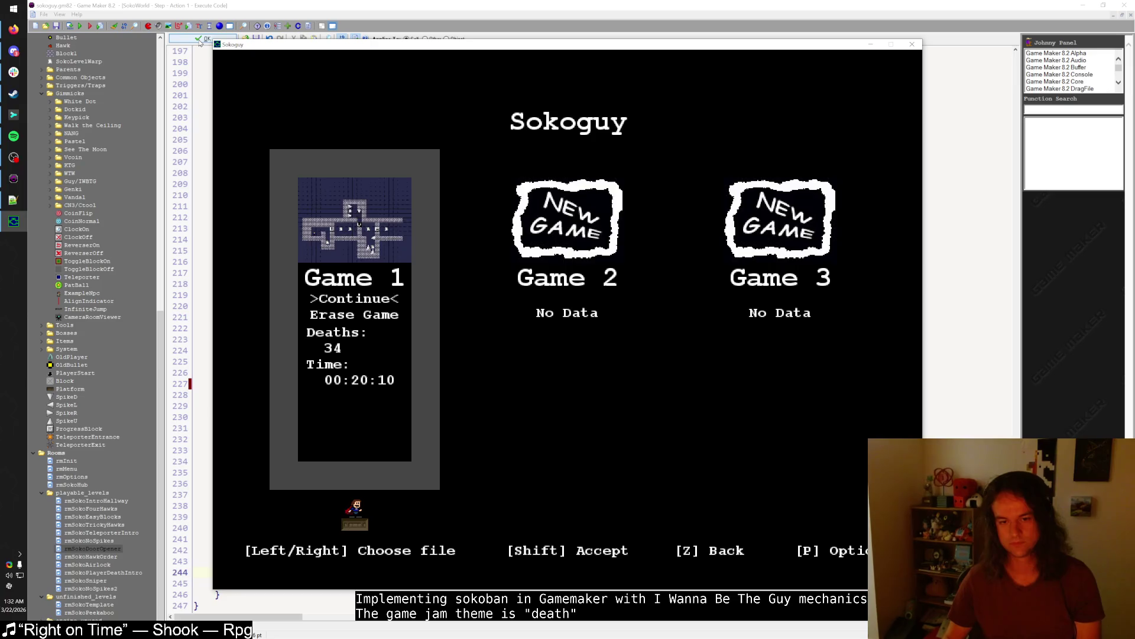
key(shift)
key(s)
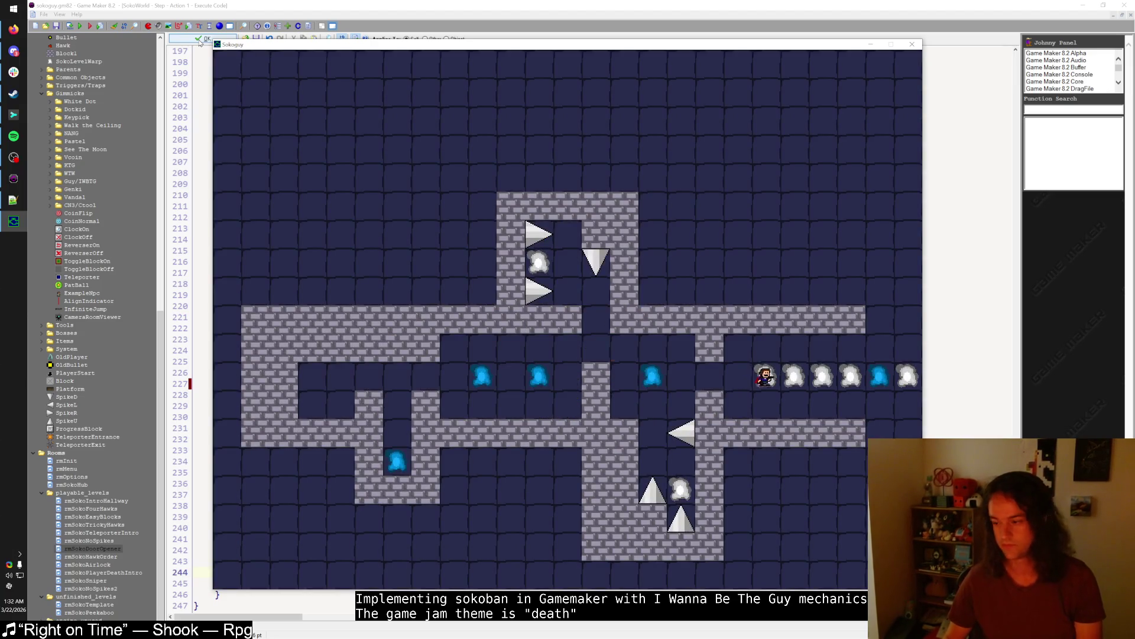
key(Right)
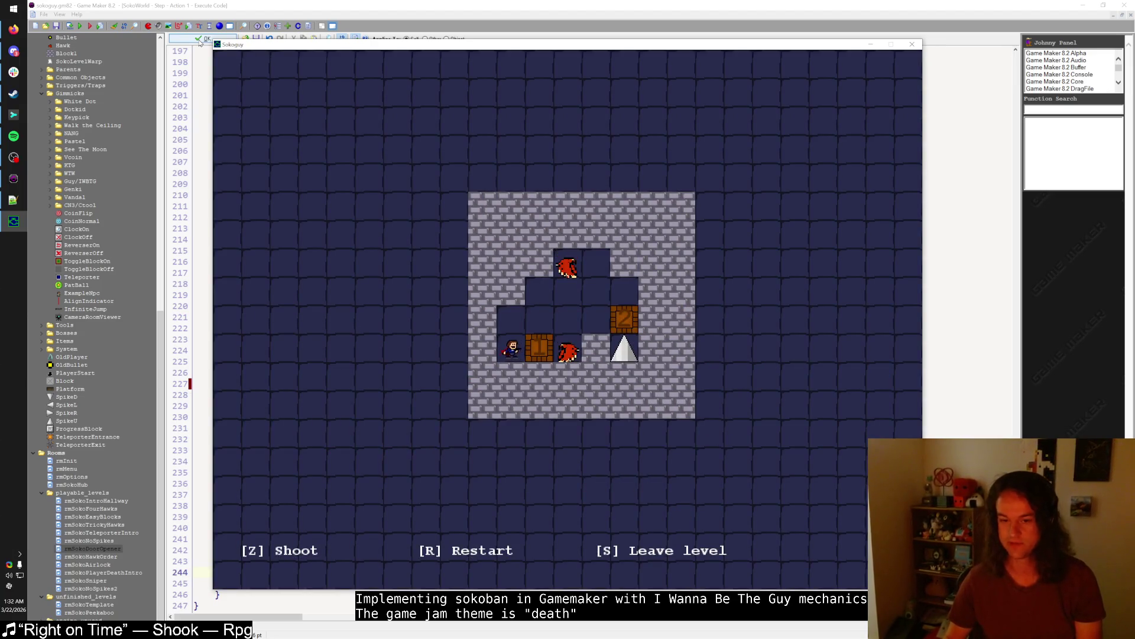
- Die on the lower hawk, restart with R, shoot both hawks, and return to the hub
key(Up)
key(Right)
key(Right)
key(Right)
key(Left)
key(Down)
key(r)
key(Up)
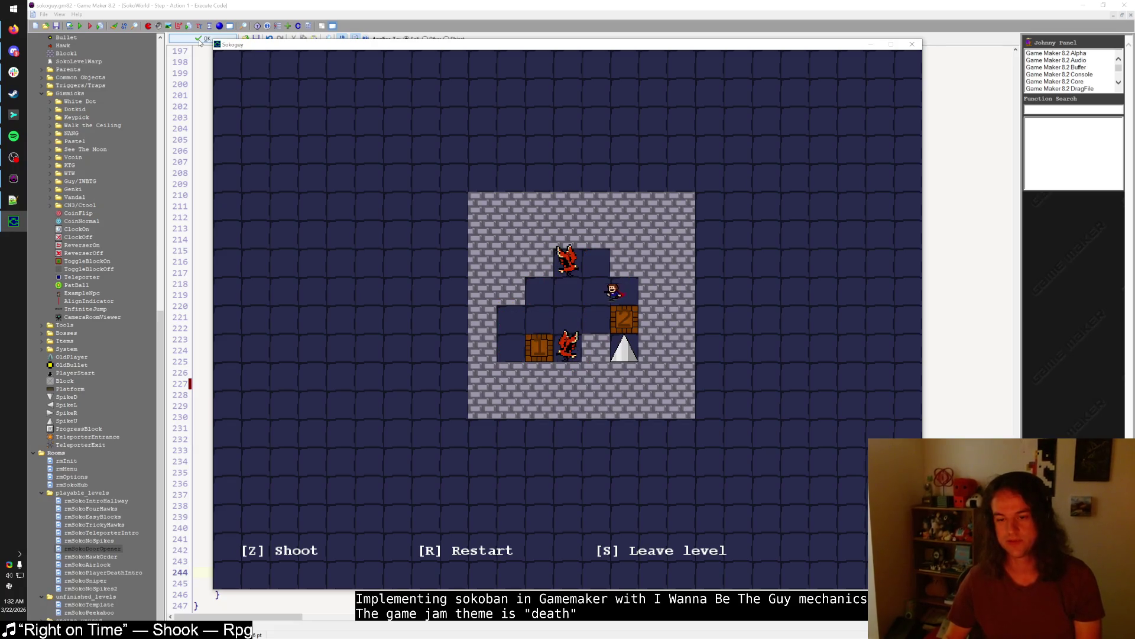
key(Left)
key(z)
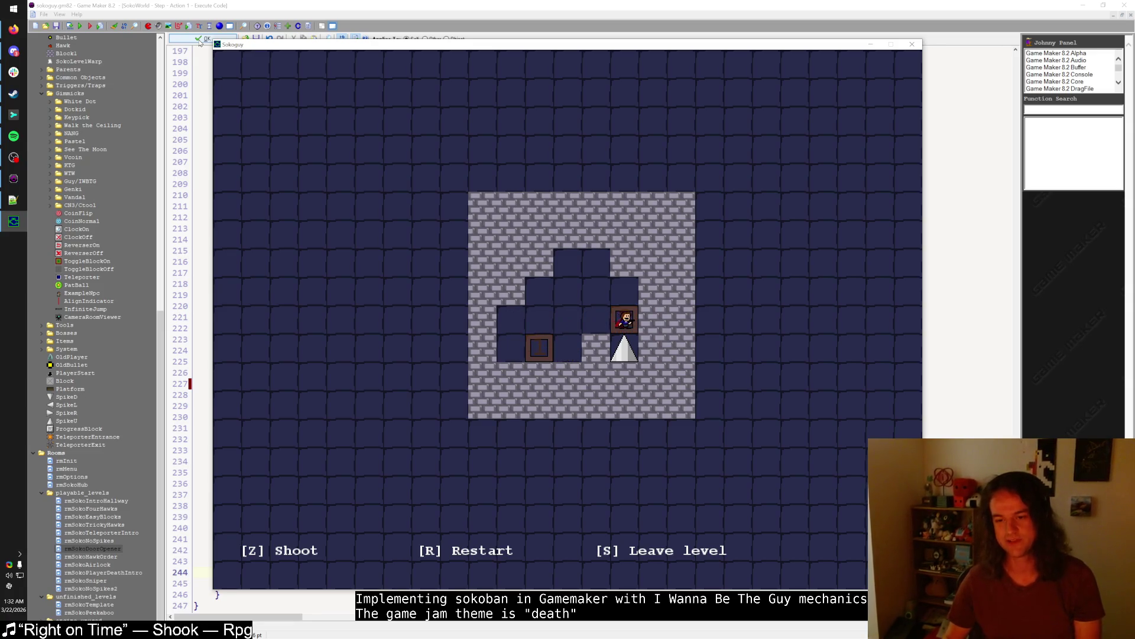
key(s)
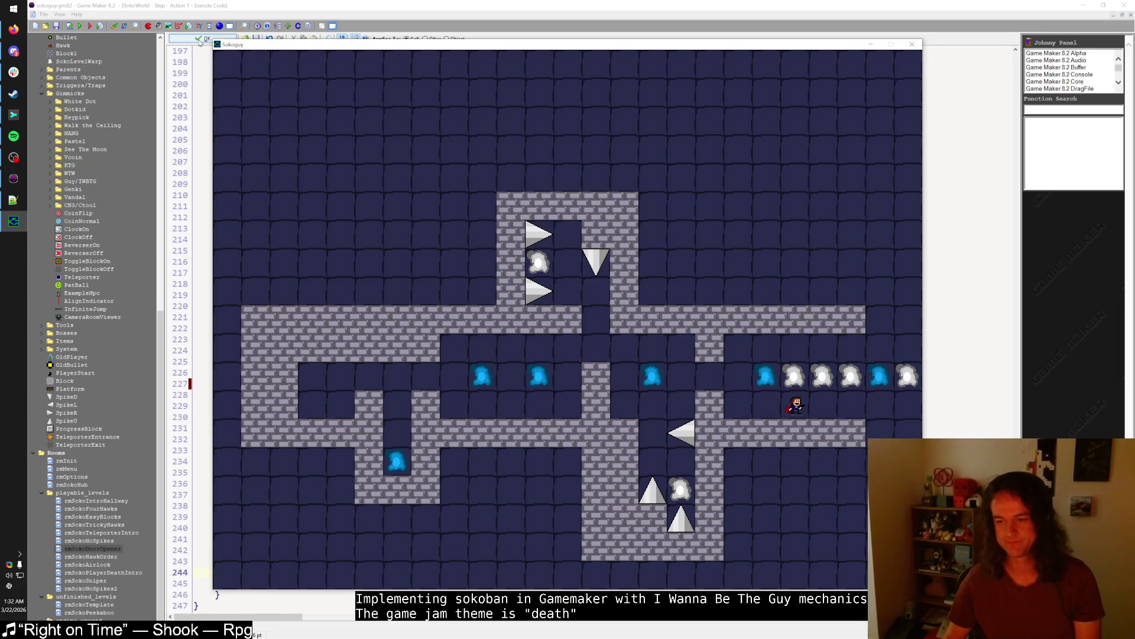
key(Up)
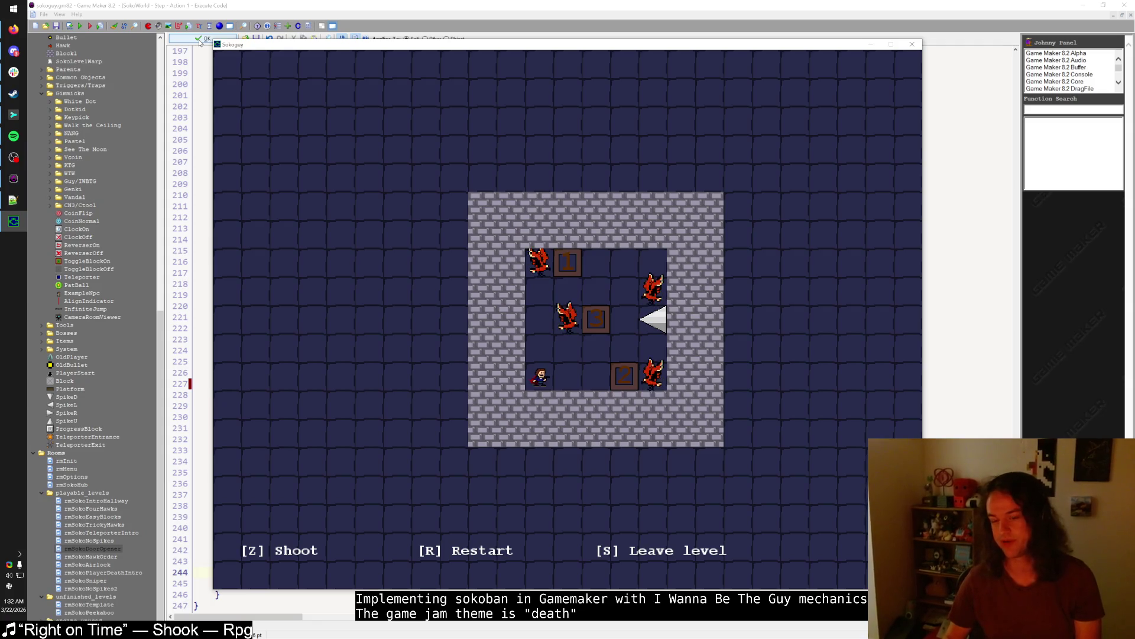
- Walk the player up and left and shoot the bottom-right hawk with Z
key(Up)
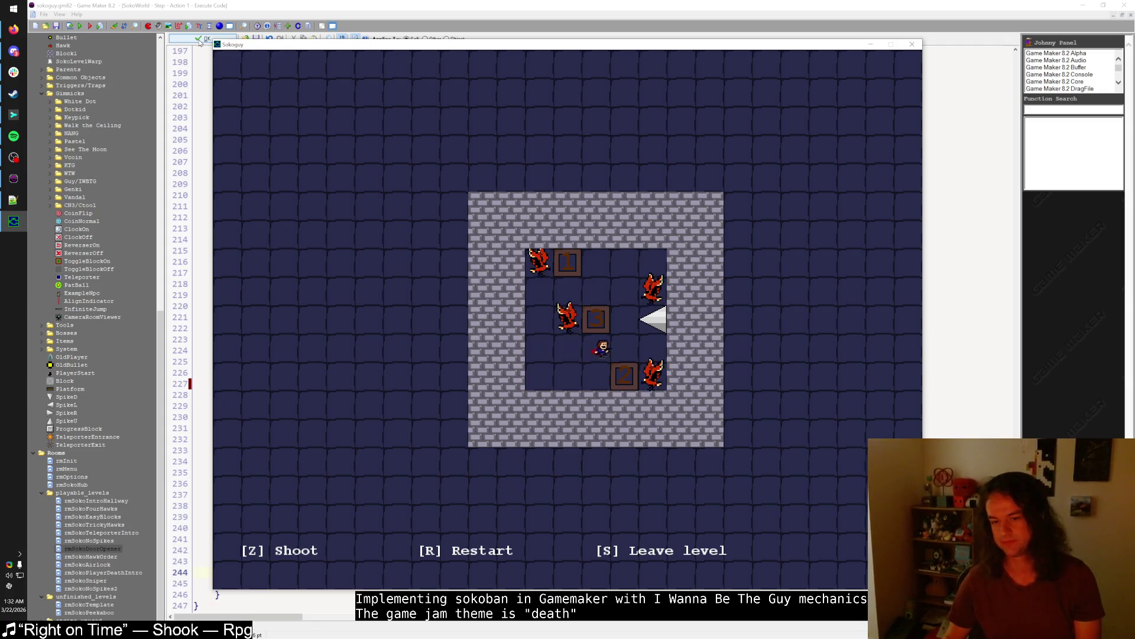
key(Left)
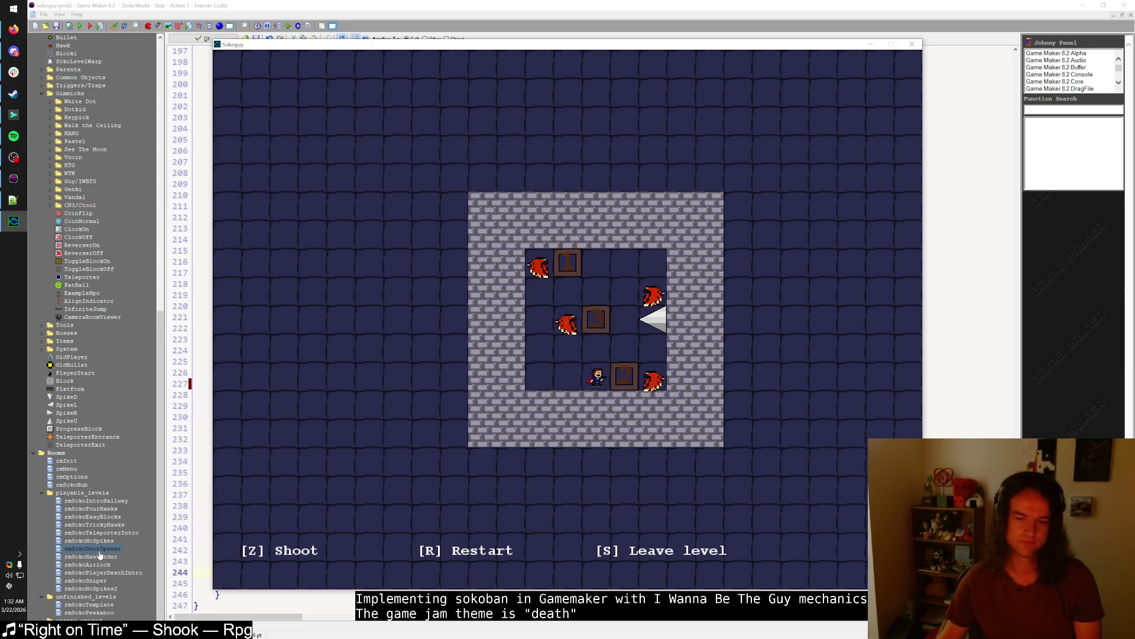
key(z)
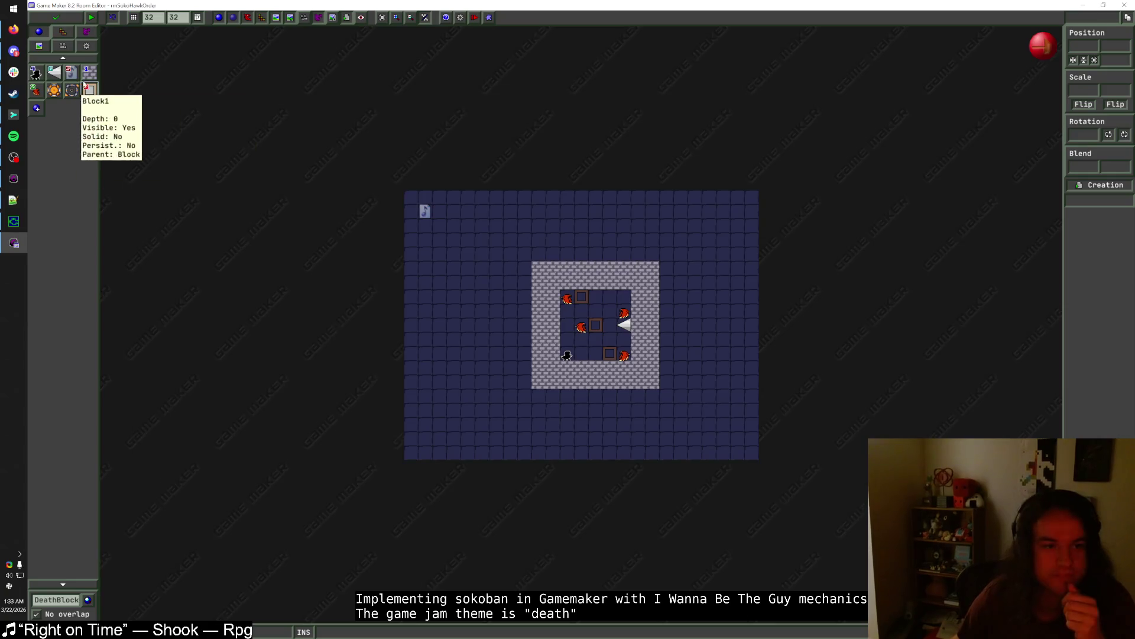
- Delete the upper-right hawk, the middle box and the right wall spike, and shift the lower box left
click(89, 89)
scroll(604, 323, up, 3)
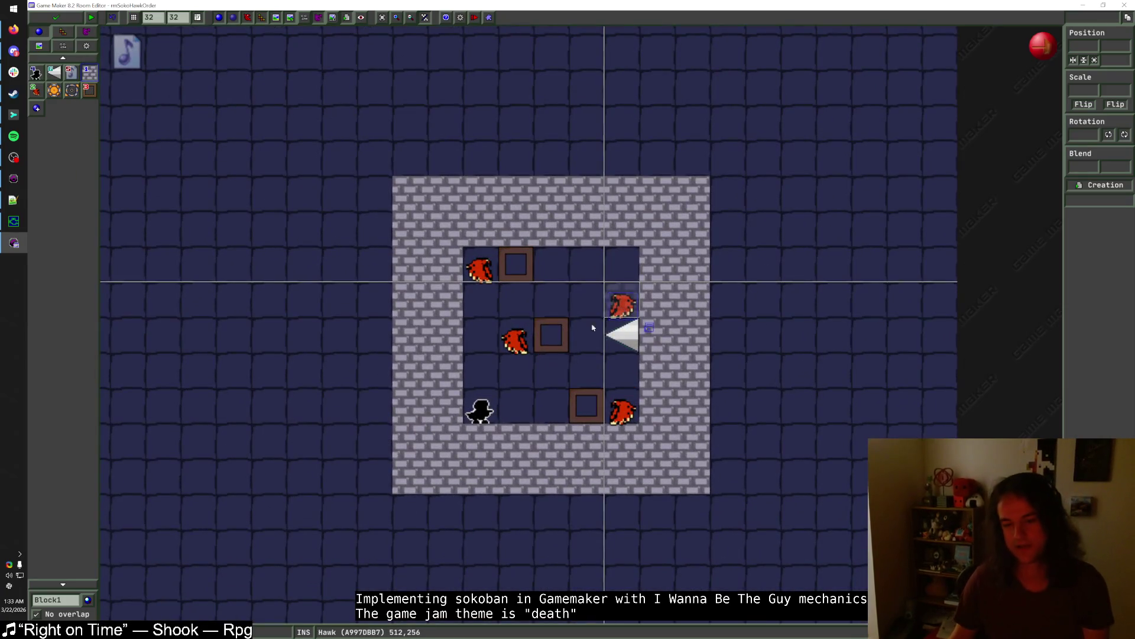
mouse_move(564, 337)
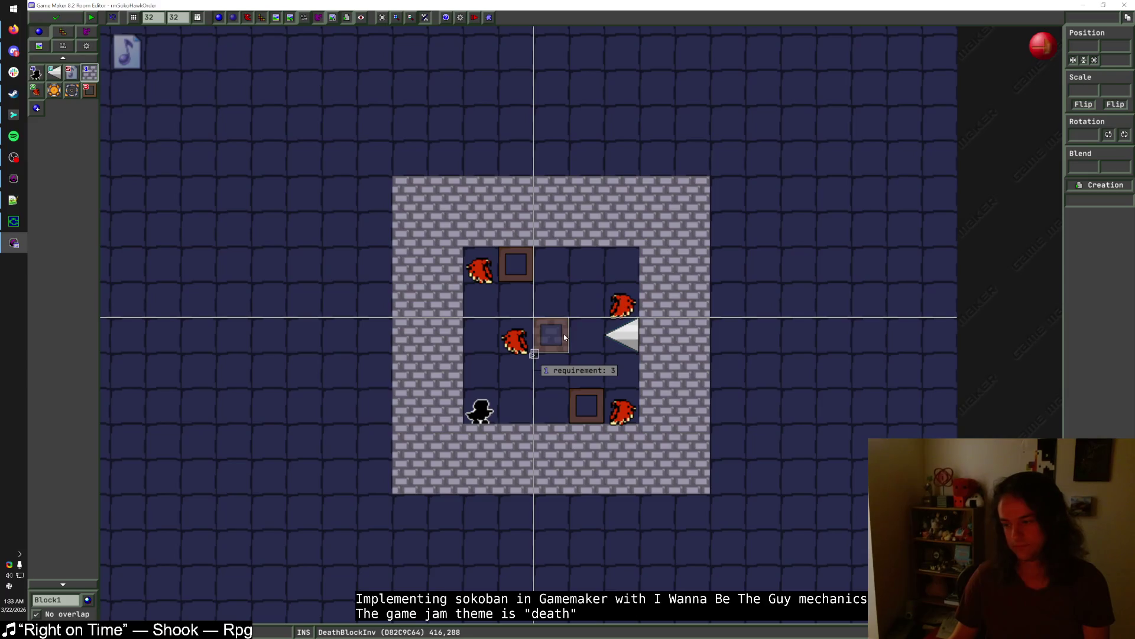
right_click(621, 301)
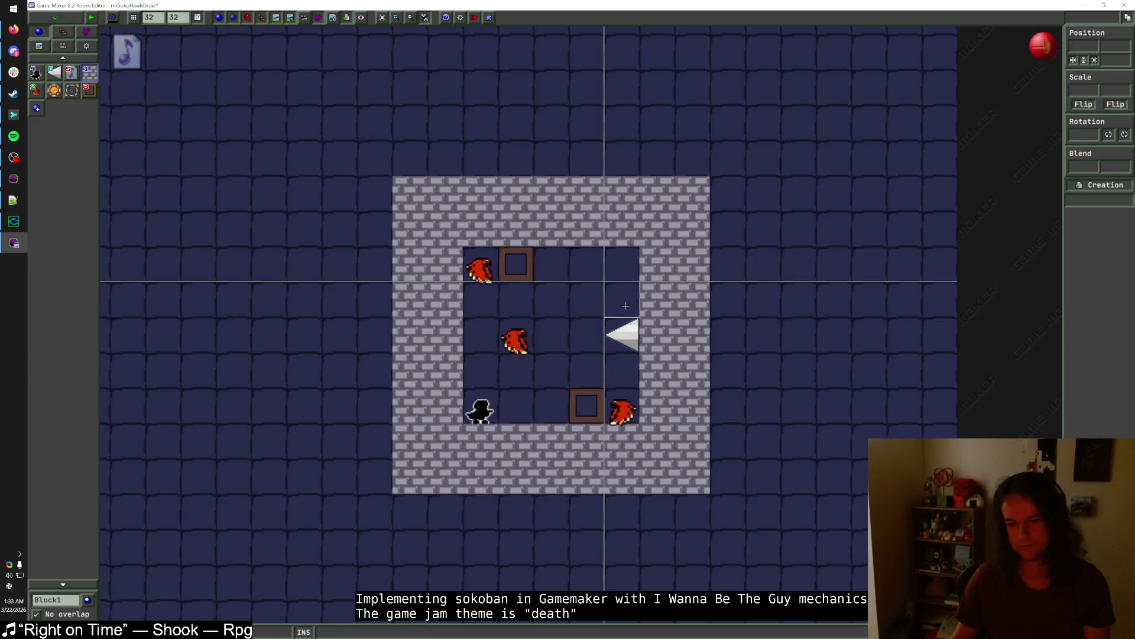
right_click(550, 336)
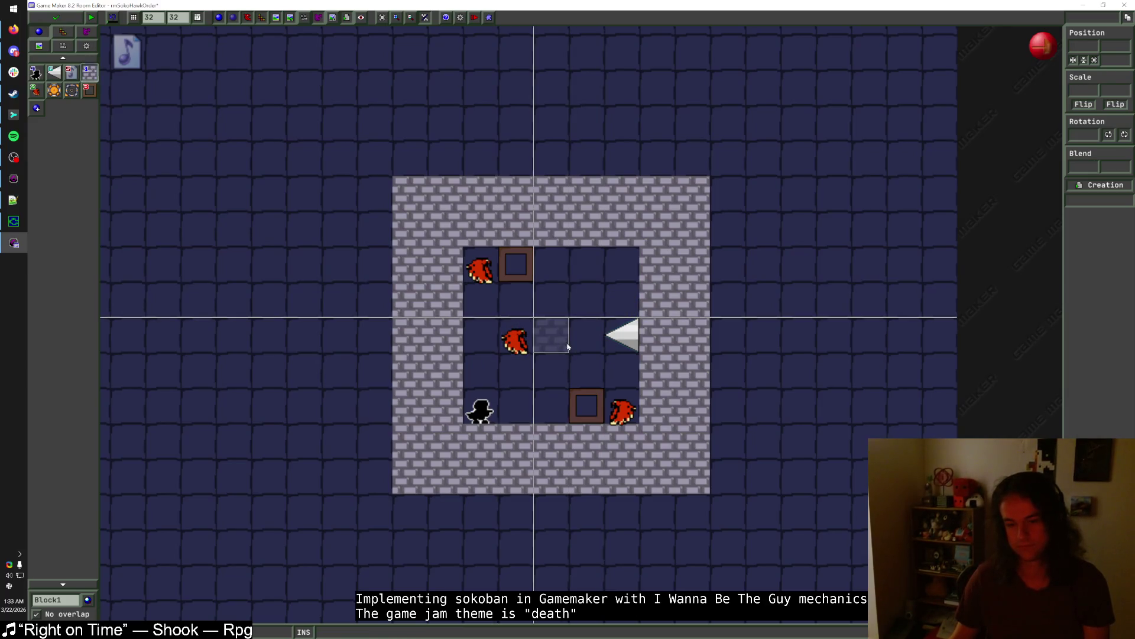
click(584, 391)
key(Left)
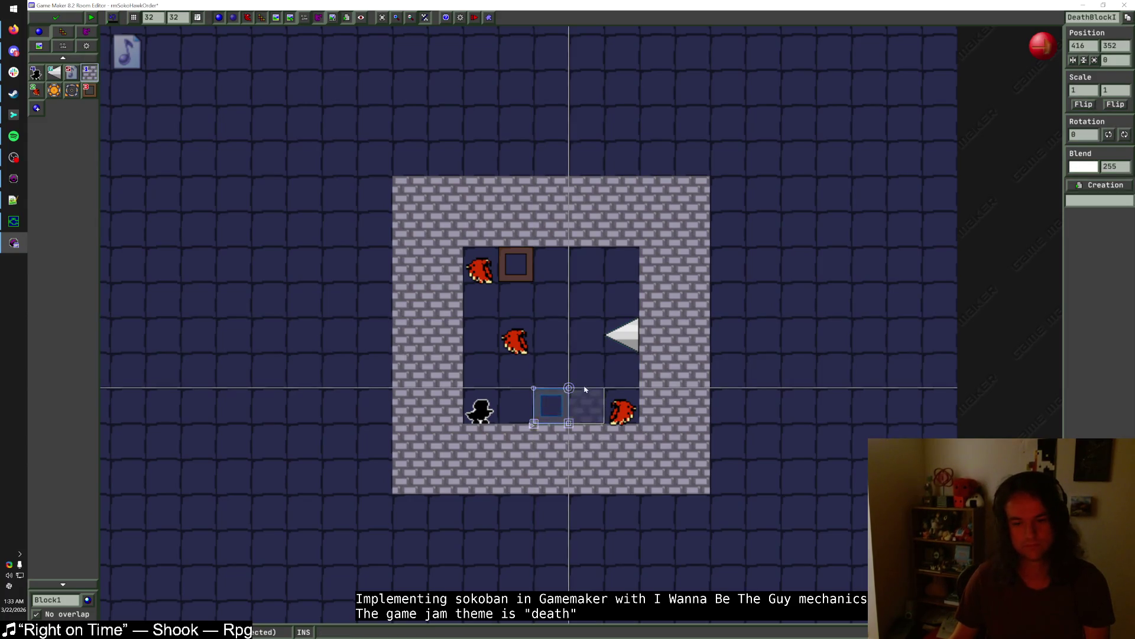
right_click(621, 334)
- Rearrange boxes and hawks into the middle column and put the player start beside the lower box
mouse_move(618, 408)
mouse_down()
mouse_move(602, 388)
mouse_move(567, 386)
mouse_up()
drag(480, 410, 551, 341)
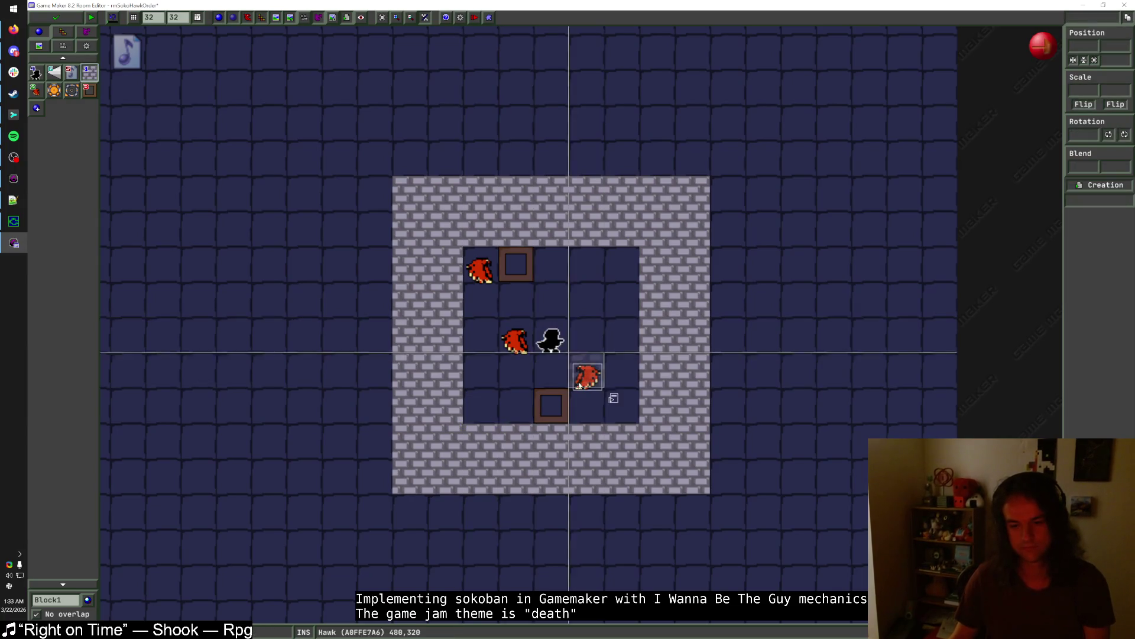
drag(550, 402, 550, 368)
click(531, 278)
drag(530, 278, 566, 278)
drag(480, 273, 516, 273)
mouse_move(565, 377)
mouse_down()
mouse_move(565, 412)
mouse_move(589, 414)
mouse_up()
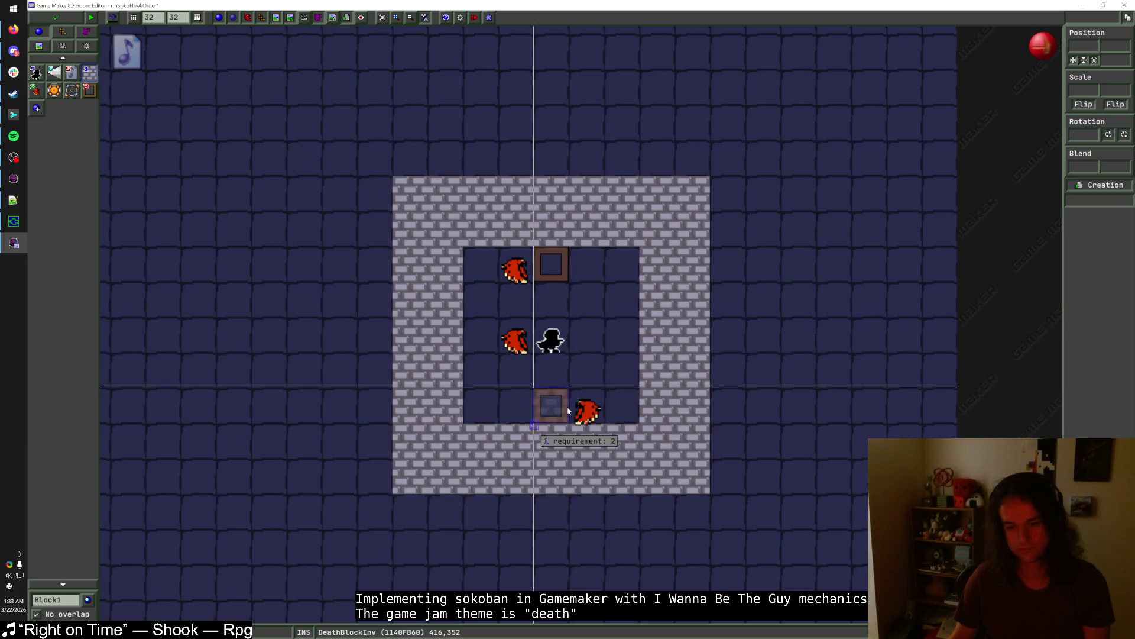
drag(563, 319, 527, 390)
click(519, 346)
mouse_move(518, 346)
mouse_down()
mouse_move(588, 336)
mouse_move(550, 338)
mouse_move(609, 432)
mouse_move(551, 344)
mouse_up()
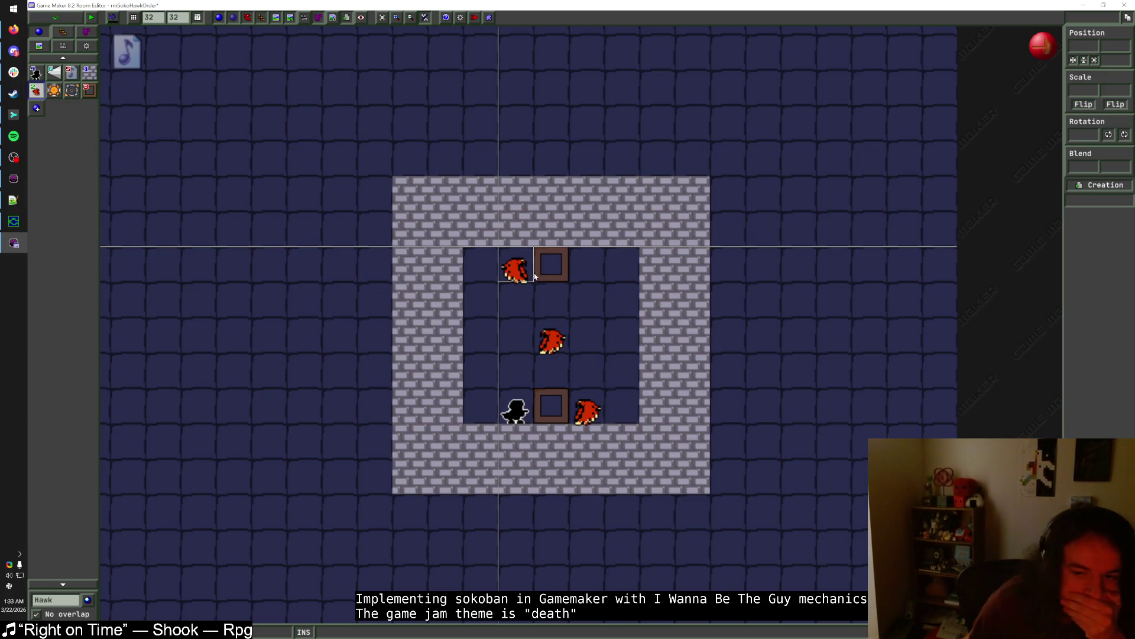
- Save and close rmSokoHawkOrder and open rmSokoDoorOpener
click(68, 21)
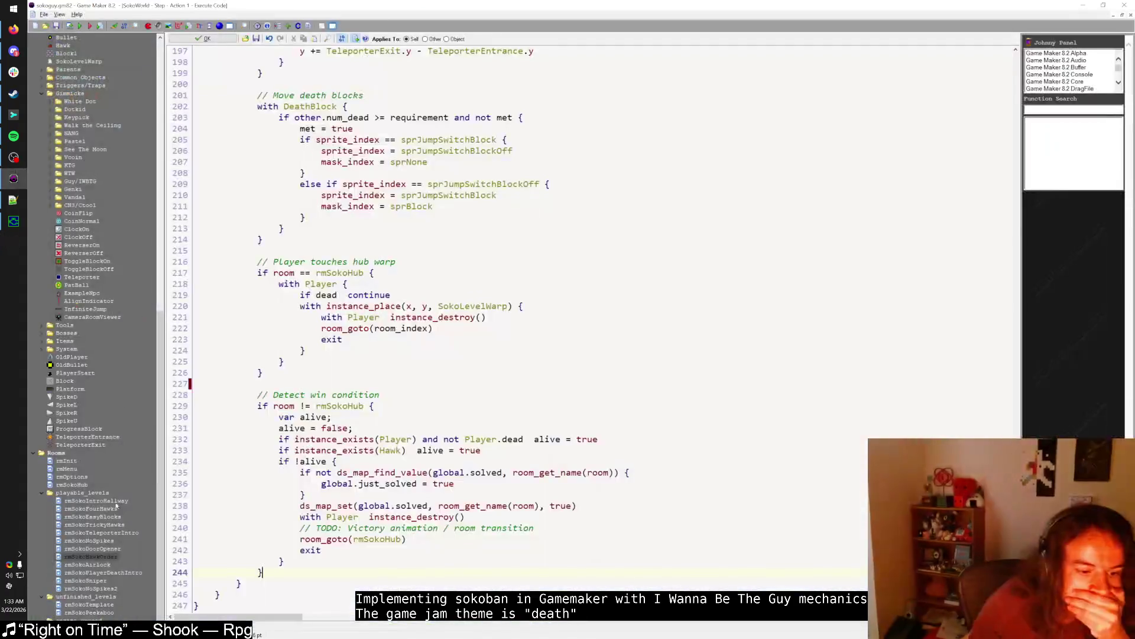
drag(97, 551, 104, 577)
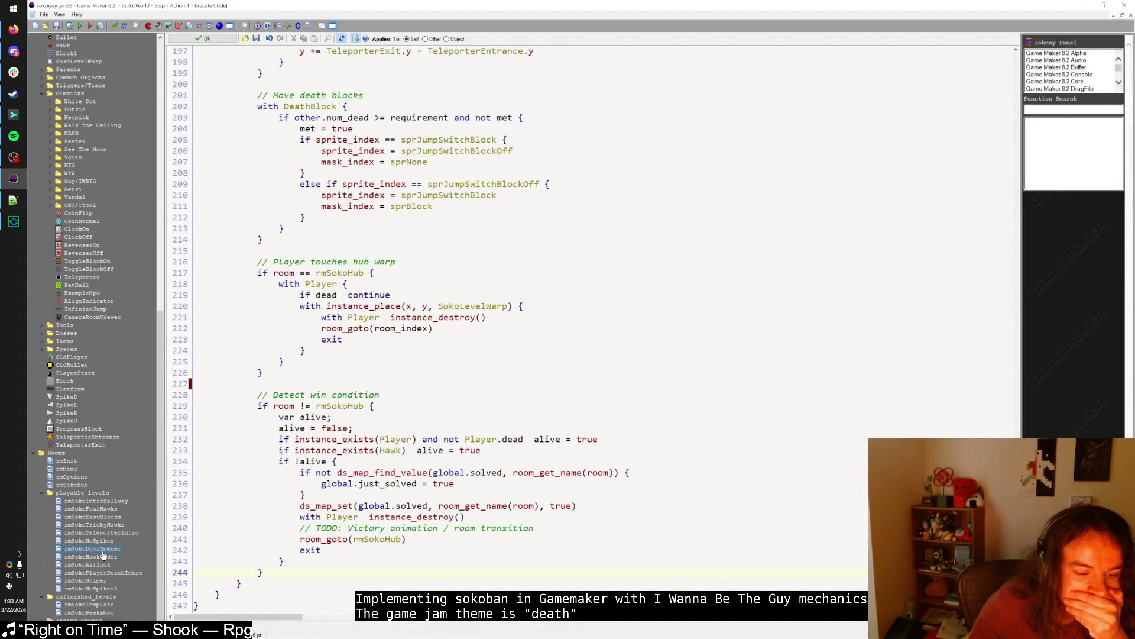
double_click(102, 550)
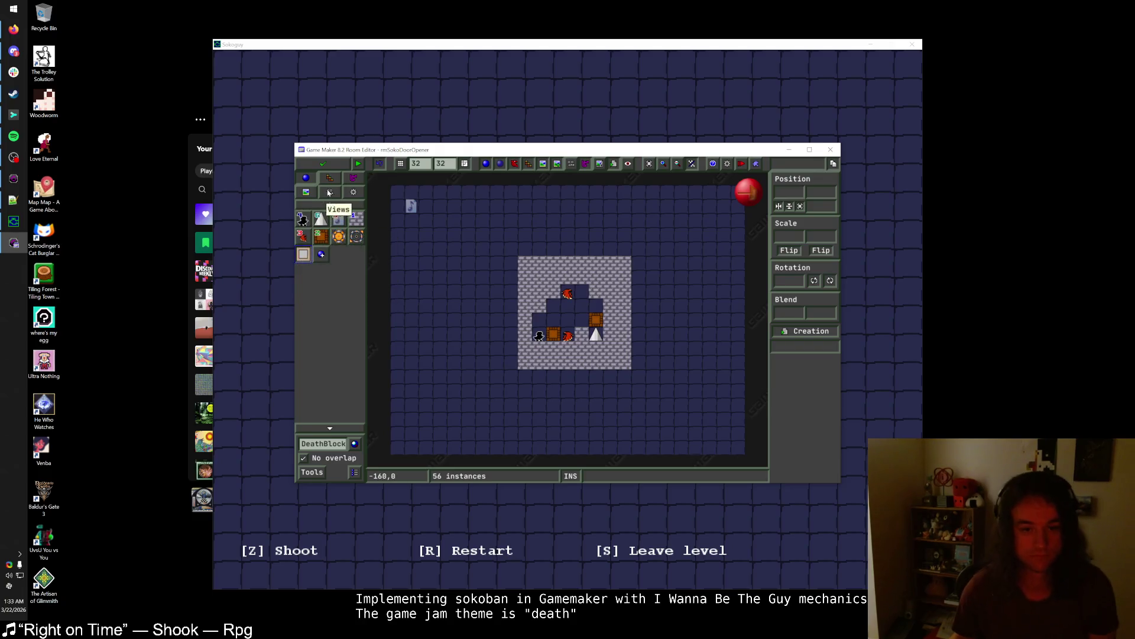
- Paint a vertical column of eight Block1 walls in rmSokoDoorOpener and save it
click(357, 219)
scroll(496, 382, up, 2)
shift+drag(496, 382, 494, 236)
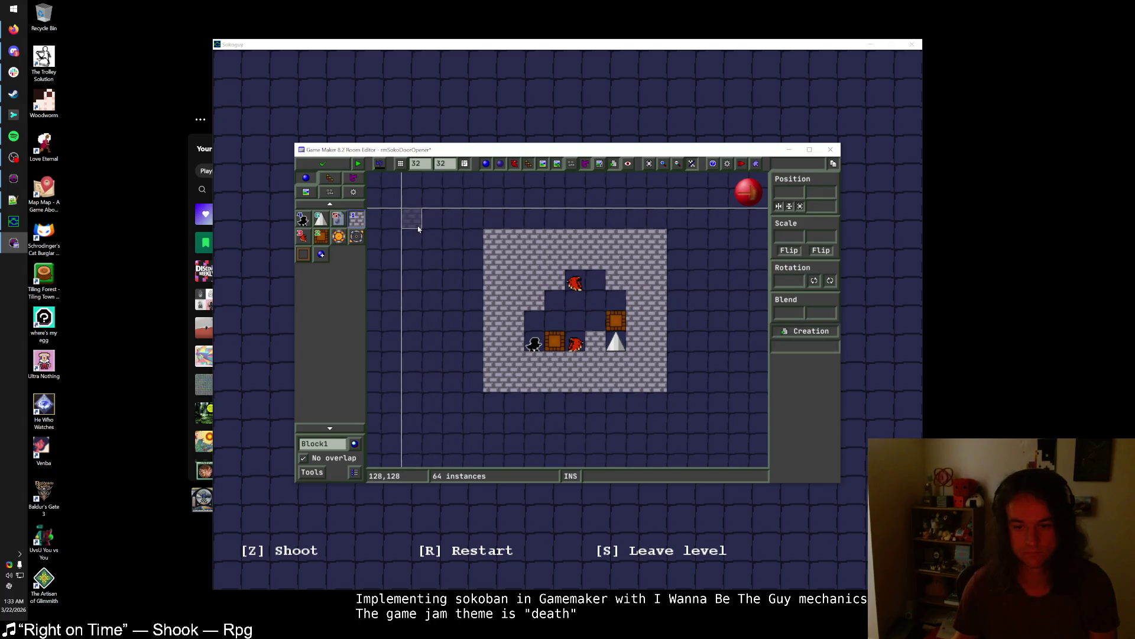
scroll(468, 233, down, 1)
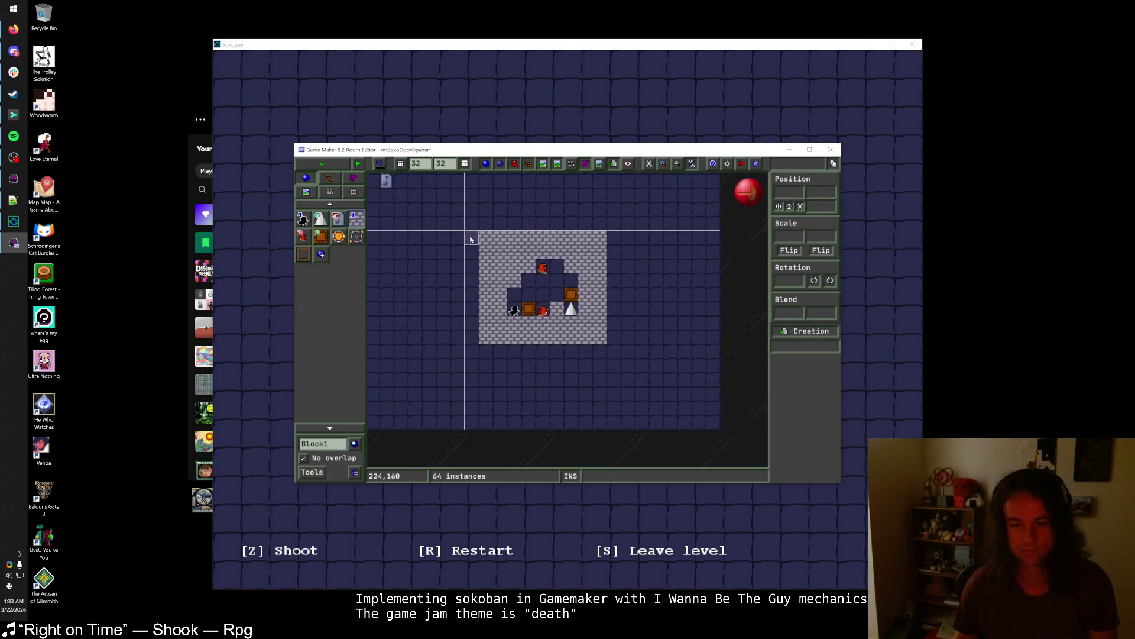
click(320, 167)
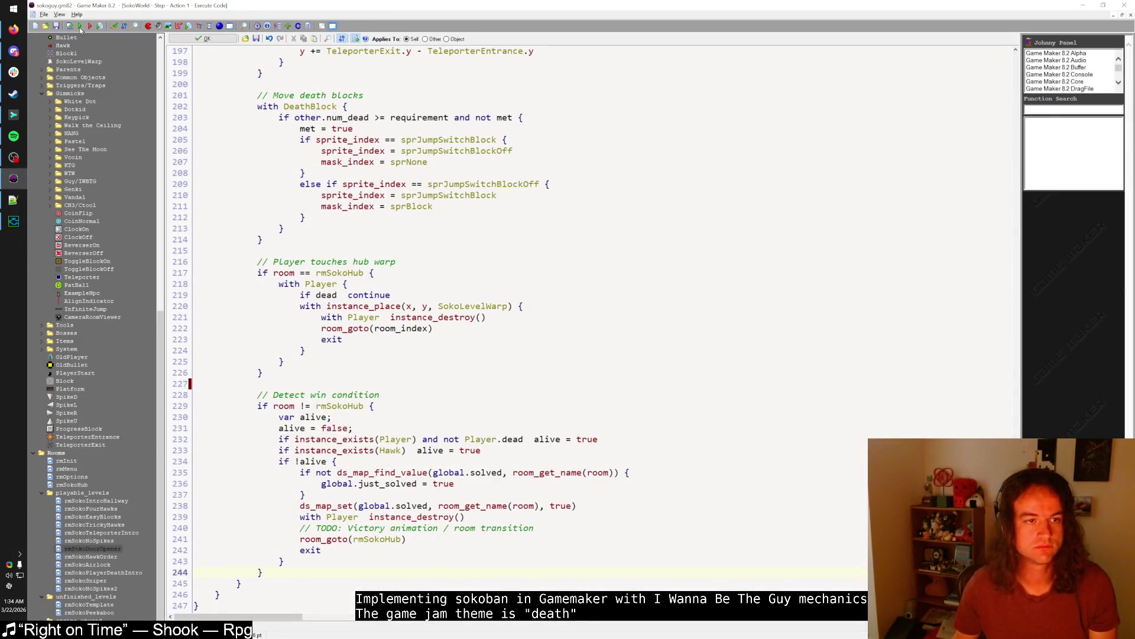
click(4, 233)
key(Escape)
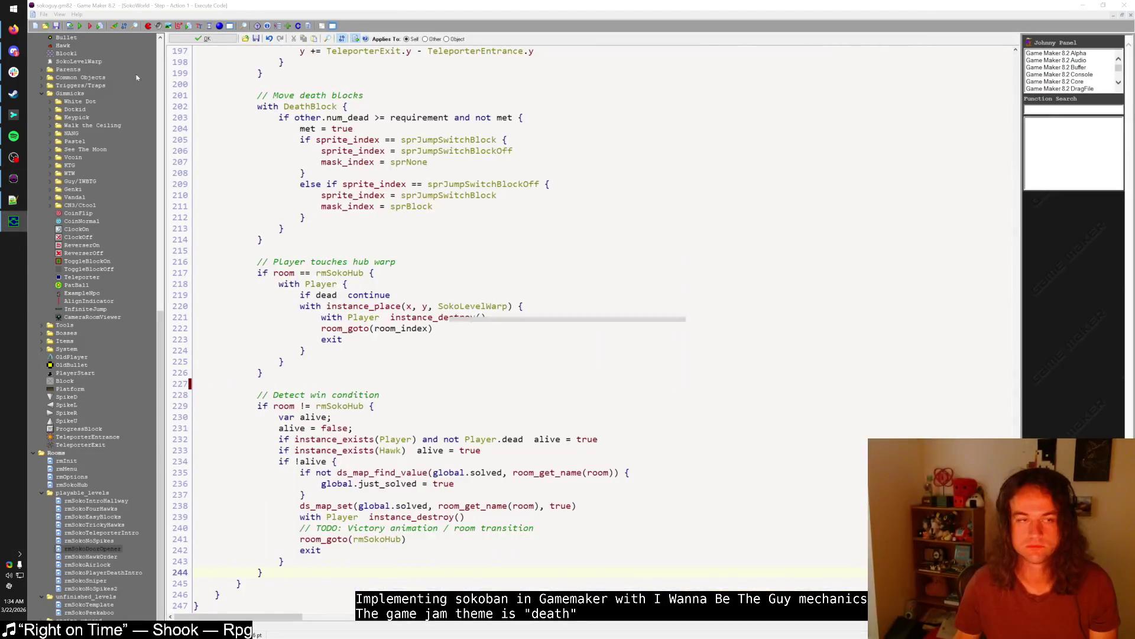
- Run the game, enter the hawk-order level, shoot the middle hawk, and restart after dying
click(79, 27)
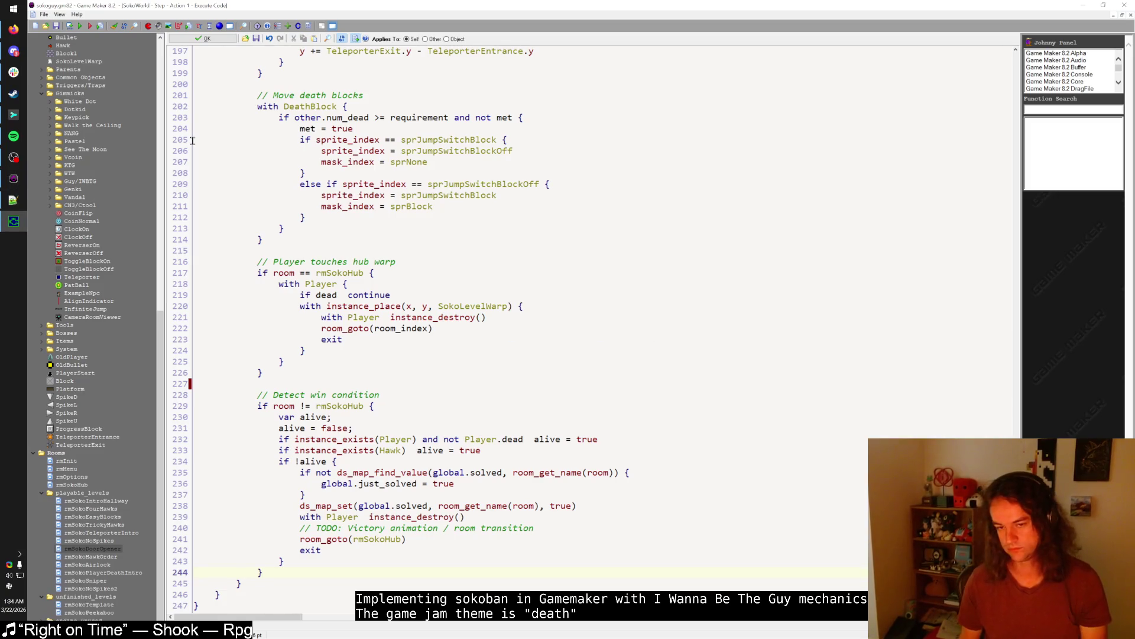
key(shift)
key(shift)
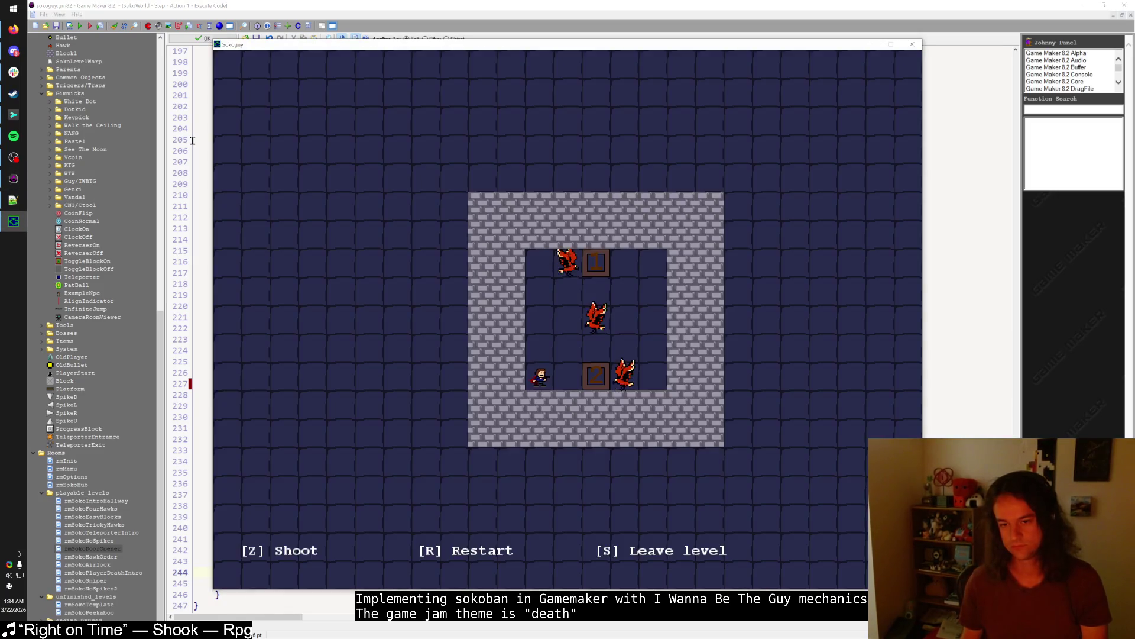
key(Up)
key(Right)
key(Right)
key(Right)
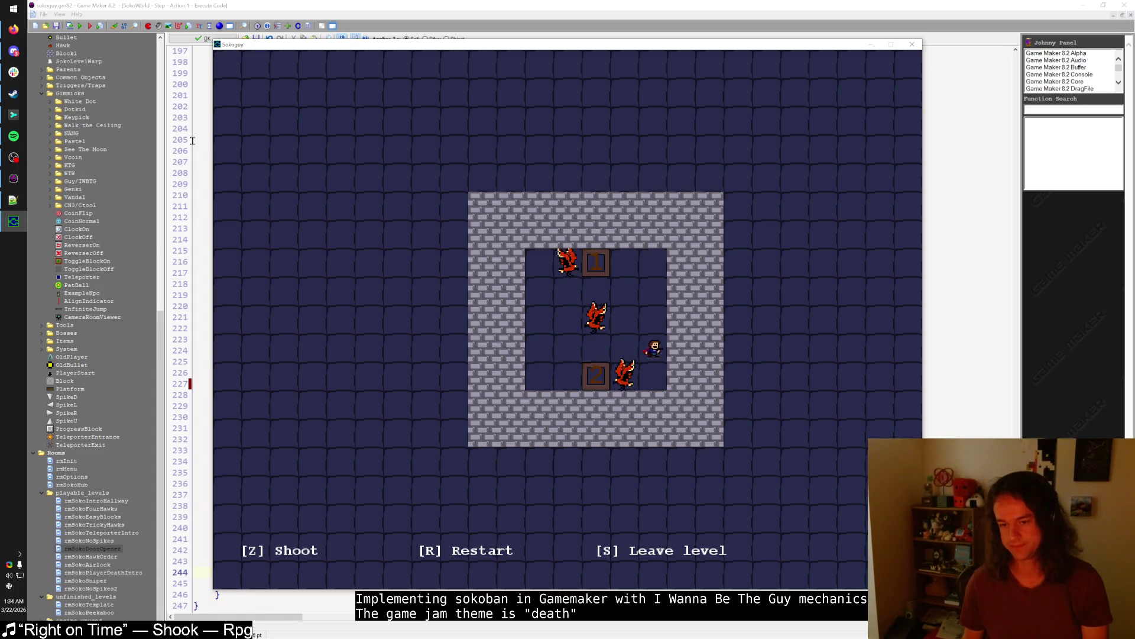
key(Left)
key(Left)
key(Left)
key(Up)
key(Right)
key(z)
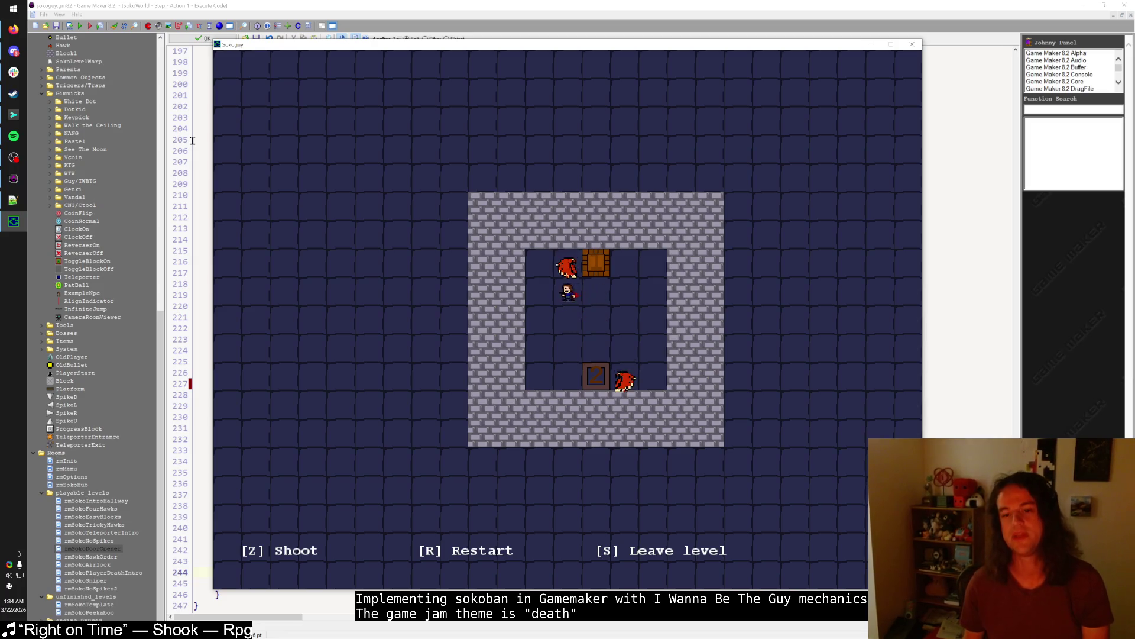
key(r)
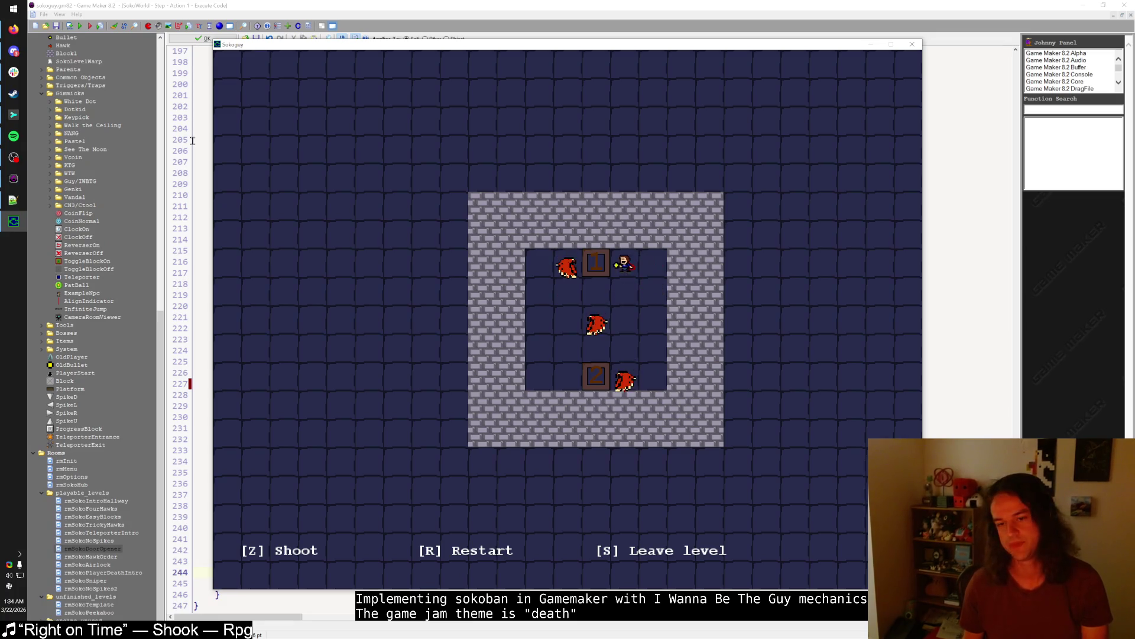
- Replay the level, shooting the remaining hawks with Z until both crates glow orange
key(Left)
key(Down)
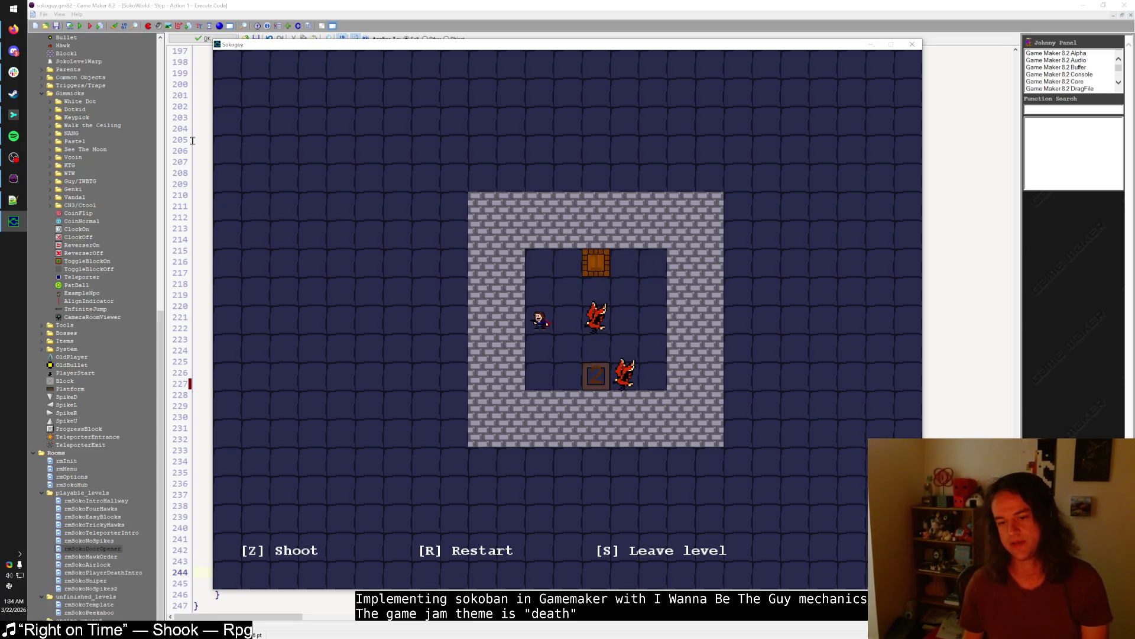
key(Down)
key(Down)
key(Right)
key(z)
key(Up)
key(Left)
key(Up)
key(Right)
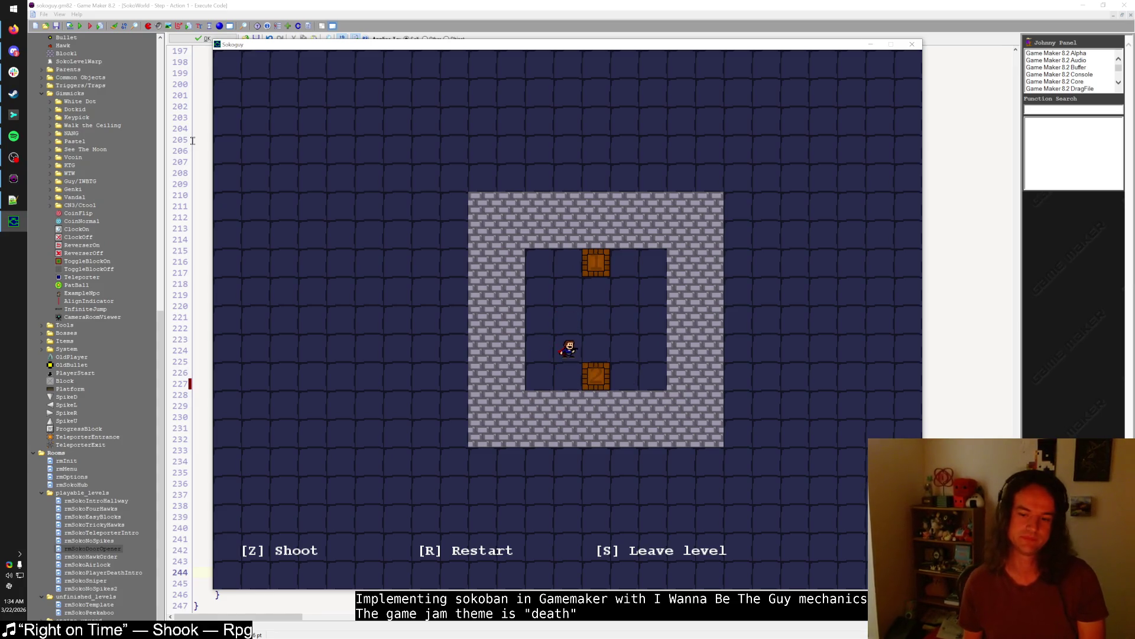
- Relaunch the game and open the current level, rmSokoHawkOrder, in the room editor
double_click(102, 547)
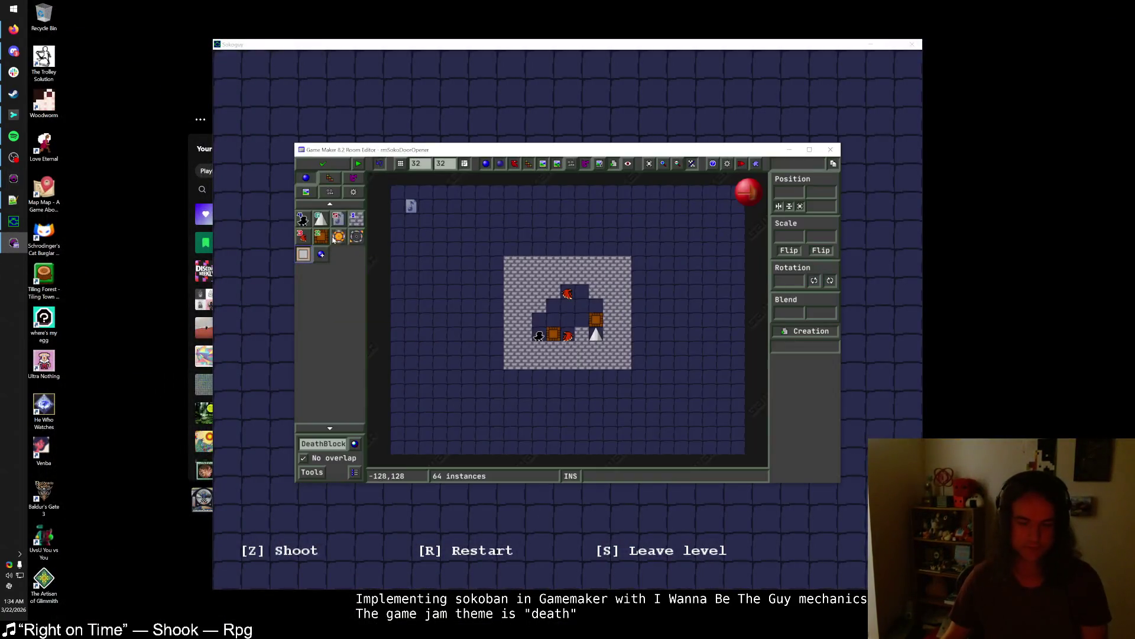
key(Escape)
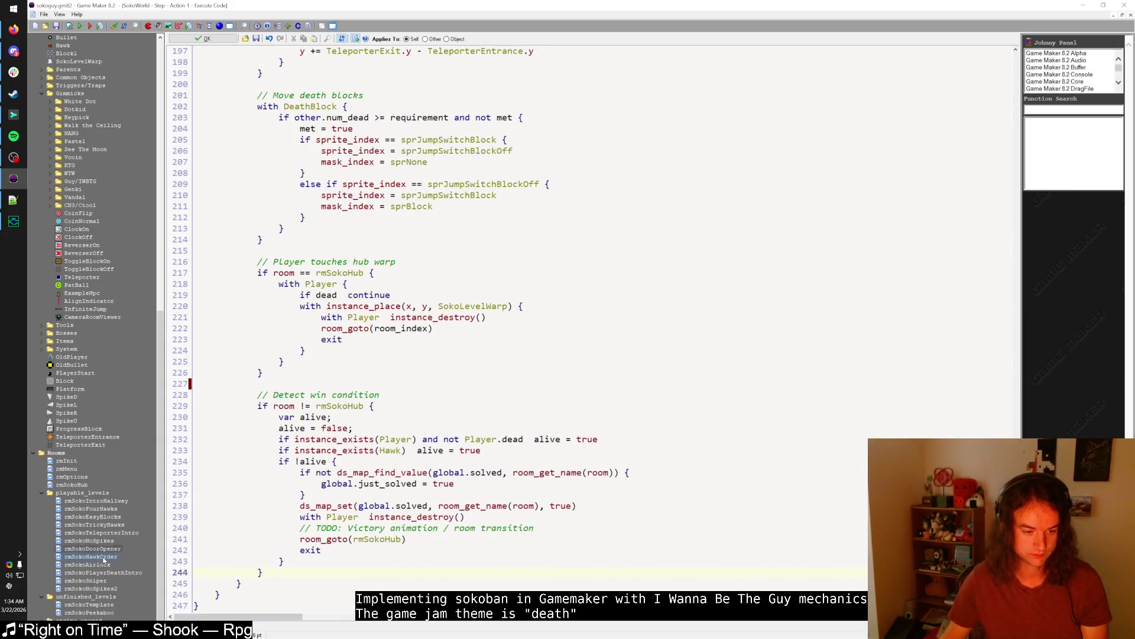
key(F5)
key(e)
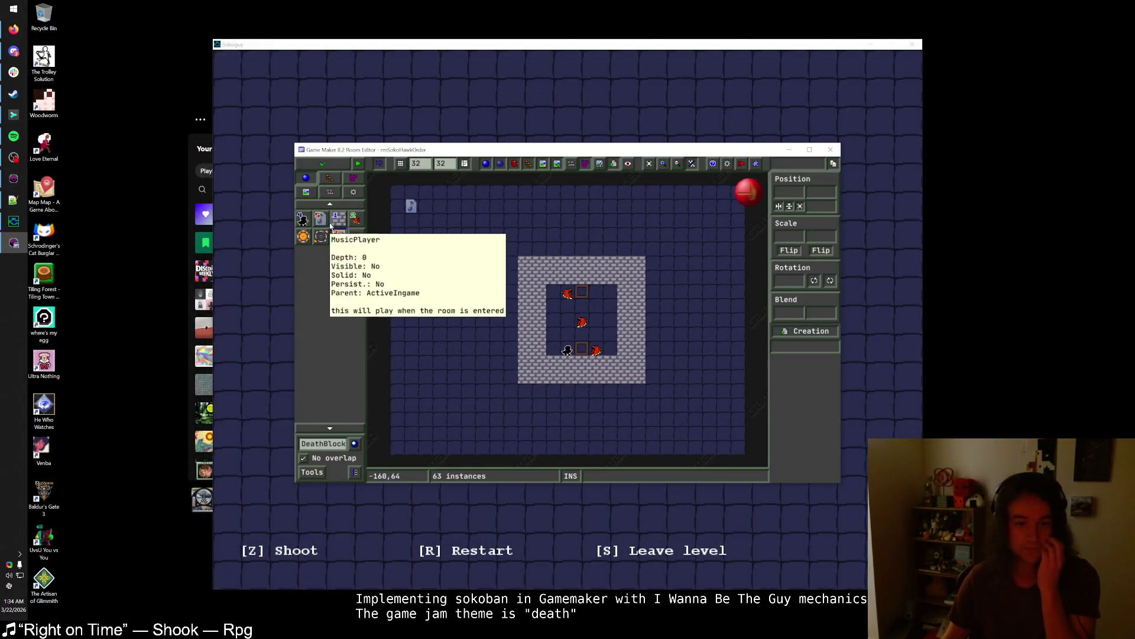
- Place SpikeR on the left inner wall and SpikeL on the right, then save and close
click(322, 443)
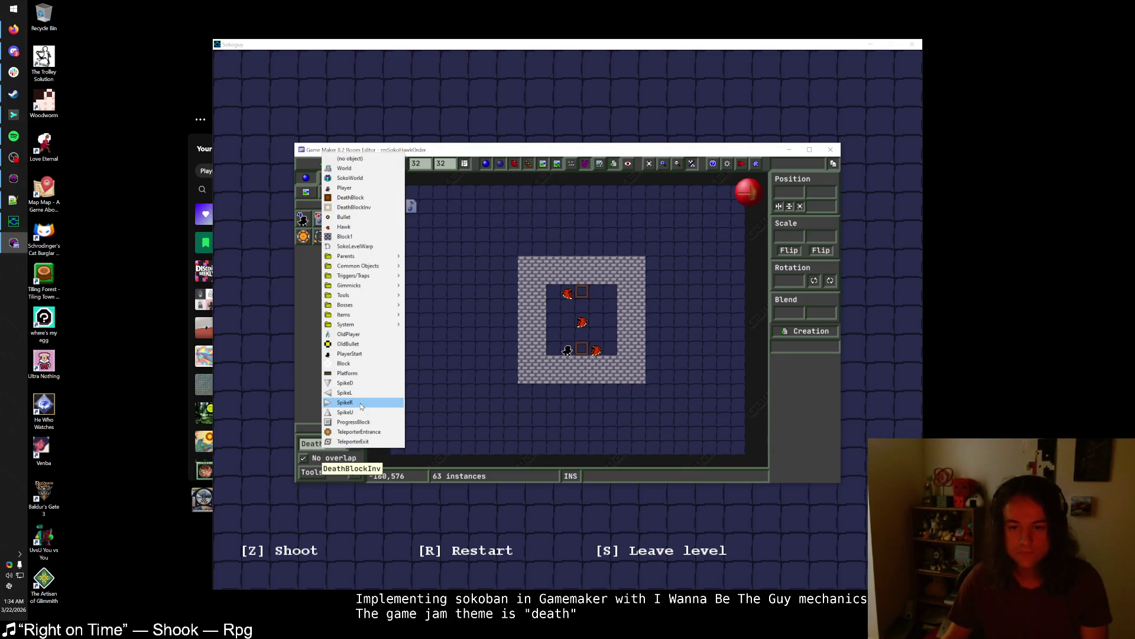
click(361, 406)
click(539, 319)
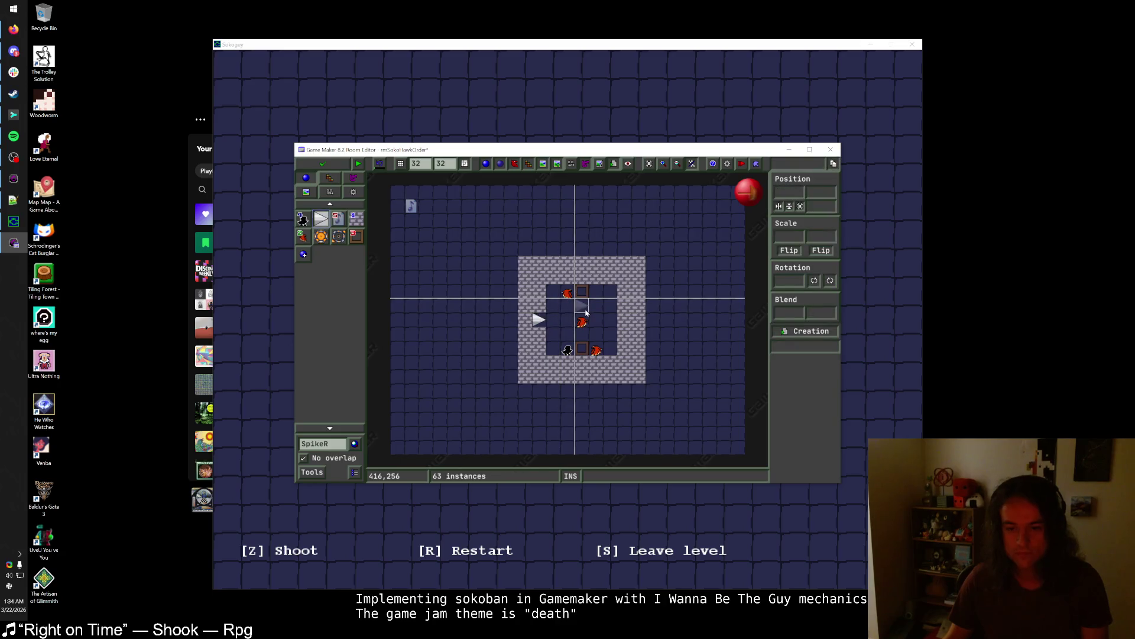
click(323, 444)
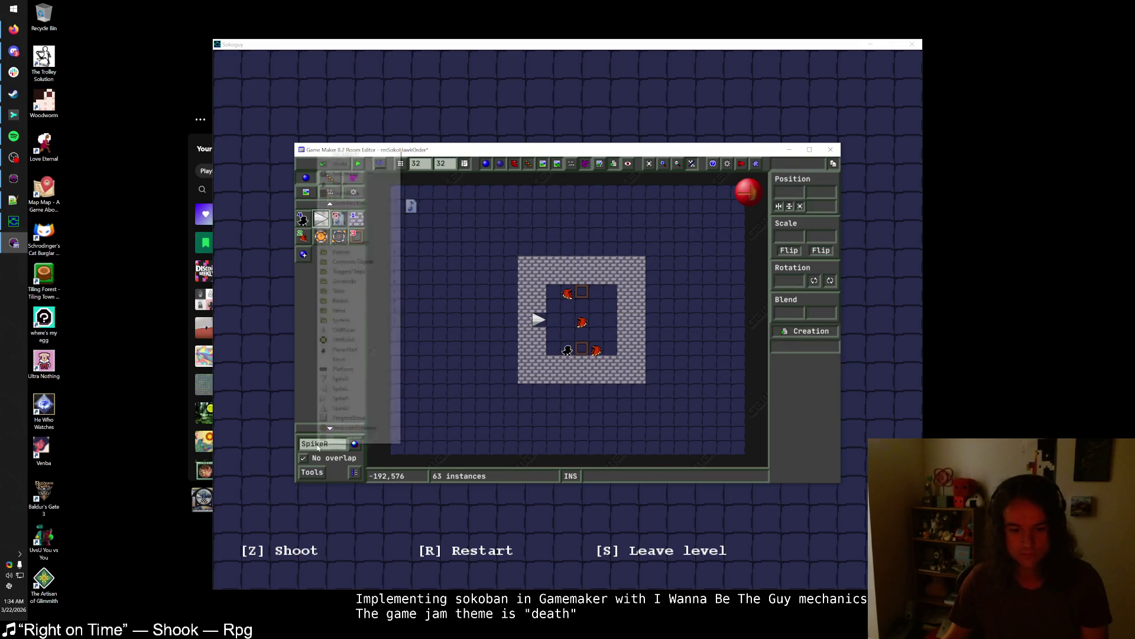
click(363, 389)
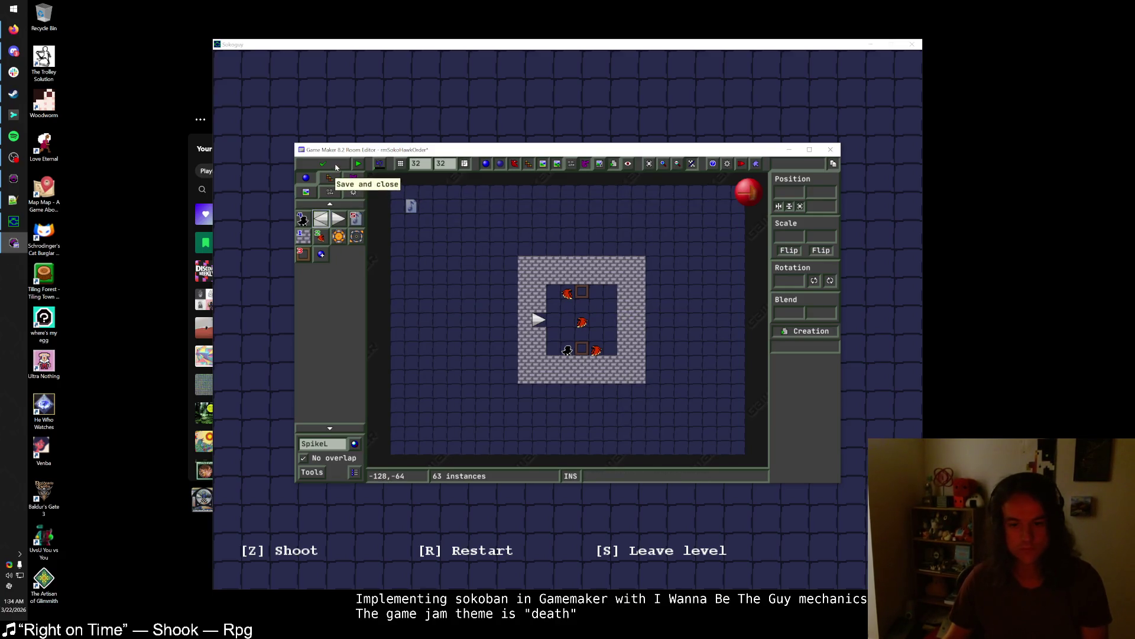
click(621, 323)
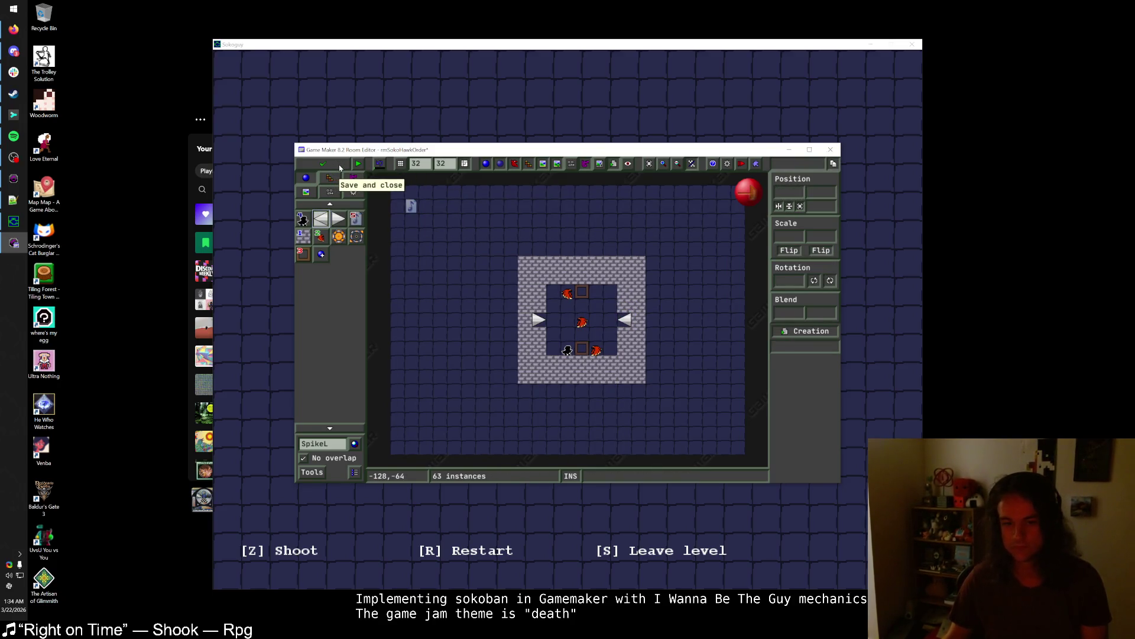
click(341, 168)
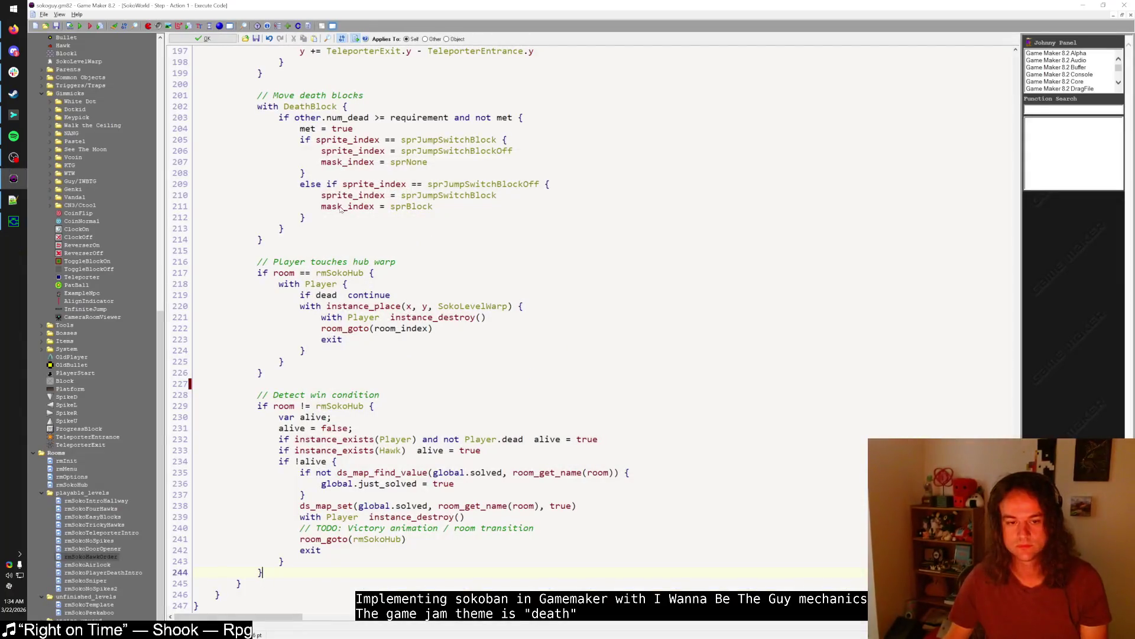
- Launch the game and go from the hub into the hawk level
key(F5)
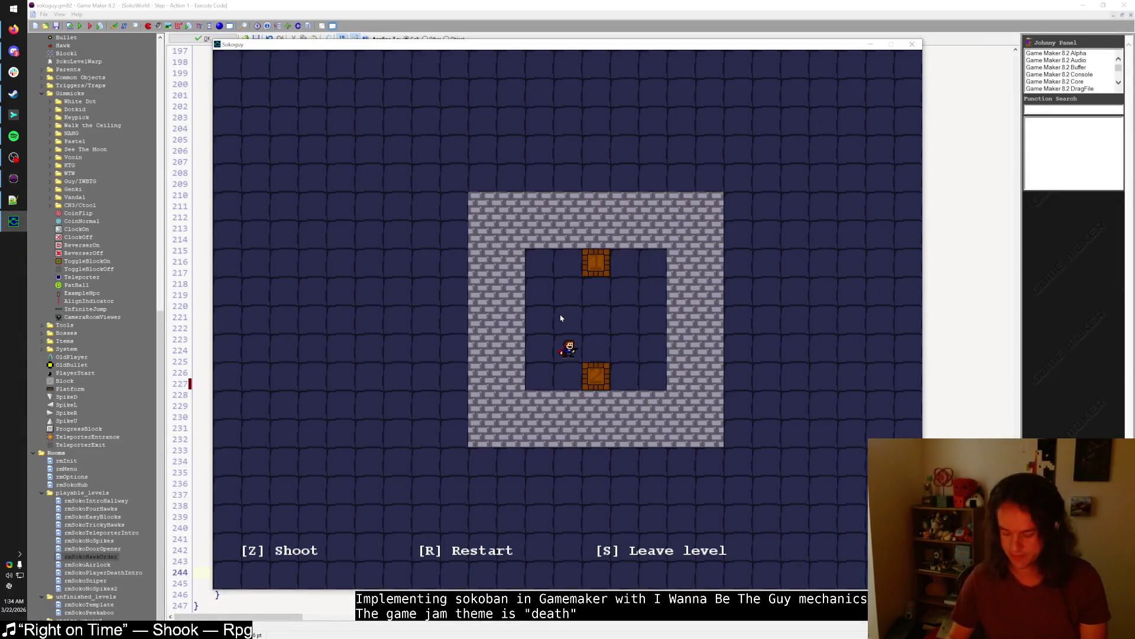
key(s)
key(Right)
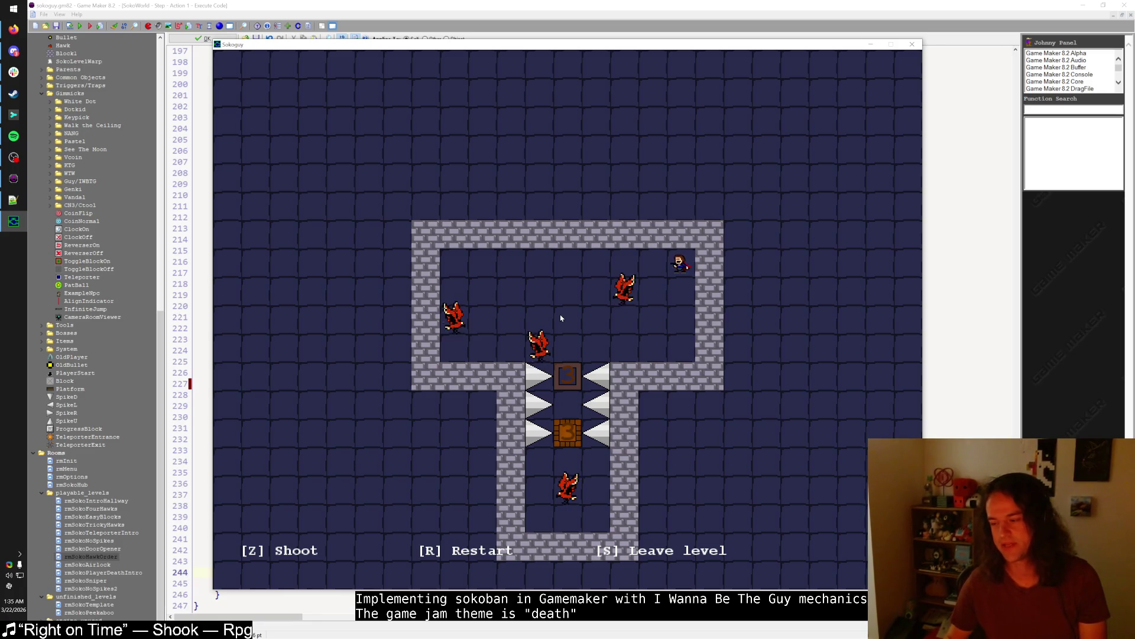
key(s)
key(Right)
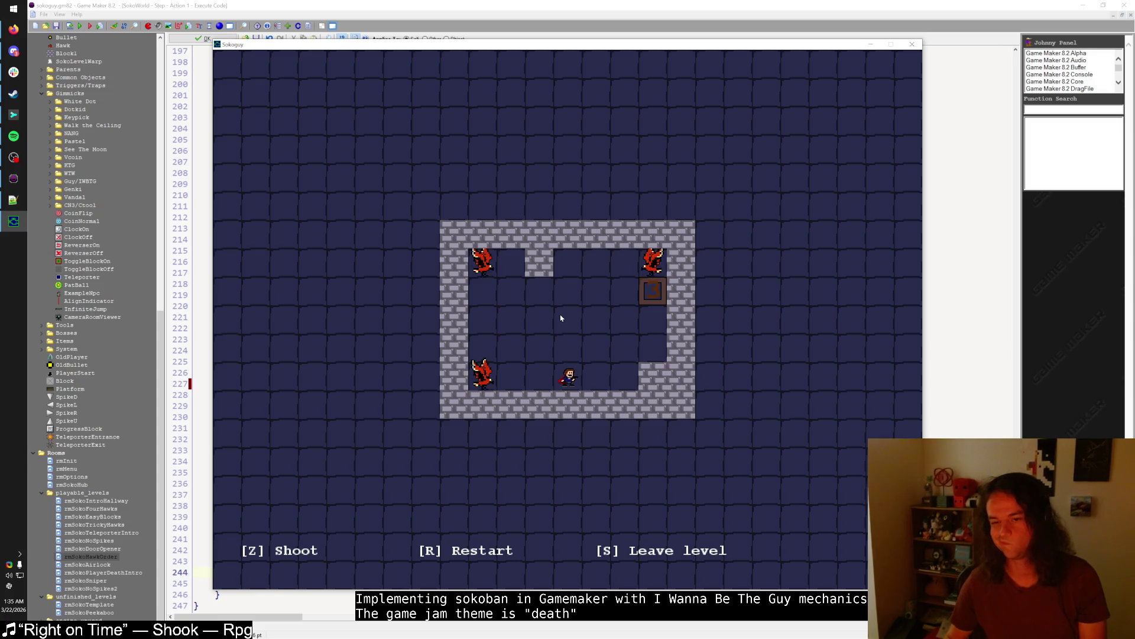
- Shoot the top-left hawk, pause and resume, fire at the bottom hawk, then restart
key(Up)
key(z)
key(Left)
key(Left)
key(z)
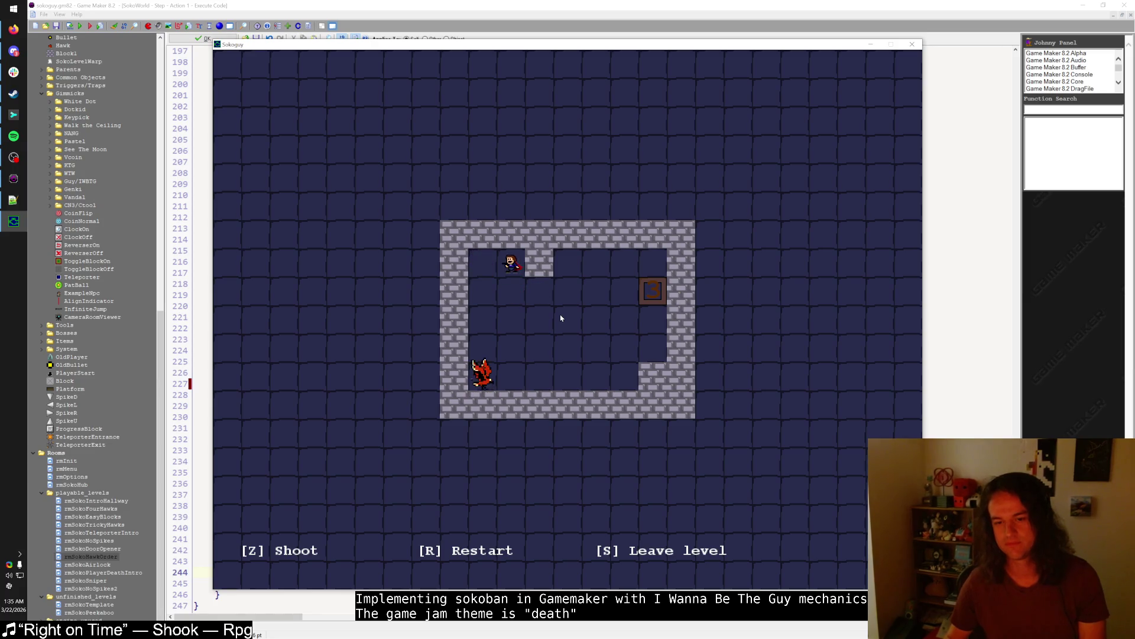
key(p)
key(shift)
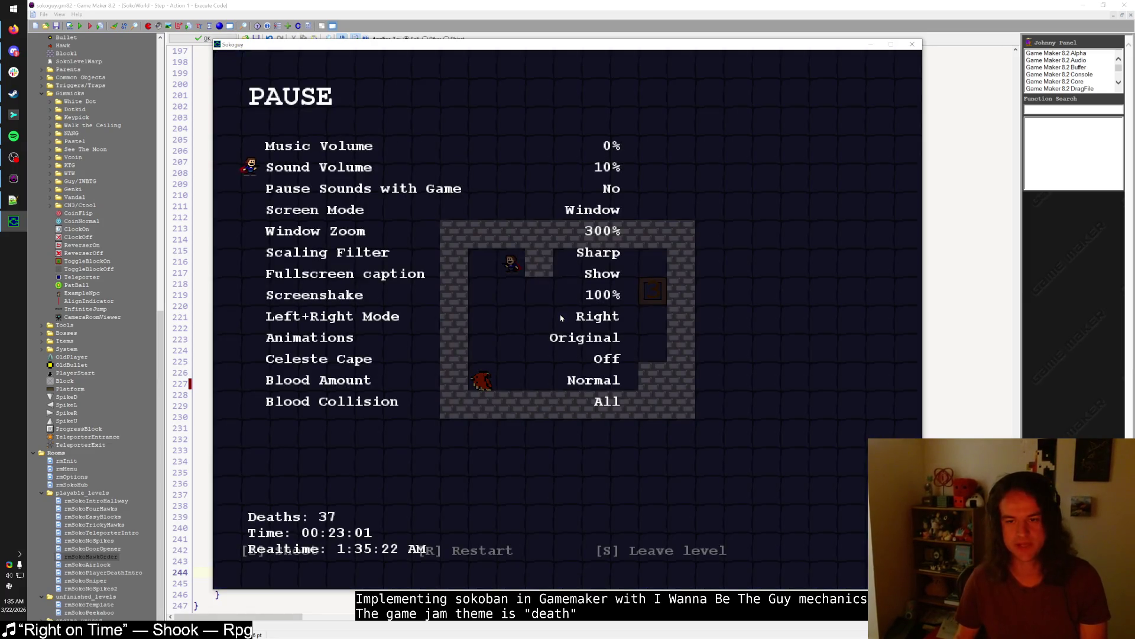
key(p)
key(Down)
key(Down)
key(Down)
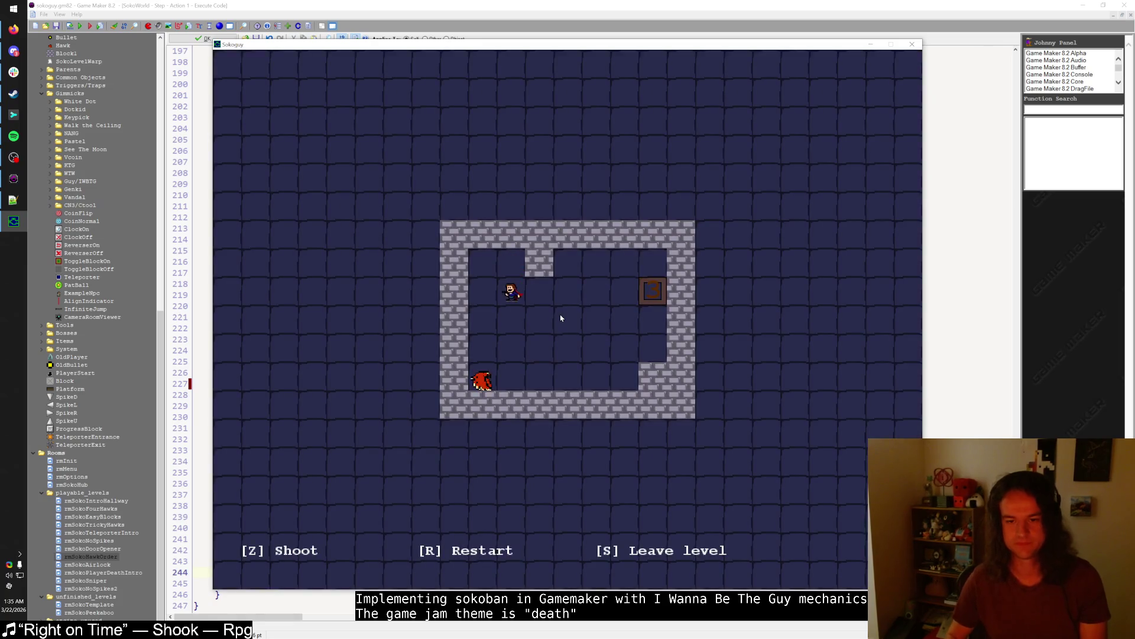
key(z)
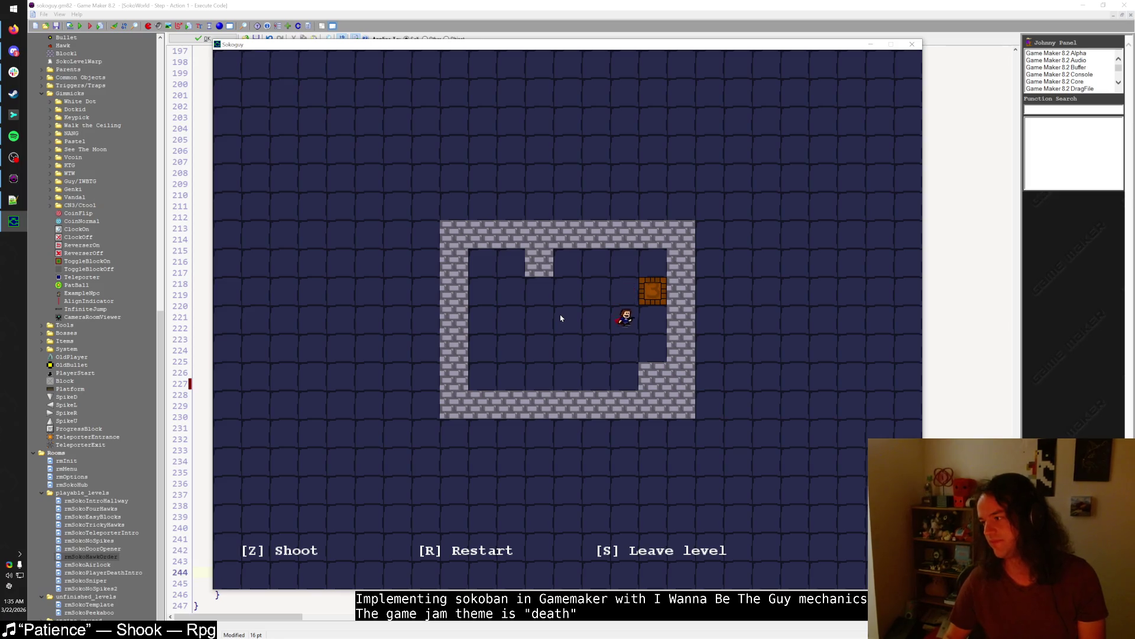
key(r)
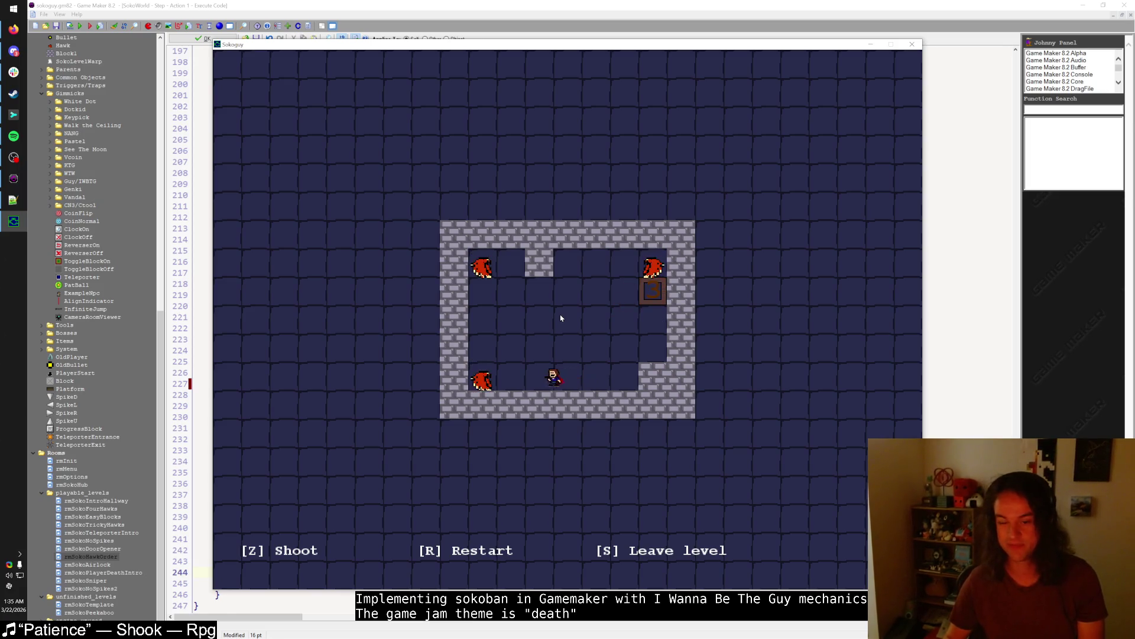
- Retry by shooting the top-right hawk first, then restart the level again
key(Left)
key(Up)
key(Up)
key(Up)
key(Right)
key(Up)
key(Right)
key(z)
key(Left)
key(Left)
key(Left)
key(Up)
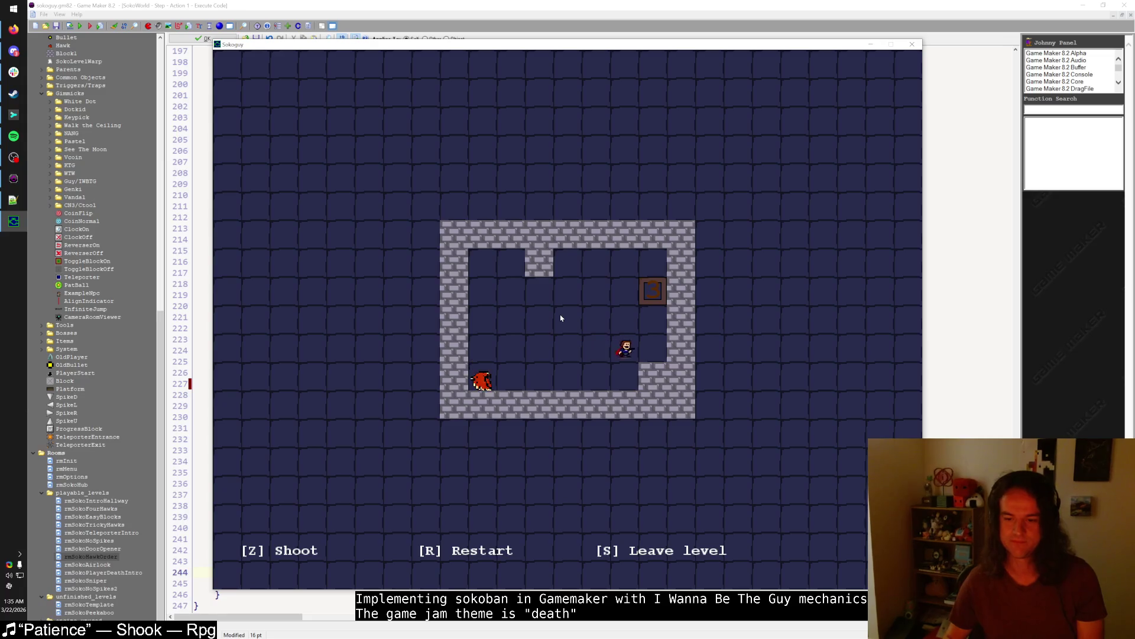
key(Up)
key(r)
- After respawning, shoot the top-left hawk and then the top-right hawk
key(Right)
key(Up)
key(Up)
key(Left)
key(Left)
key(Left)
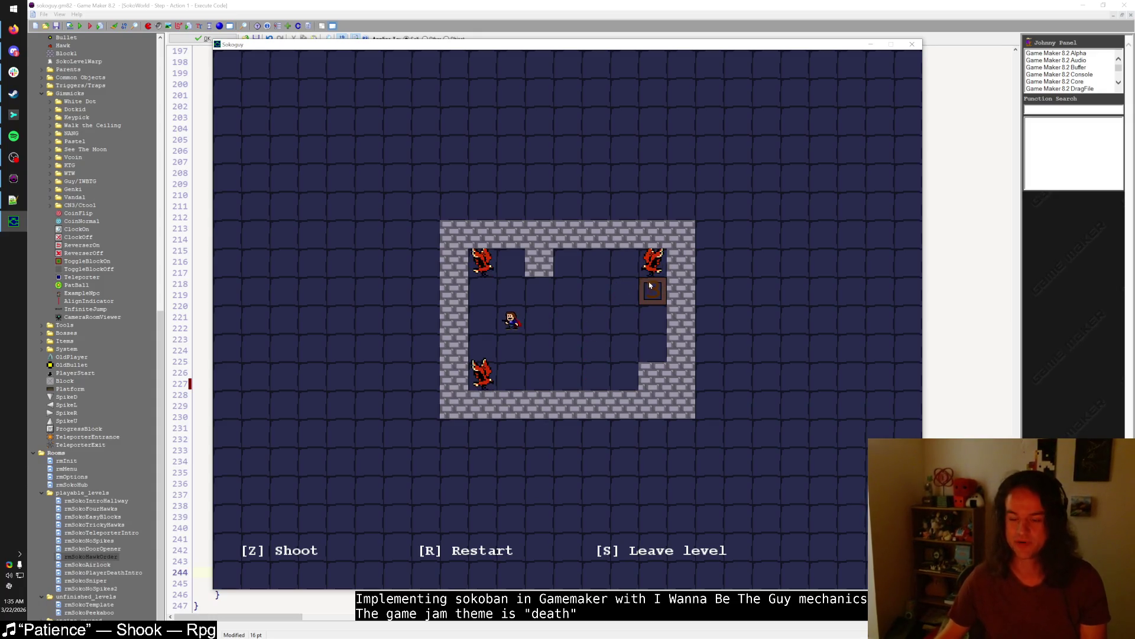
key(Up)
key(Right)
key(Right)
key(Up)
key(z)
key(Down)
key(Right)
key(Right)
key(Down)
- Shoot the bottom hawk, enter the 3 warp block, and return to Game Maker
key(Right)
key(Down)
key(Left)
key(Down)
key(z)
key(Up)
key(Right)
key(Up)
key(Up)
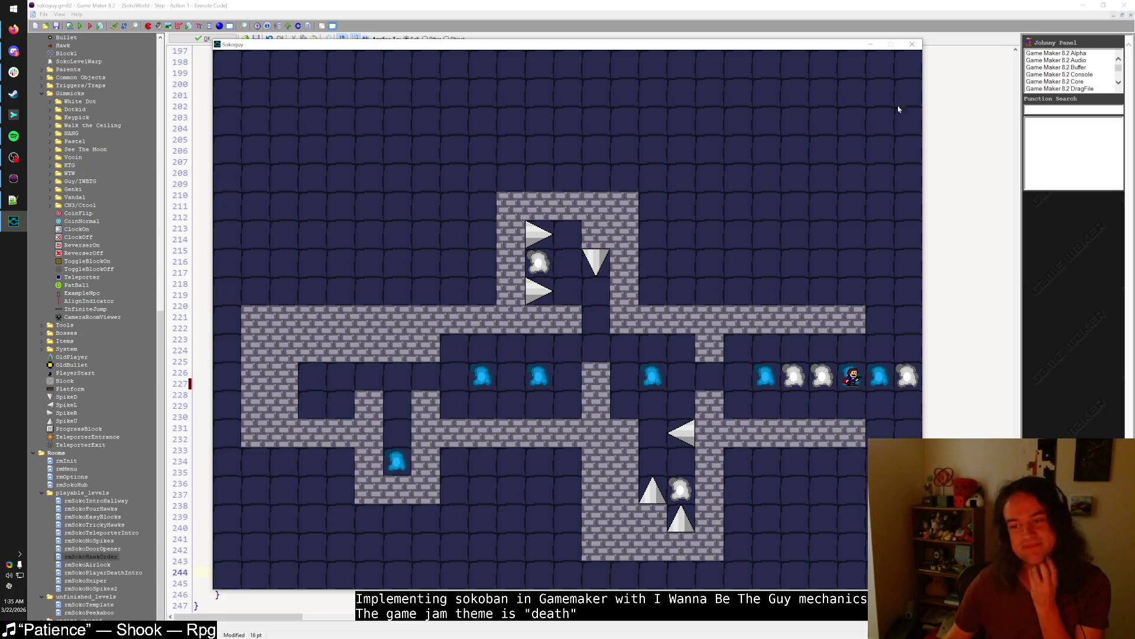
click(421, 12)
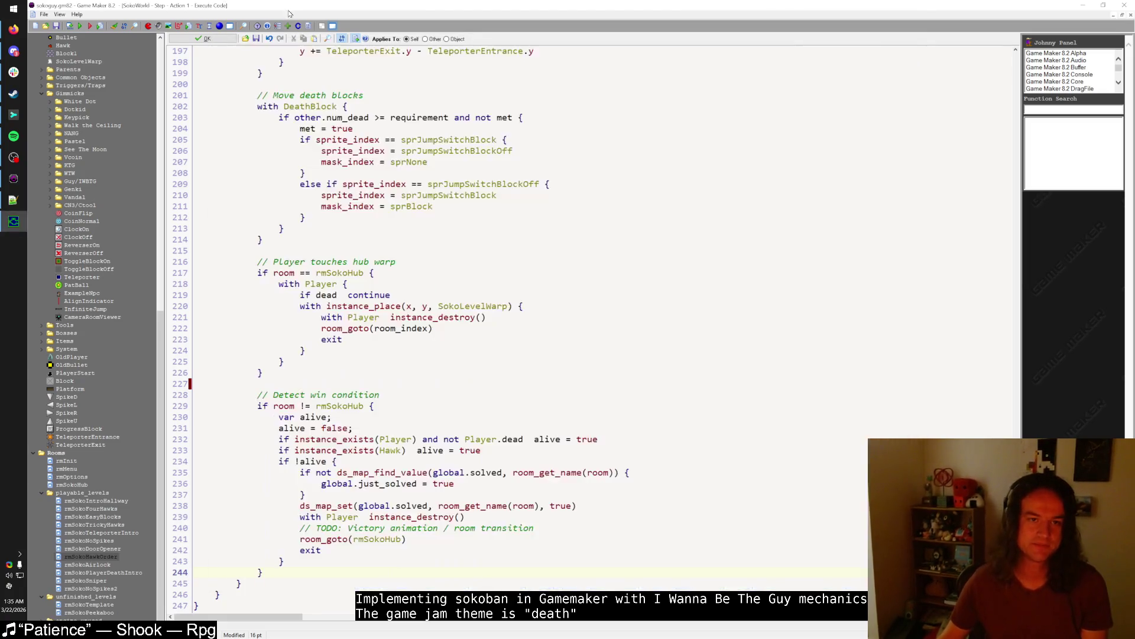
- Close the game and code windows and open rmSokoNoSpikes2 in the room editor
click(204, 38)
click(199, 176)
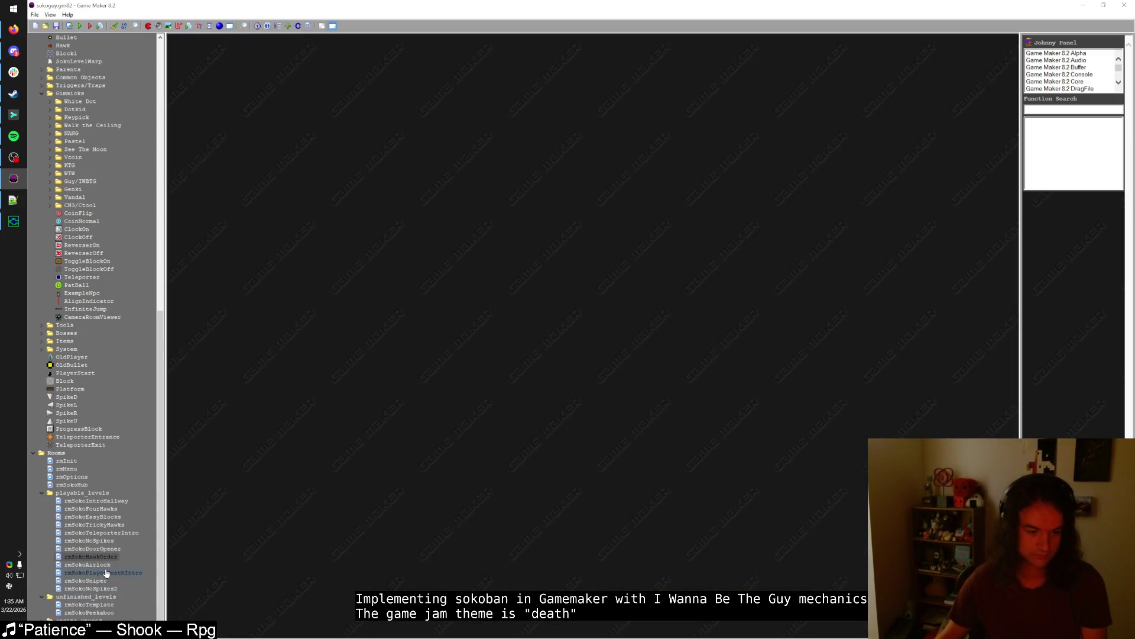
double_click(114, 594)
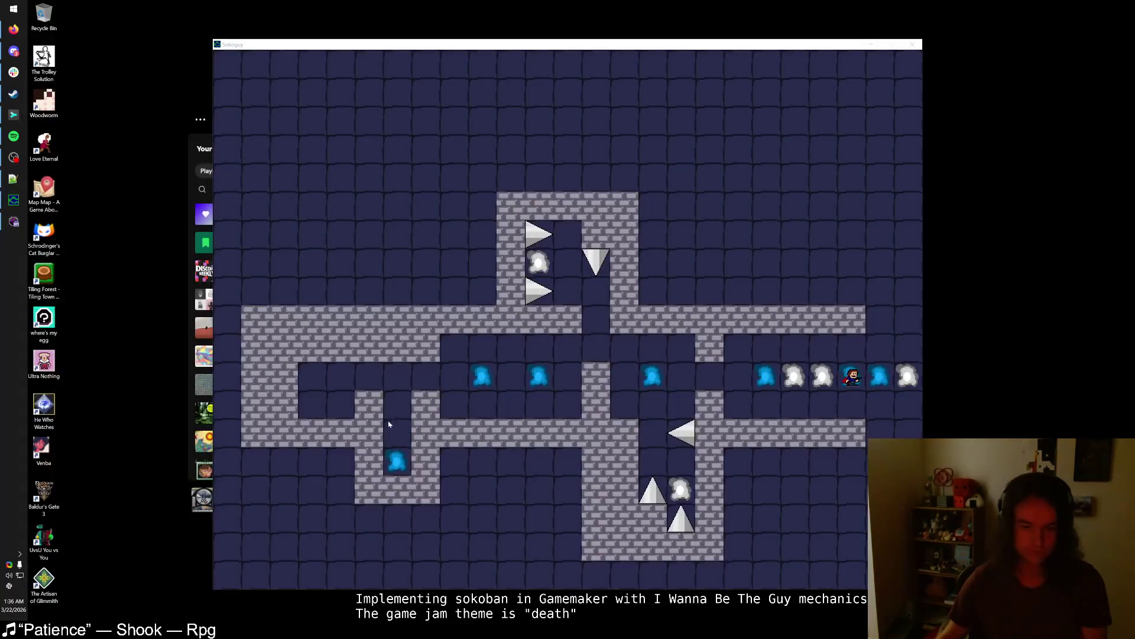
- Move the right hawk down two cells and reshape the right wall with Block1 into an inner step
scroll(629, 261, up, 2)
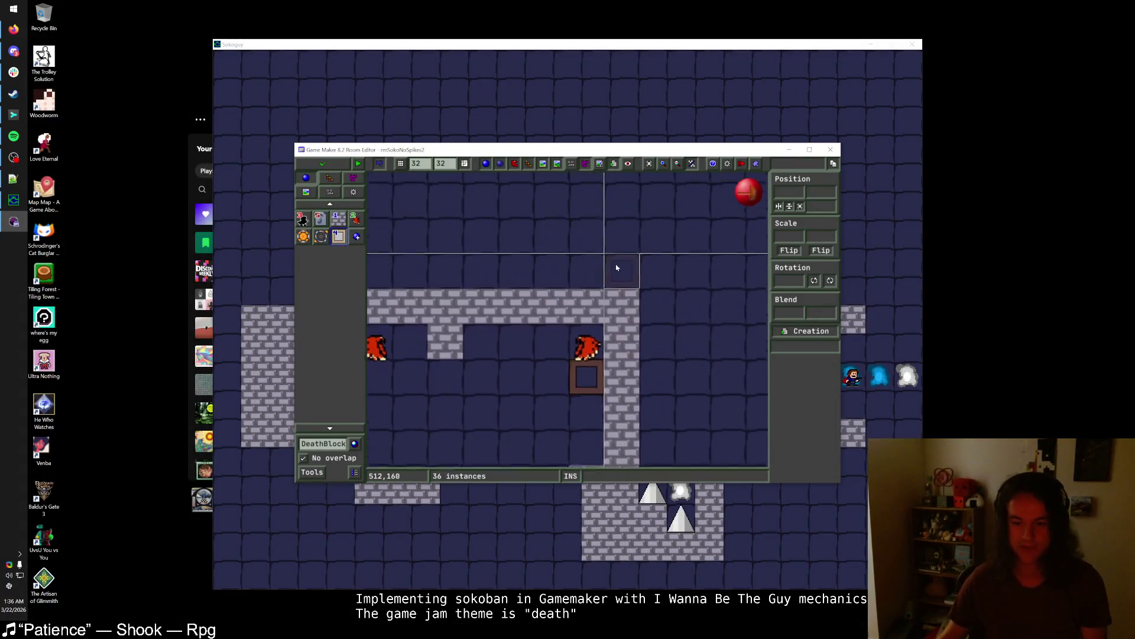
click(338, 219)
drag(591, 303, 589, 407)
scroll(585, 319, down, 1)
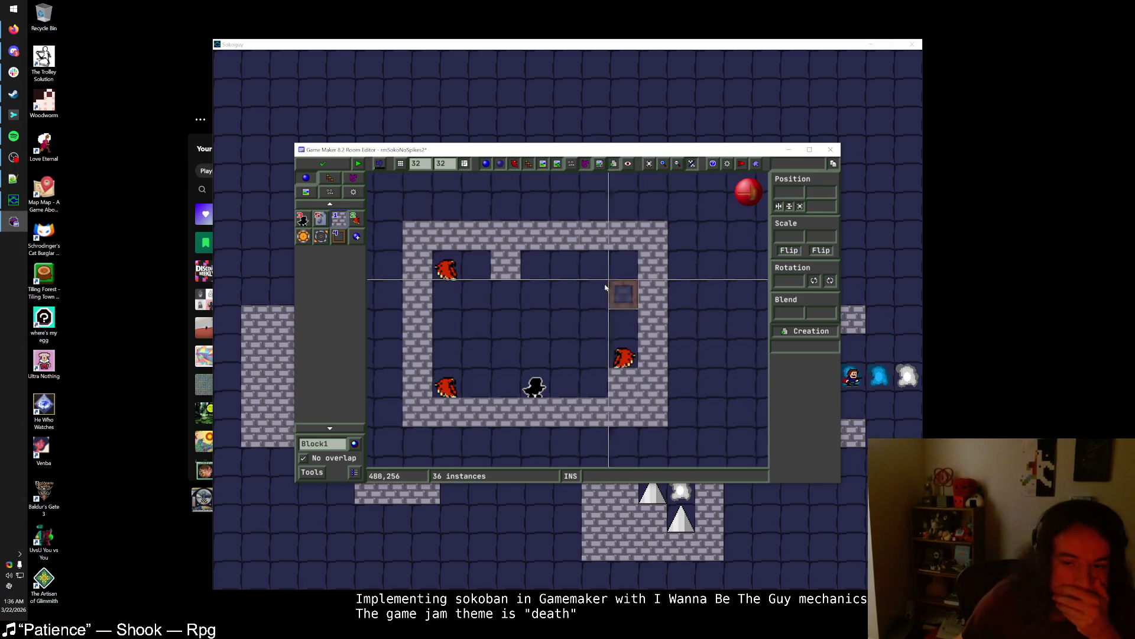
scroll(616, 259, down, 1)
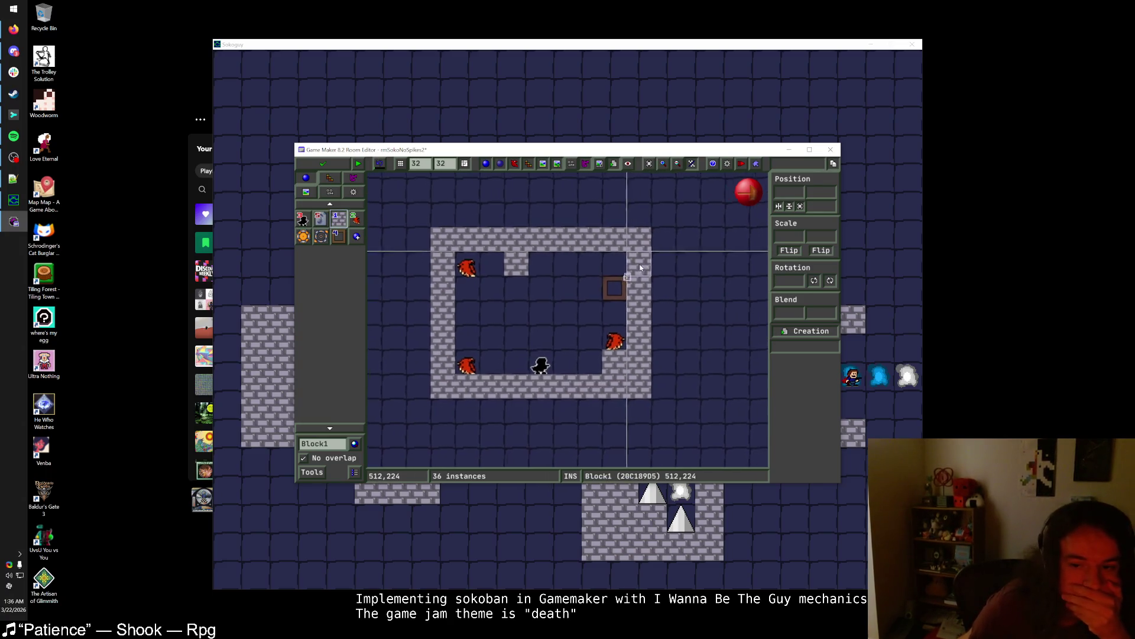
click(597, 284)
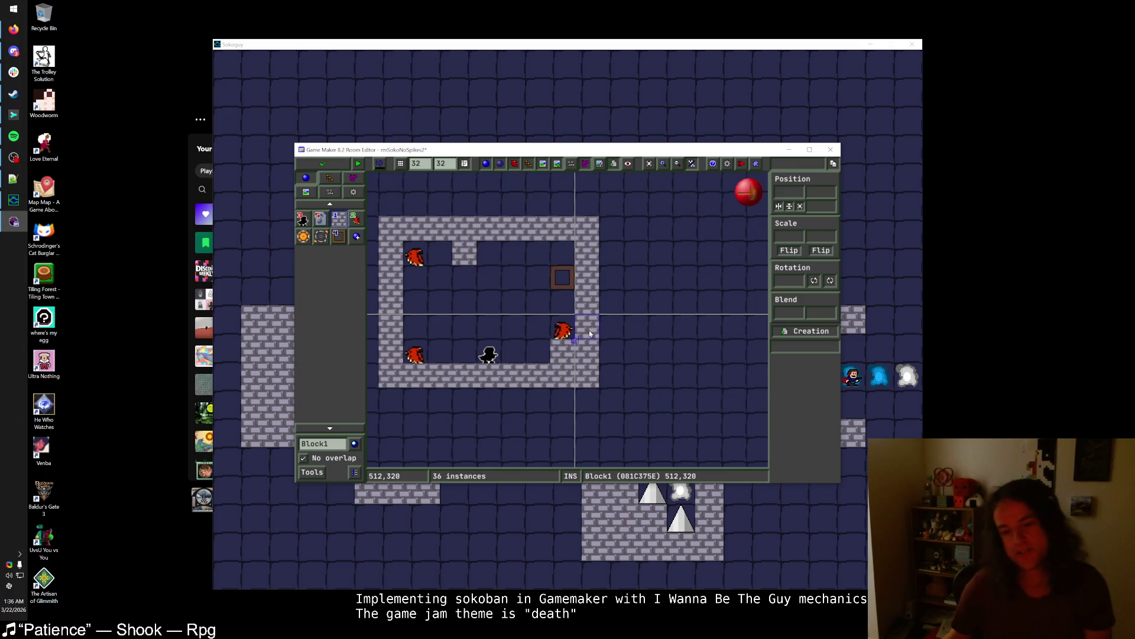
drag(589, 330, 606, 339)
click(606, 341)
click(609, 374)
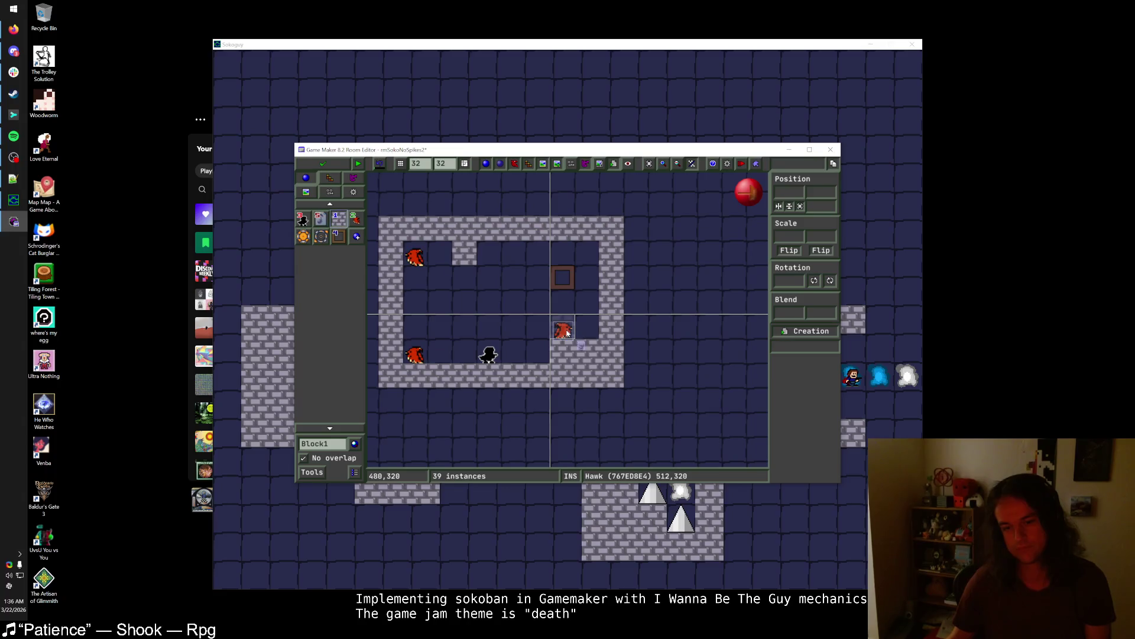
- Try different hawk positions, finally placing it at 512,320
drag(567, 333, 589, 332)
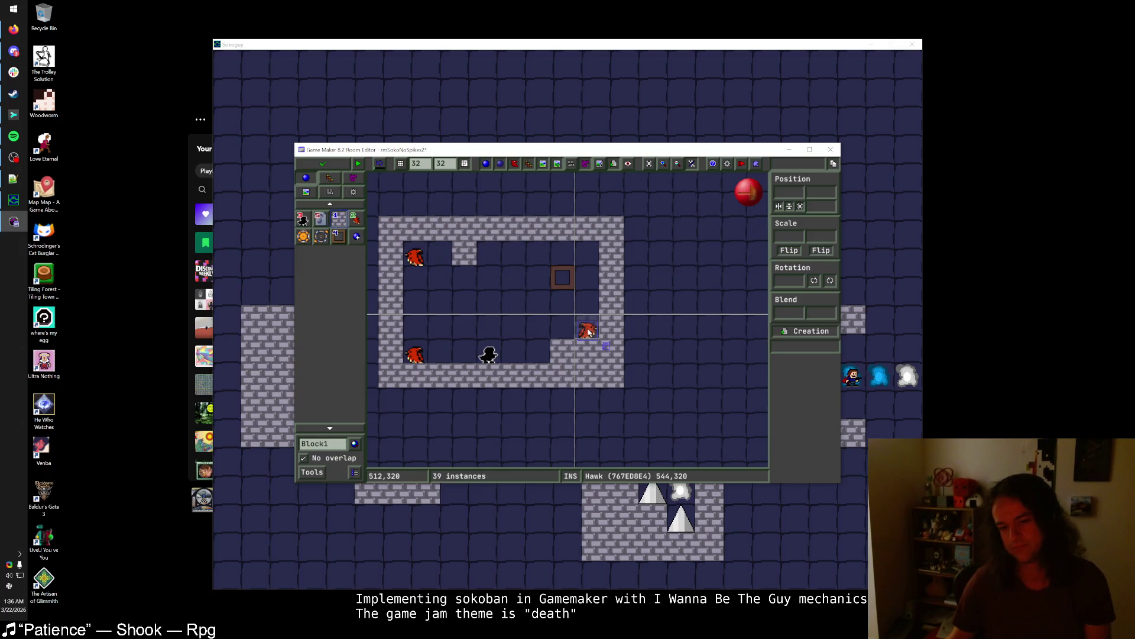
drag(589, 332, 564, 332)
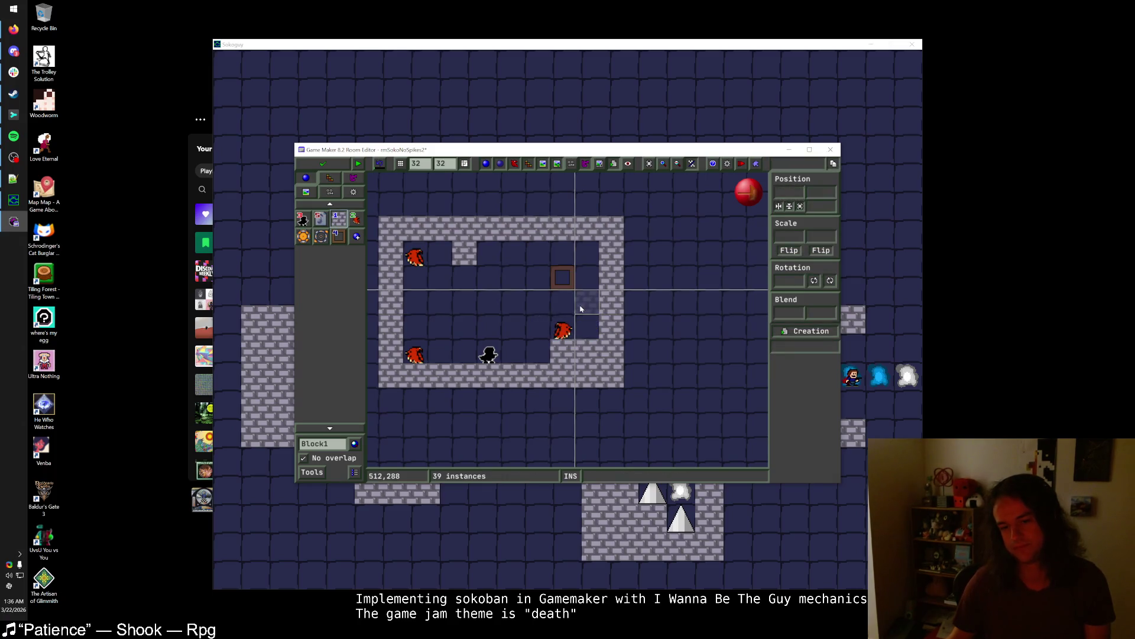
click(566, 334)
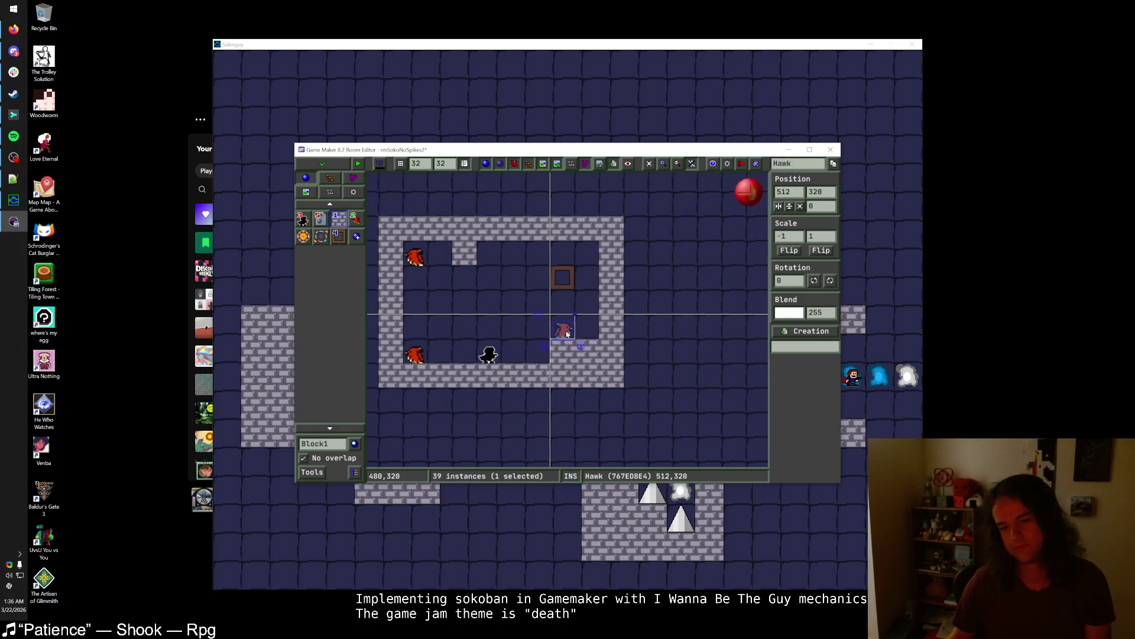
key(Escape)
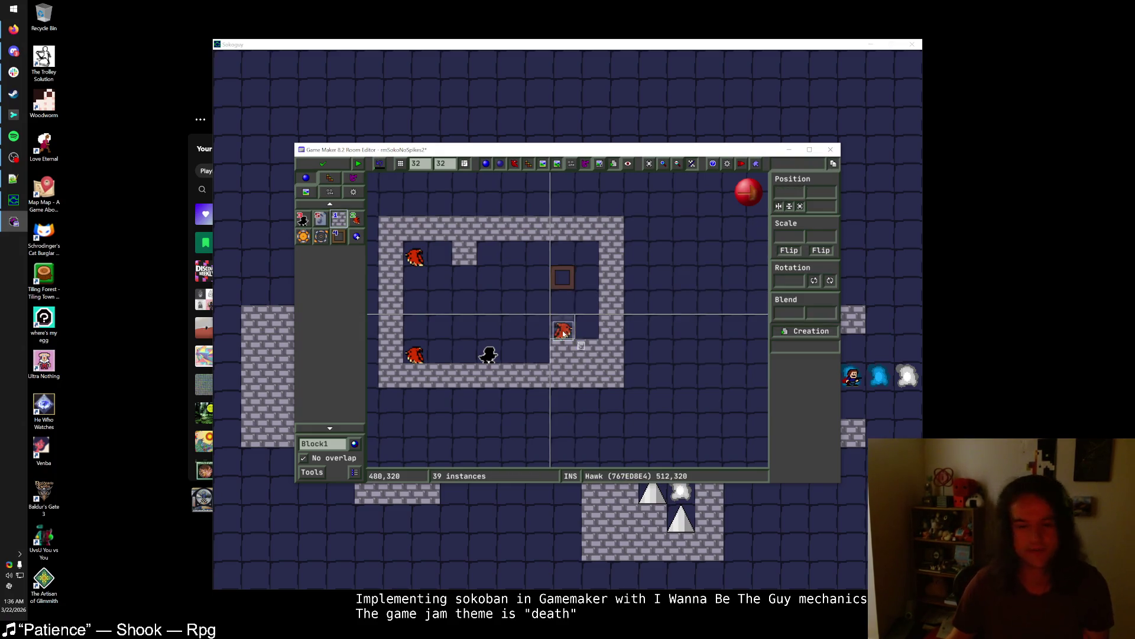
drag(563, 333, 540, 355)
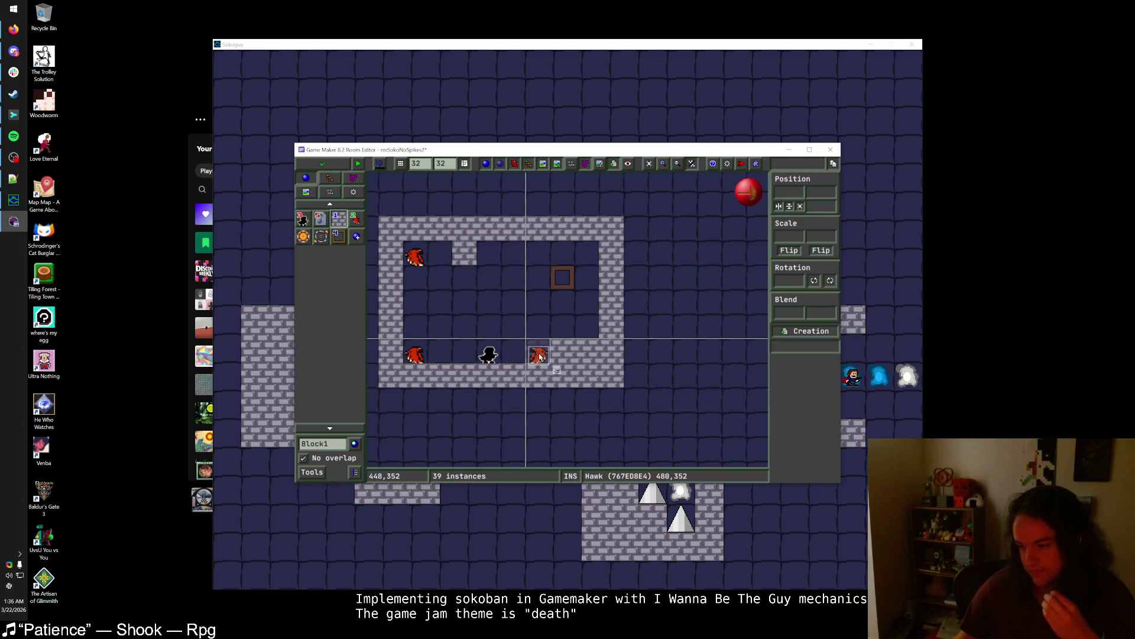
drag(539, 355, 563, 332)
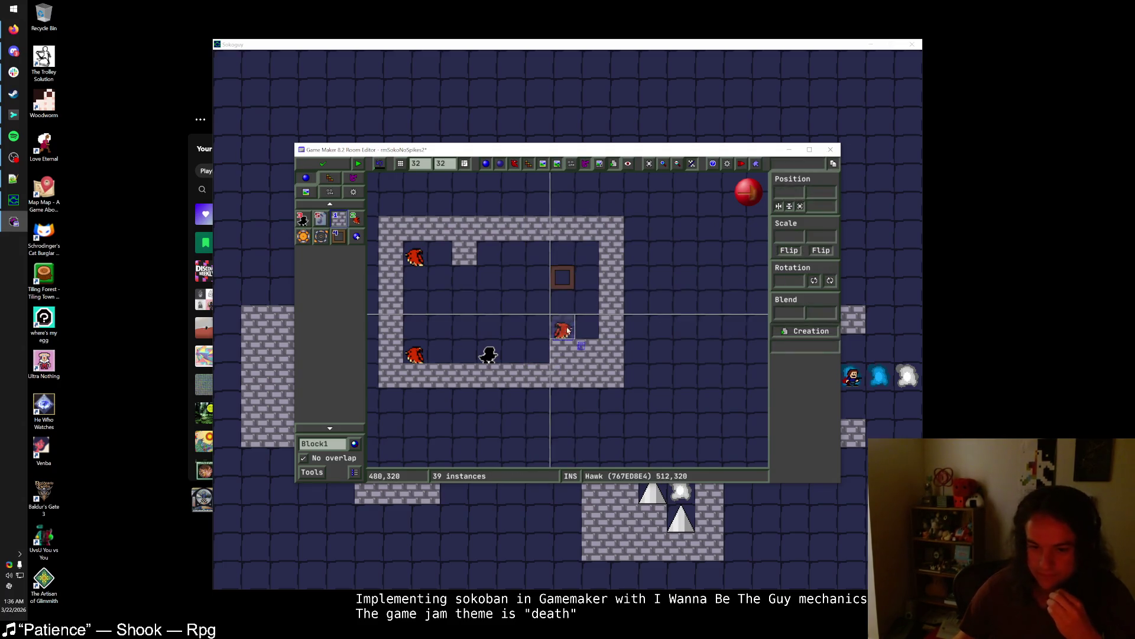
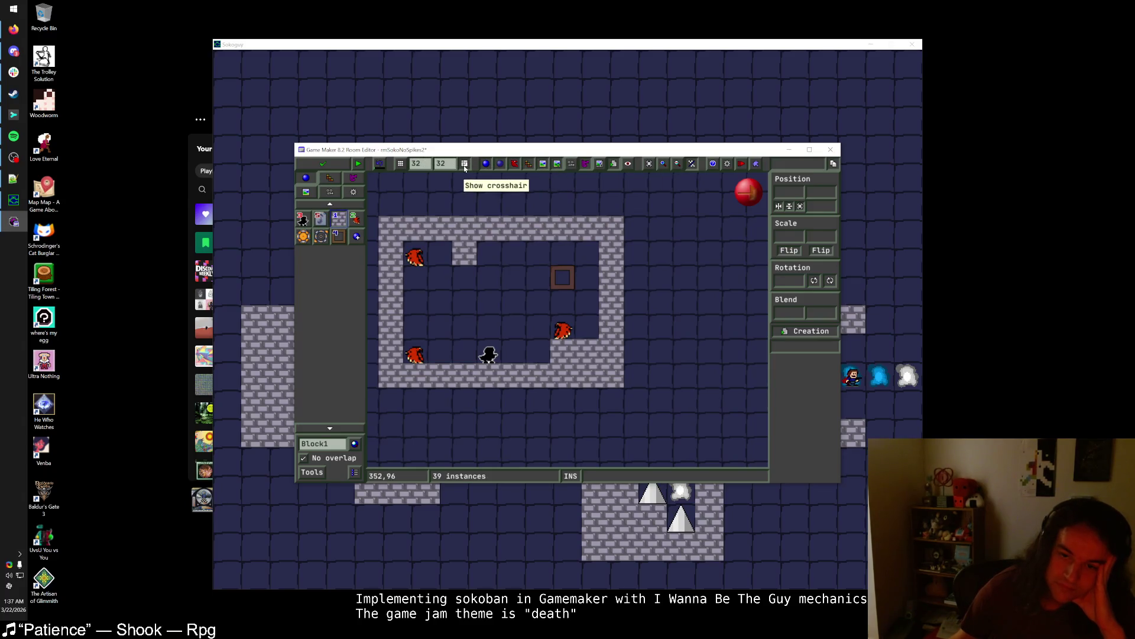
- Add and remove a test wall block, then nudge the hawk up one cell beside the box
click(539, 302)
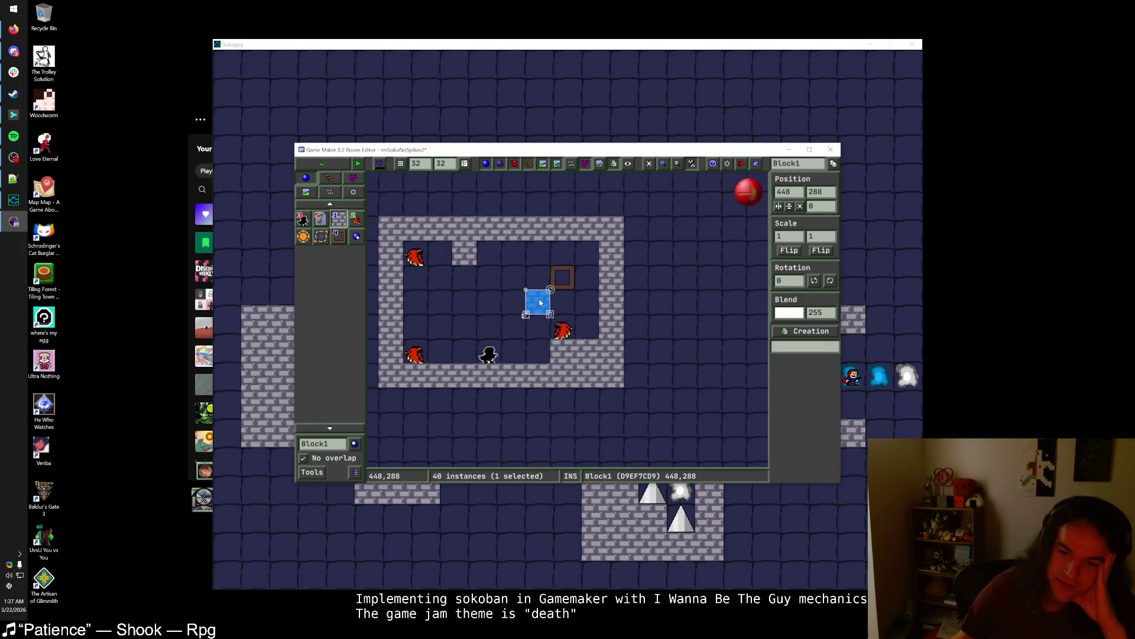
right_click(539, 305)
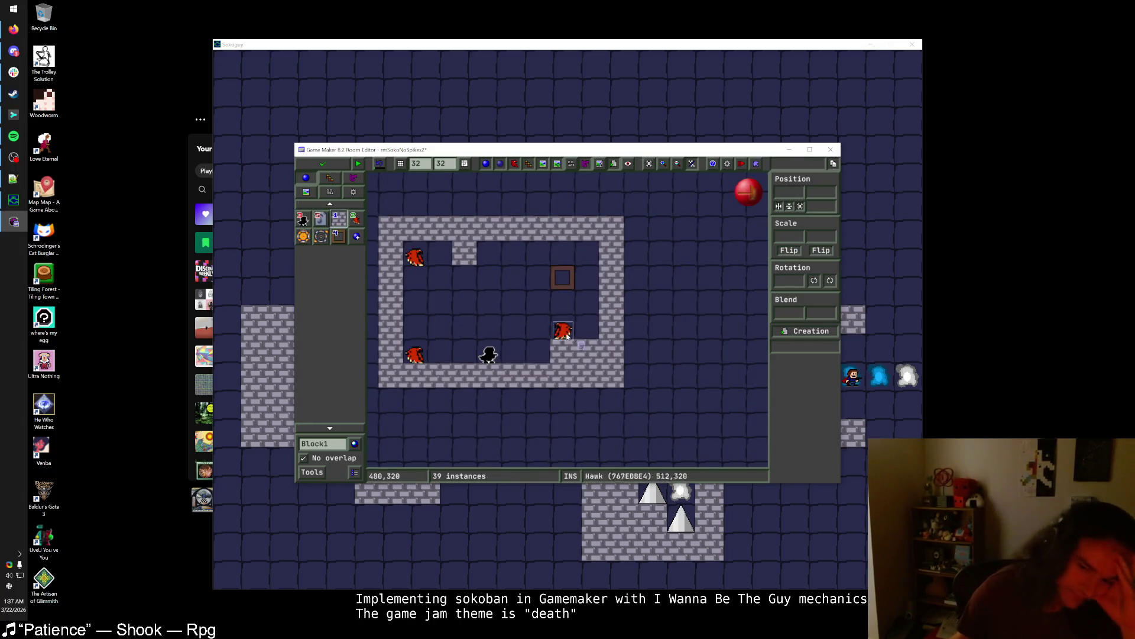
drag(565, 334, 563, 307)
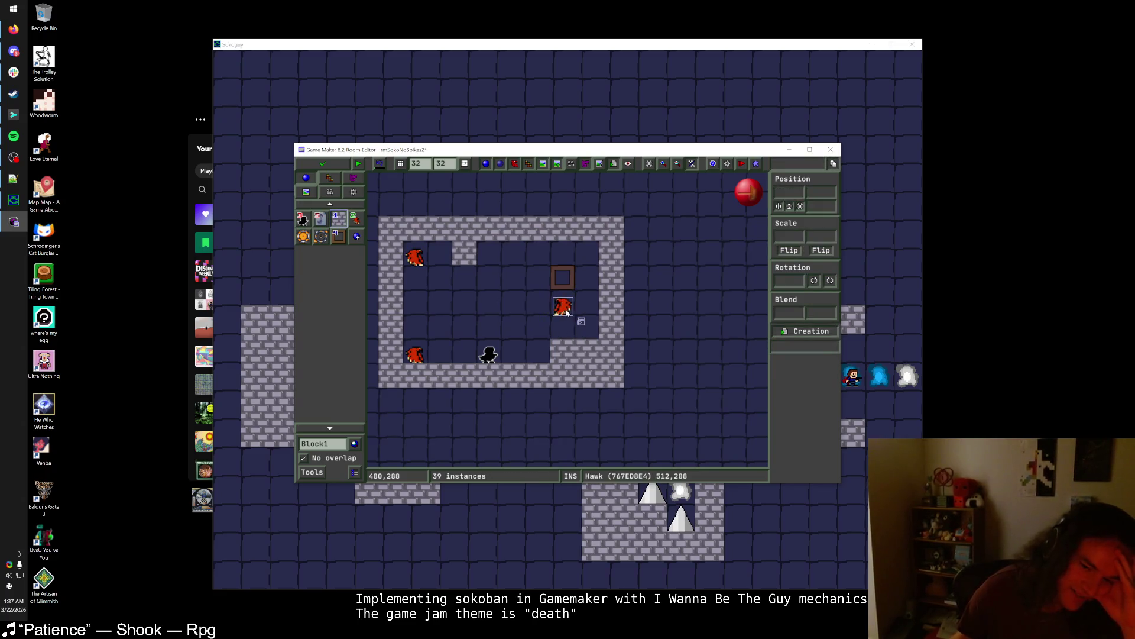
click(563, 312)
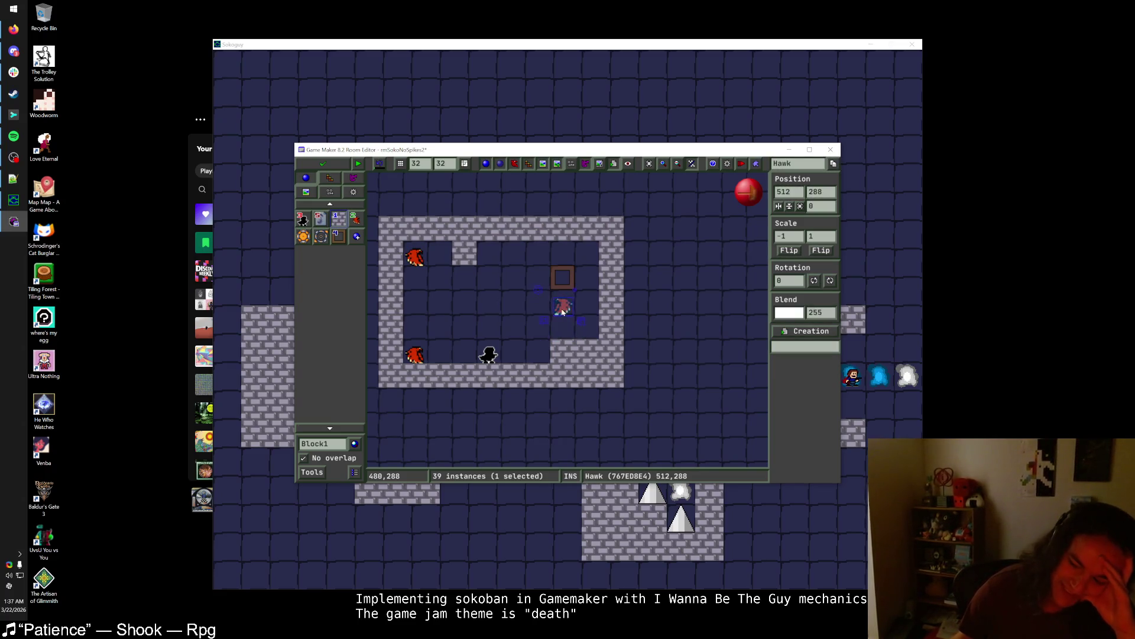
click(564, 309)
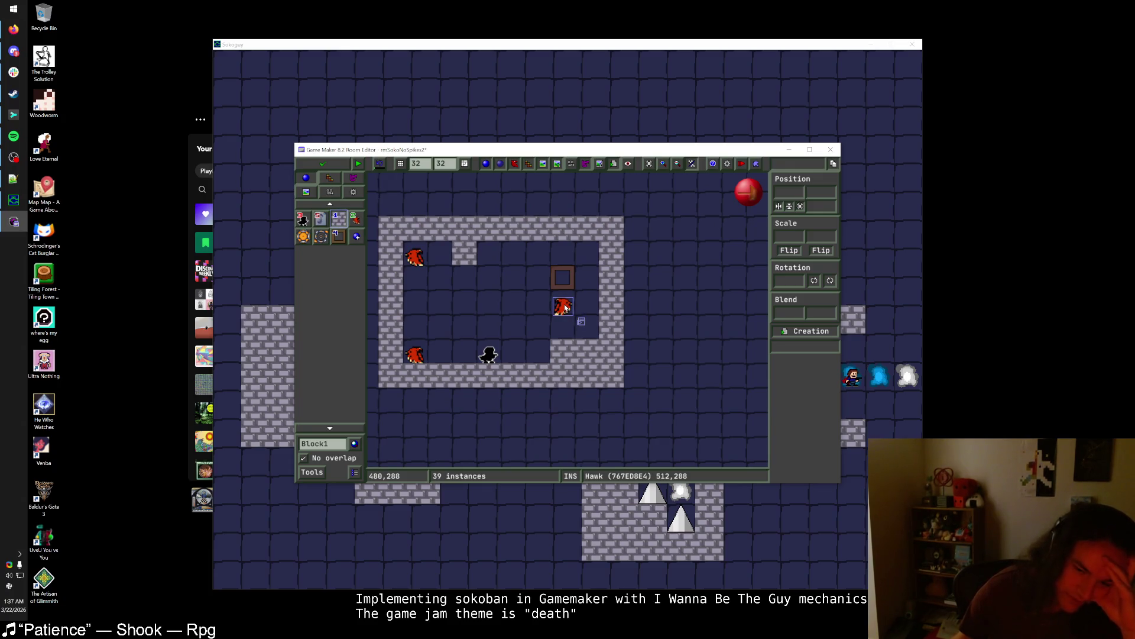
- Move the hawks back into place and save and close the no-spikes room
drag(565, 307, 542, 355)
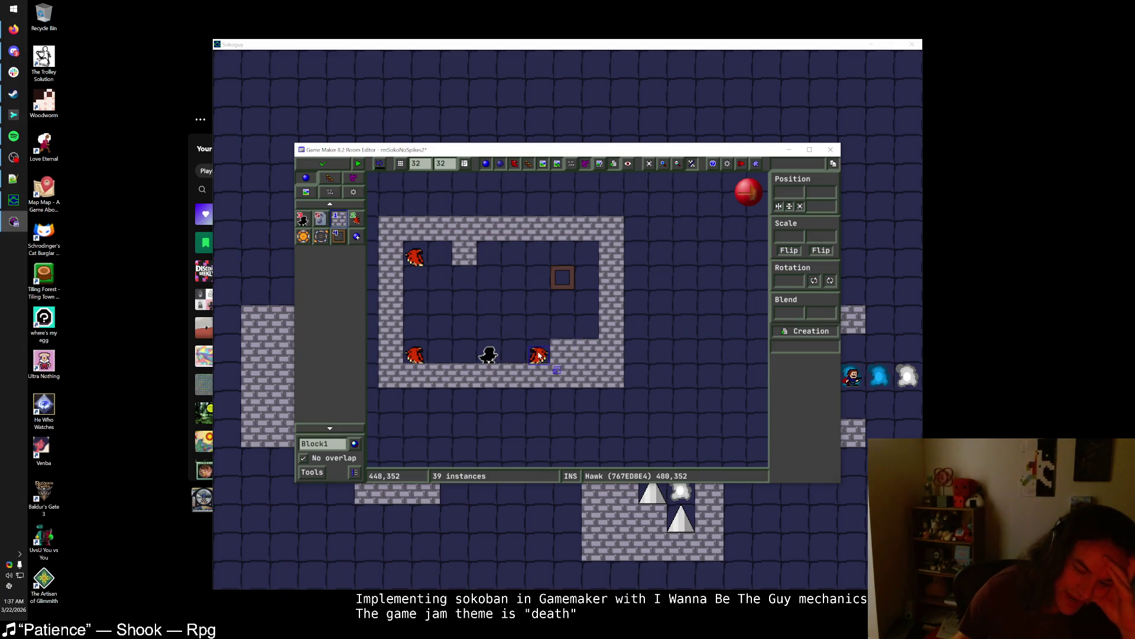
mouse_move(498, 278)
mouse_down()
mouse_move(487, 260)
mouse_move(472, 328)
mouse_move(559, 328)
mouse_up()
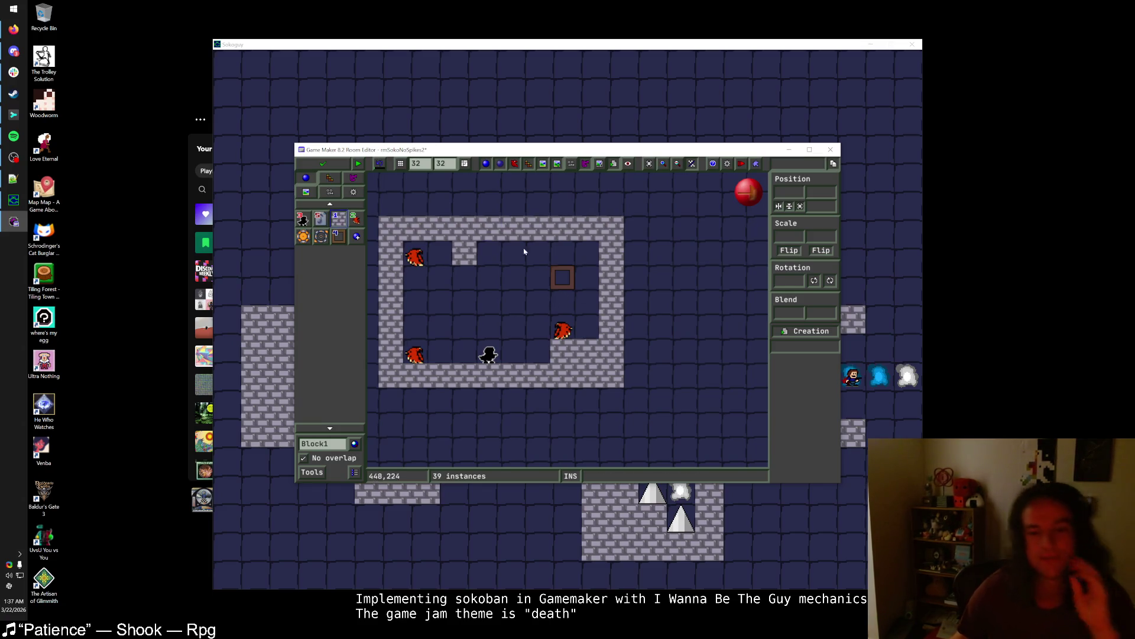
click(336, 170)
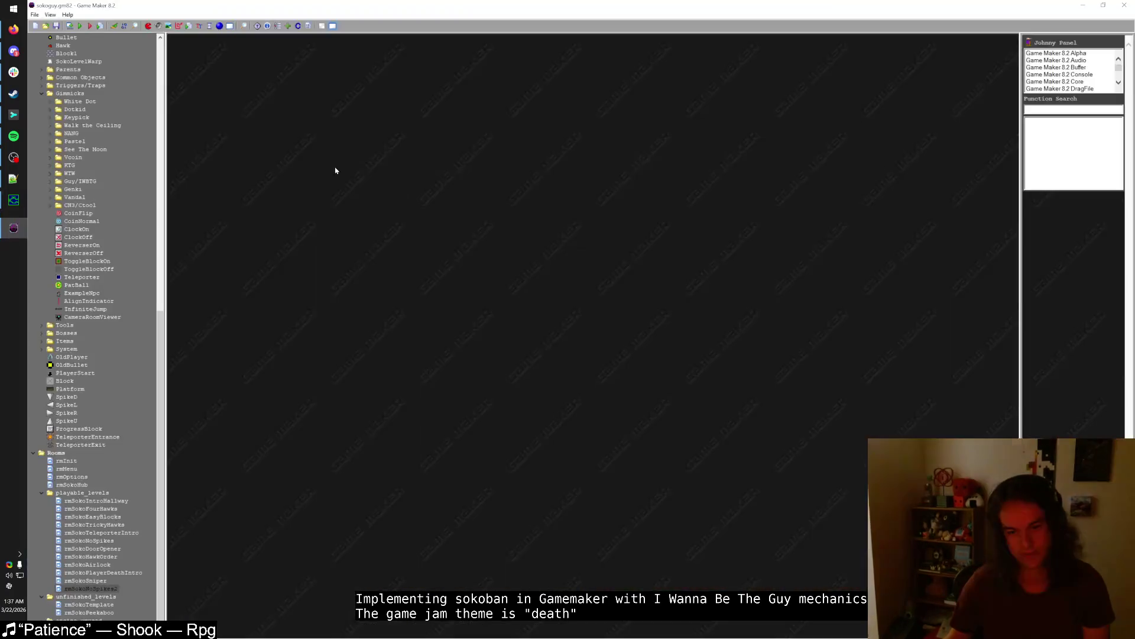
- Run the game (F5) and warp to the four-hawk airlock level
key(F5)
key(Right)
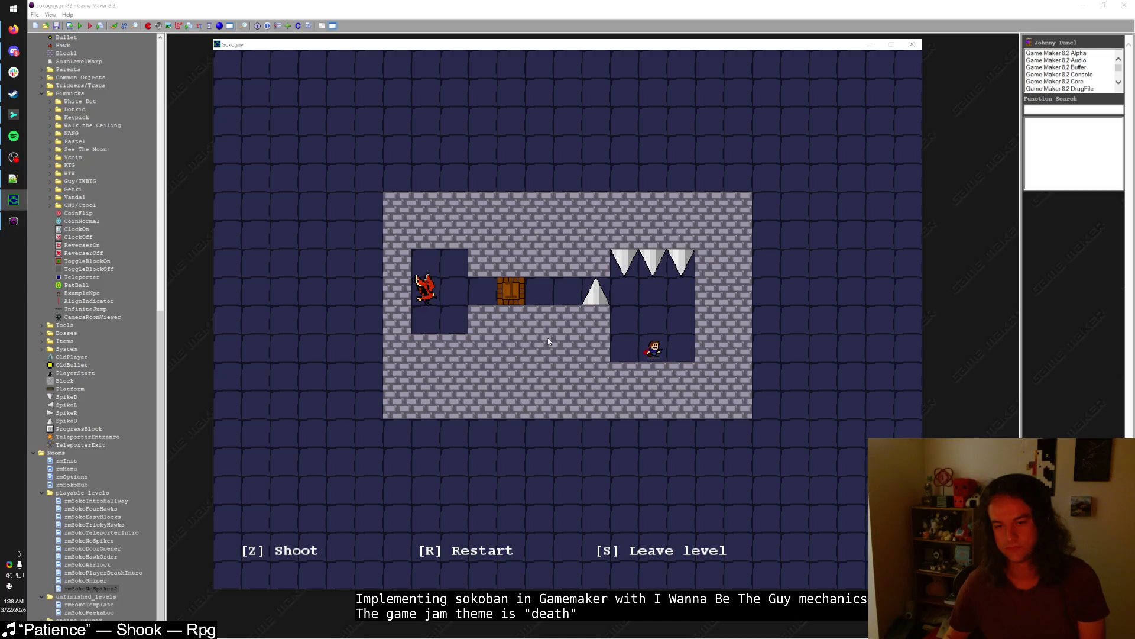
key(Page_Down)
key(Page_Down)
key(Page_Up)
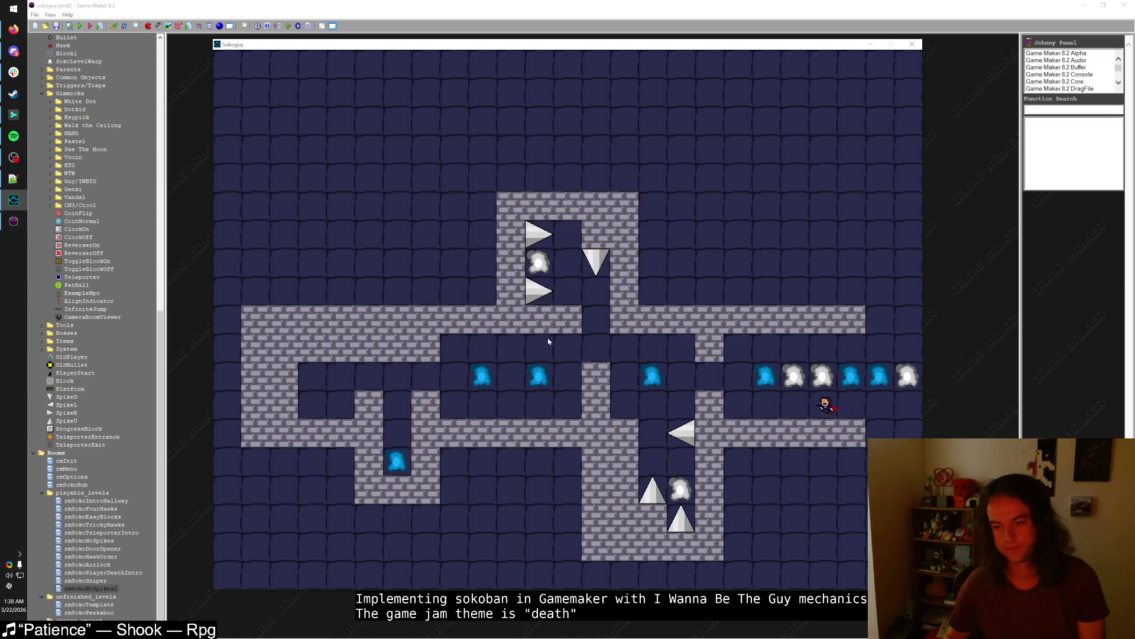
key(Page_Down)
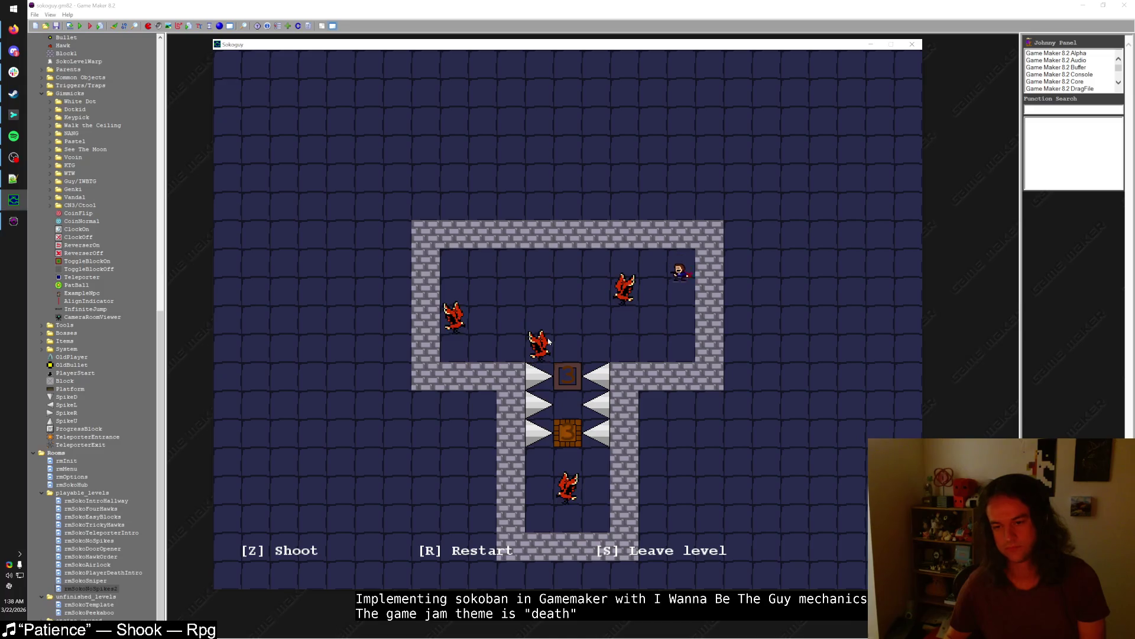
- Play the airlock level, shooting the upper hawk and stepping down onto the box
key(Down)
key(z)
key(Down)
key(Left)
key(Left)
key(Down)
key(z)
key(Left)
key(Left)
key(Up)
key(Down)
key(Down)
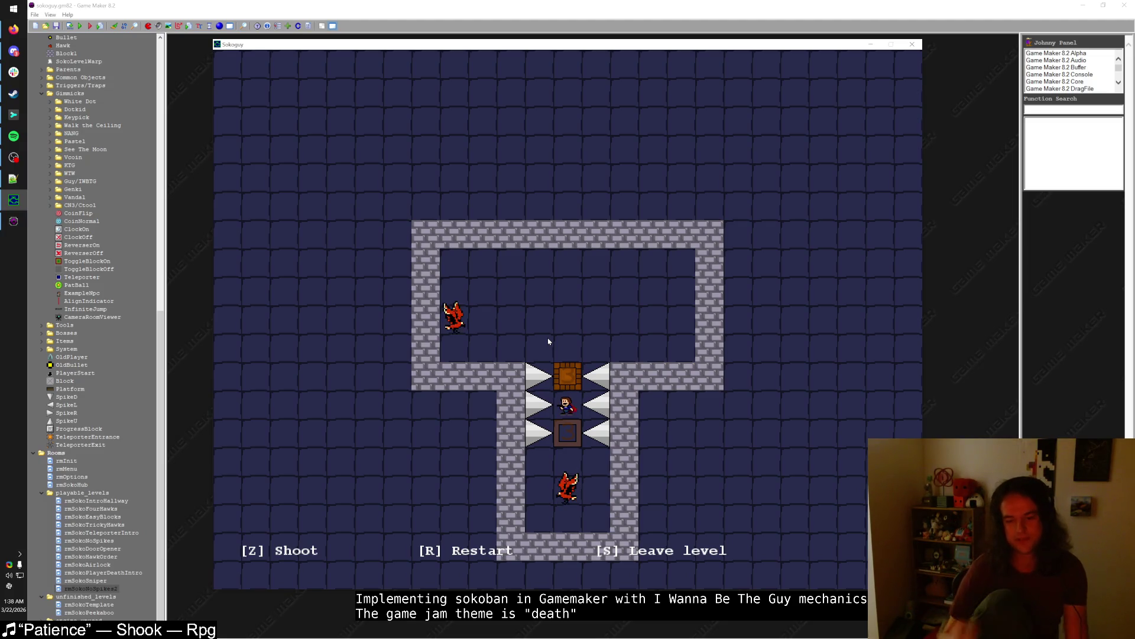
- Restart, try a route down between the spikes, restart again, then return to the rmSokoAirlock editor
key(r)
key(Left)
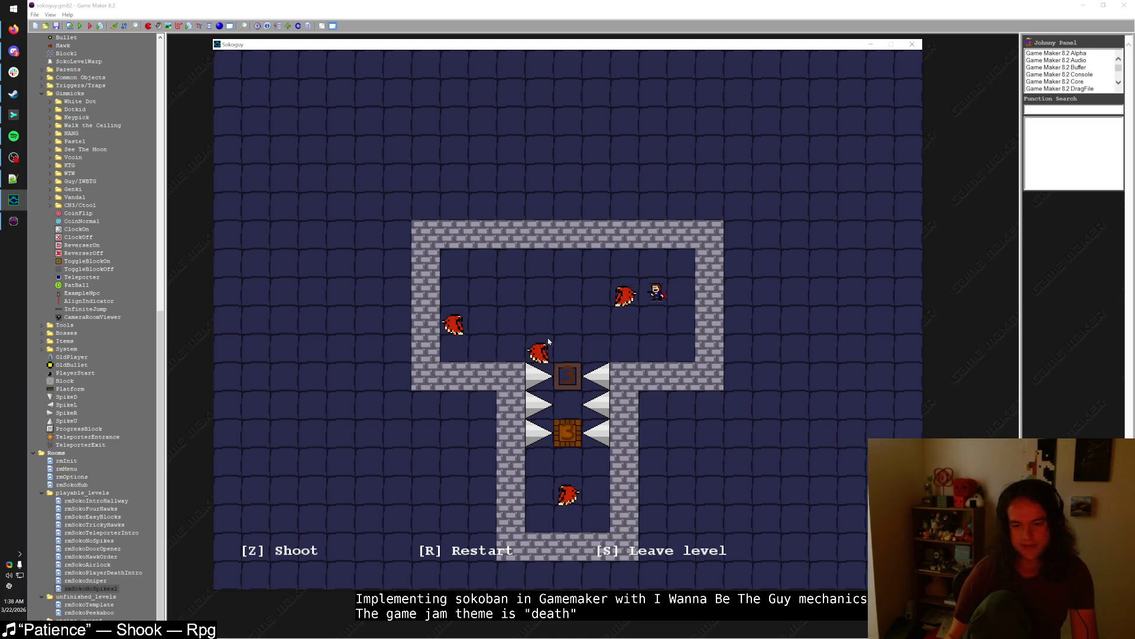
key(Left)
key(Left)
key(Up)
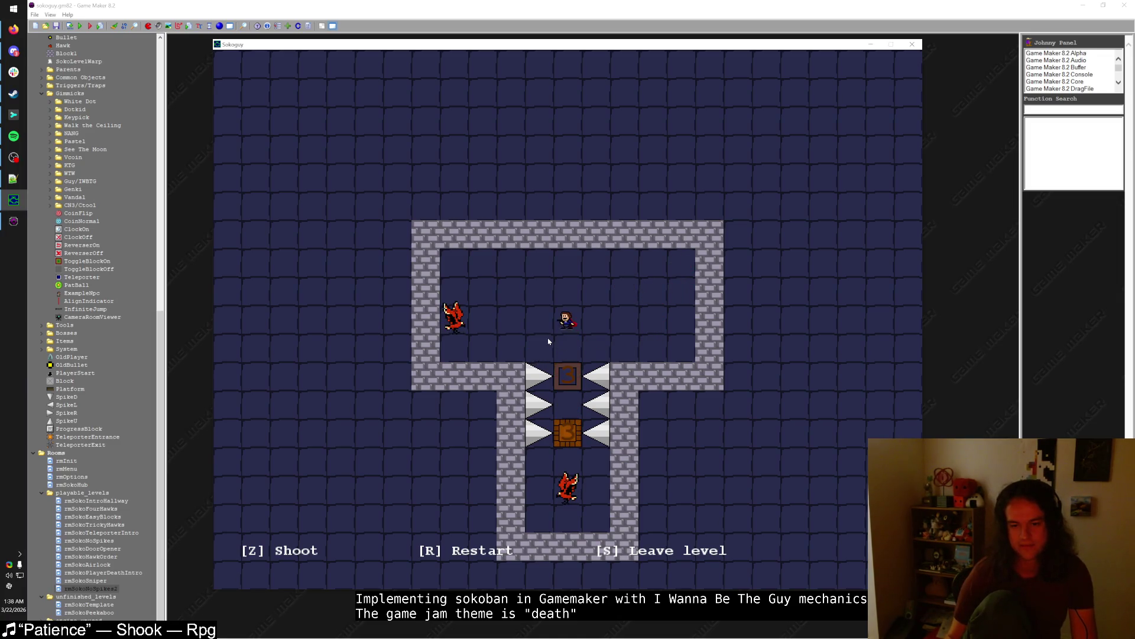
key(Down)
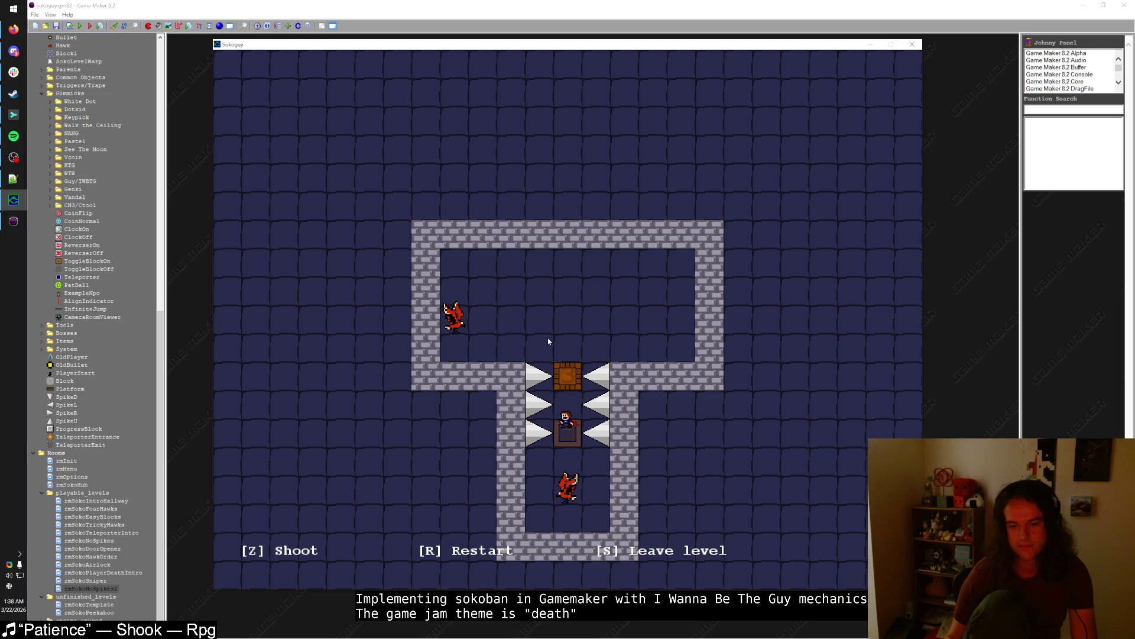
key(r)
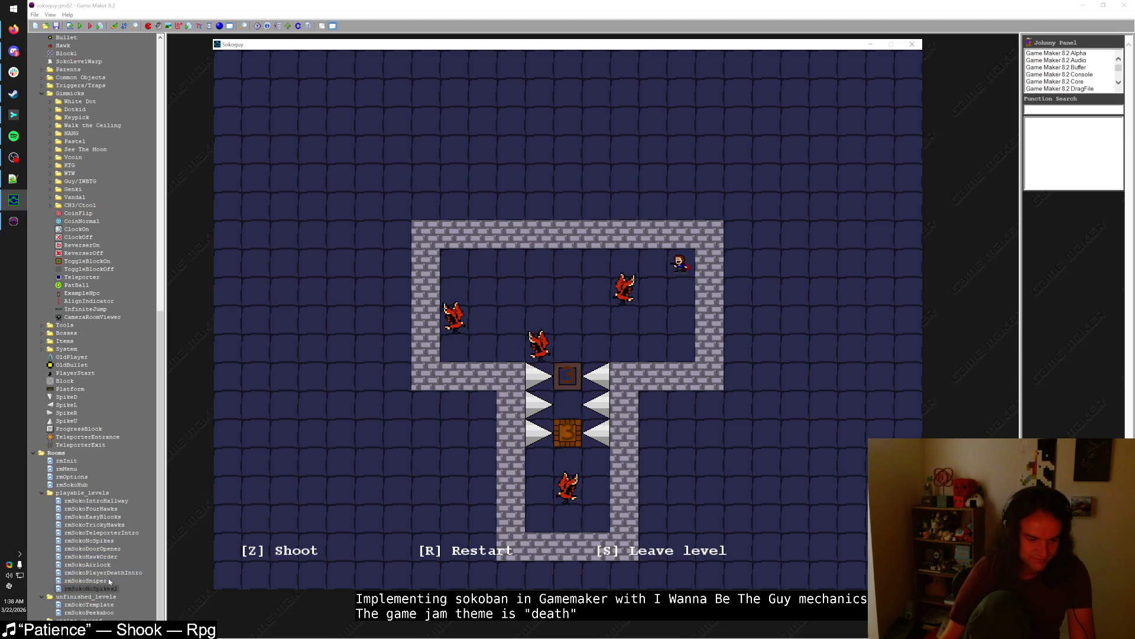
key(super+d)
key(alt+Tab)
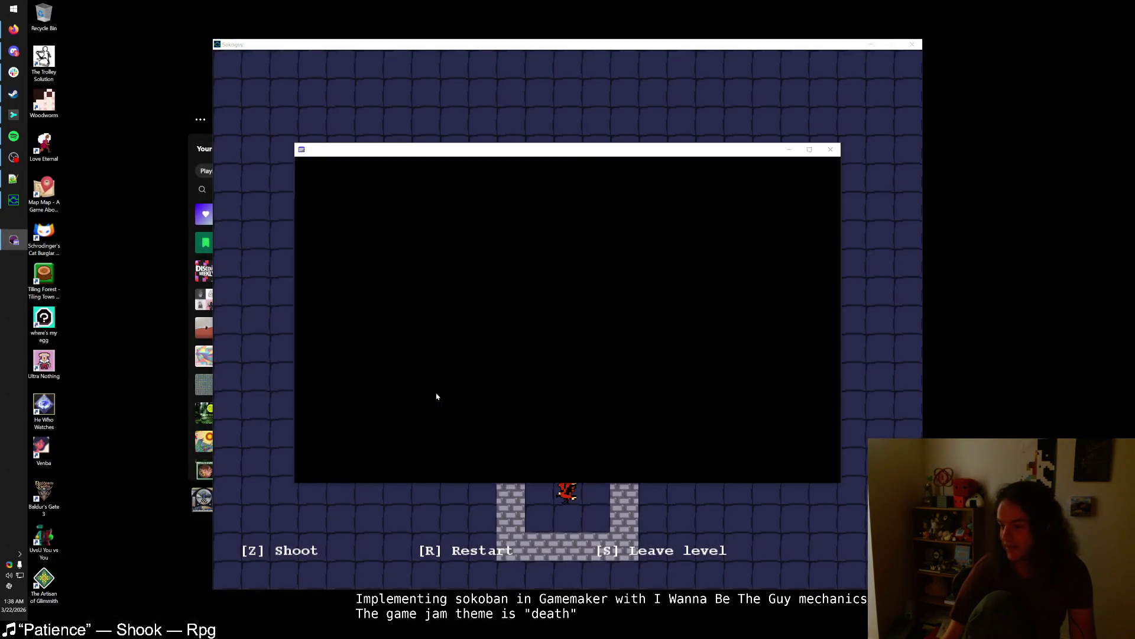
- Maximize the room editor and paste a hawk beside the spikes
double_click(606, 155)
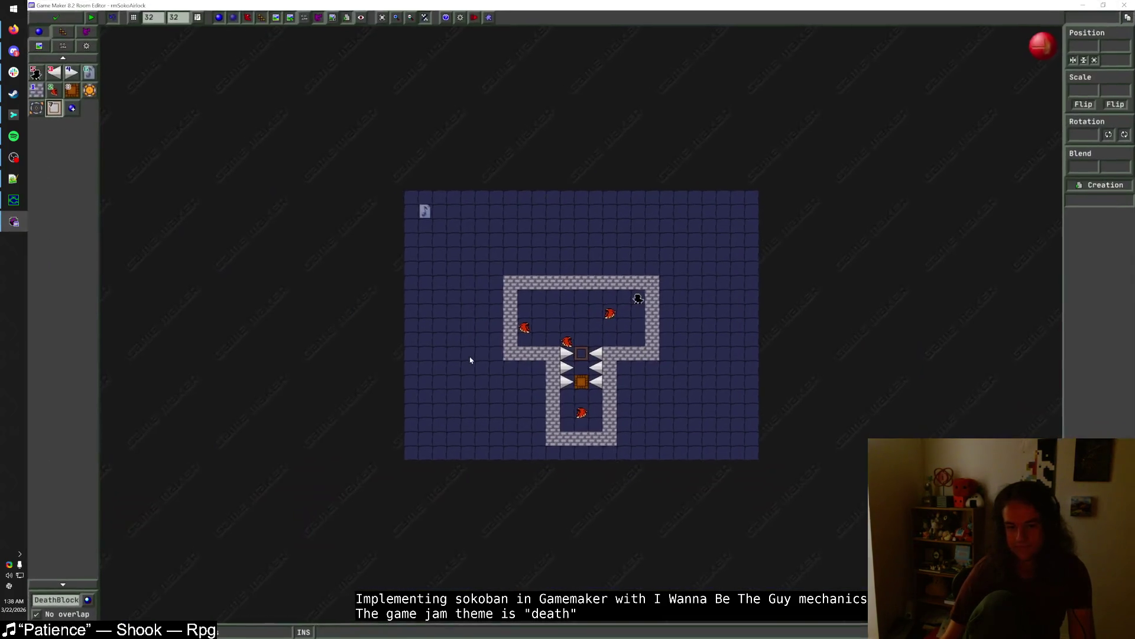
key(ctrl+v)
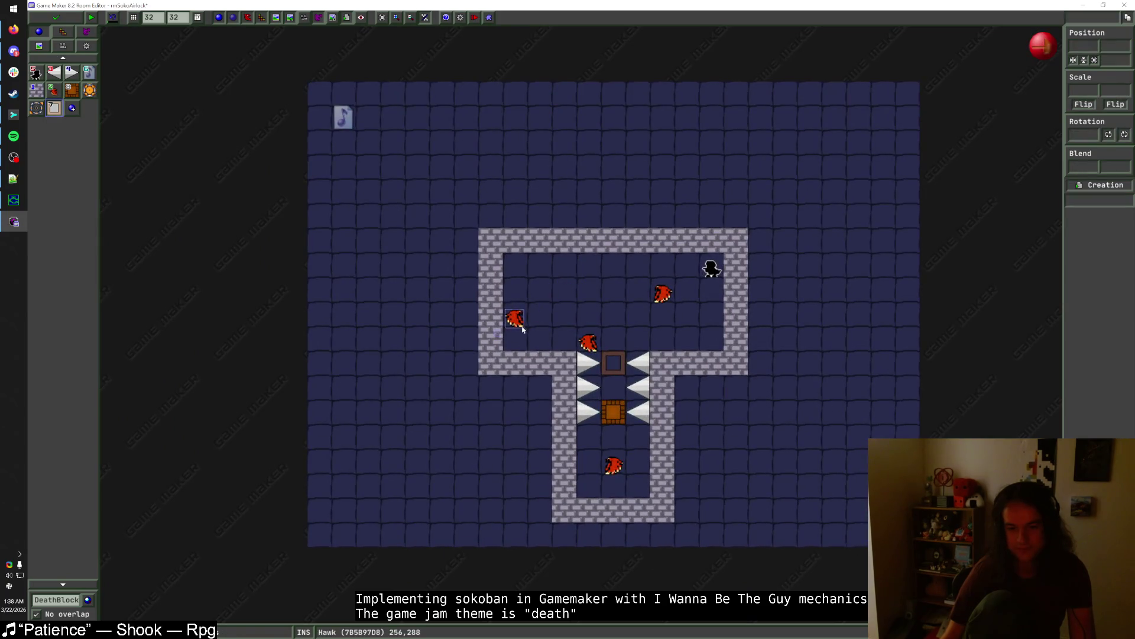
click(593, 322)
drag(593, 322, 593, 345)
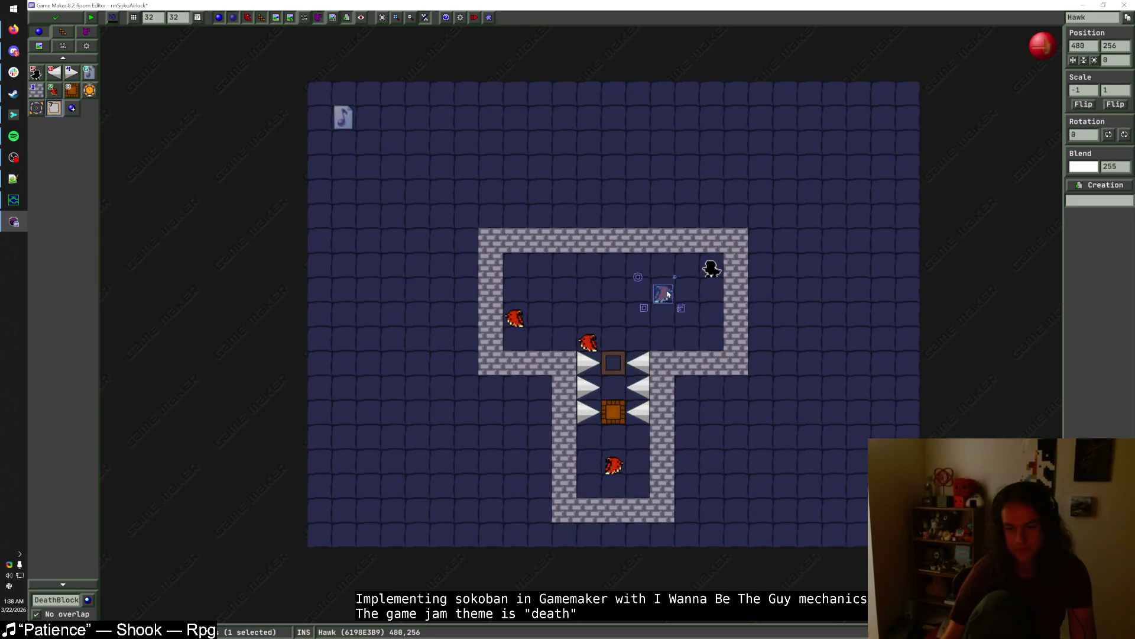
click(615, 464)
key(Escape)
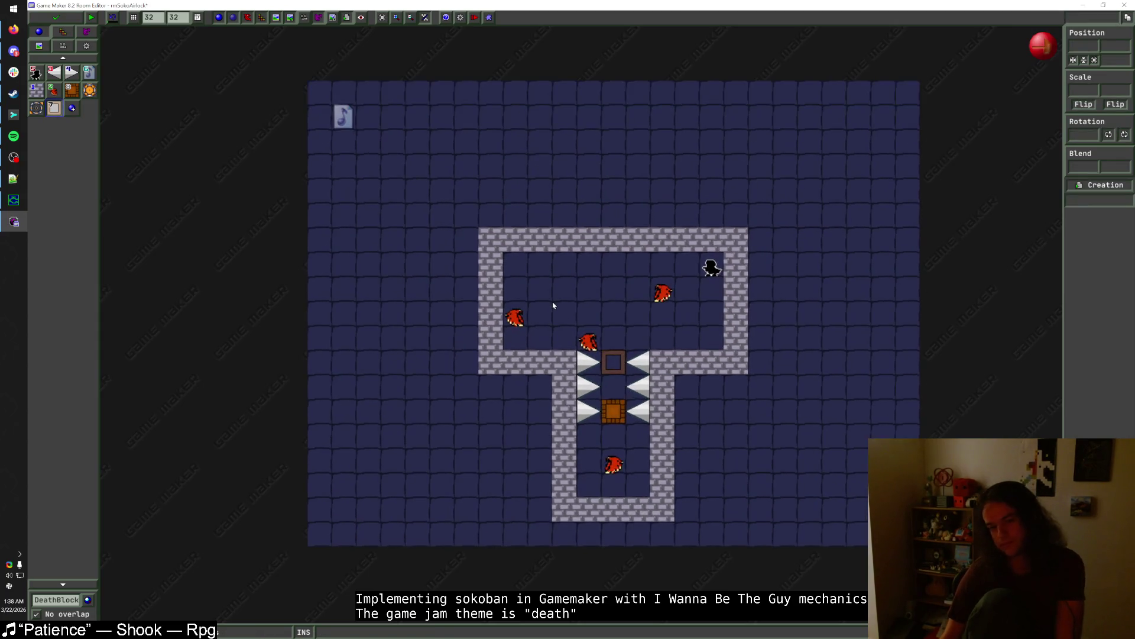
- Move the requirement block to the room's left side
scroll(298, 174, right, 2)
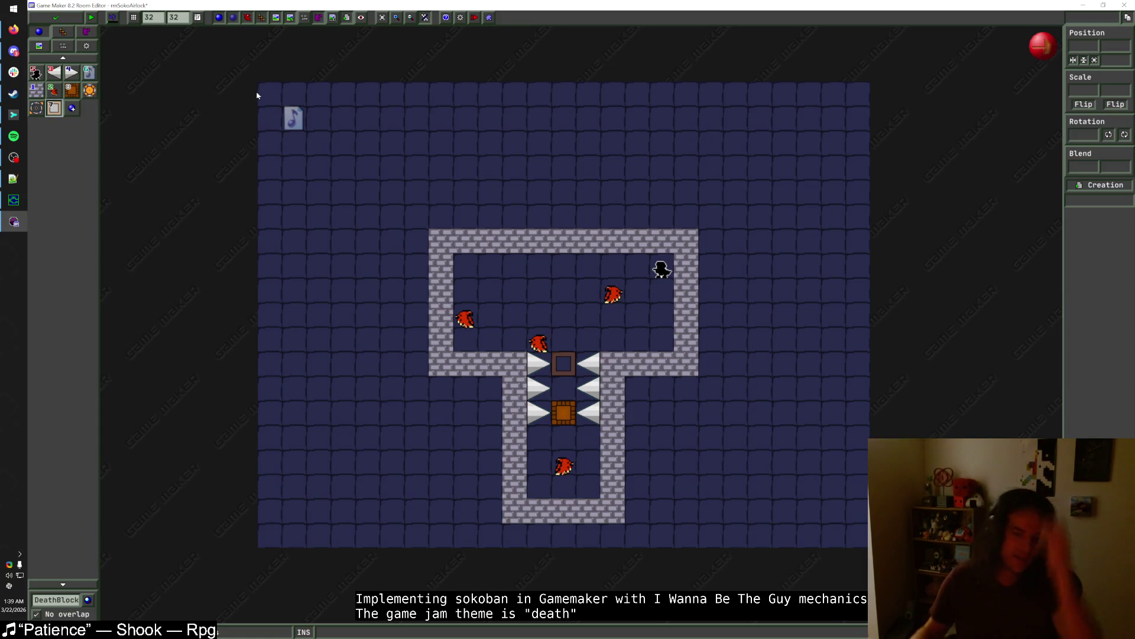
mouse_move(570, 376)
mouse_move(570, 376)
mouse_down()
mouse_move(497, 304)
mouse_move(473, 303)
mouse_up()
- Reposition the player start, a hawk and the requirement block
drag(619, 296, 644, 321)
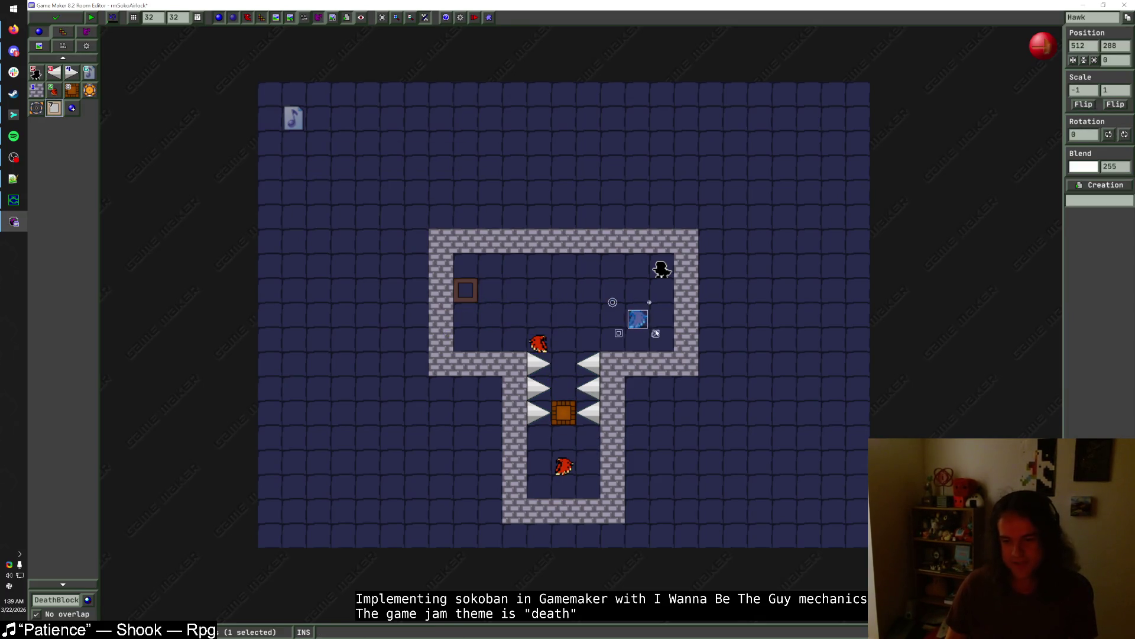
mouse_move(664, 270)
mouse_down()
mouse_move(520, 295)
mouse_move(563, 307)
mouse_up()
mouse_move(467, 296)
mouse_down()
mouse_move(489, 298)
mouse_move(465, 274)
mouse_move(342, 290)
mouse_up()
- Wall off a new left side chamber with Block1 and move the crate and requirement block into it
click(36, 90)
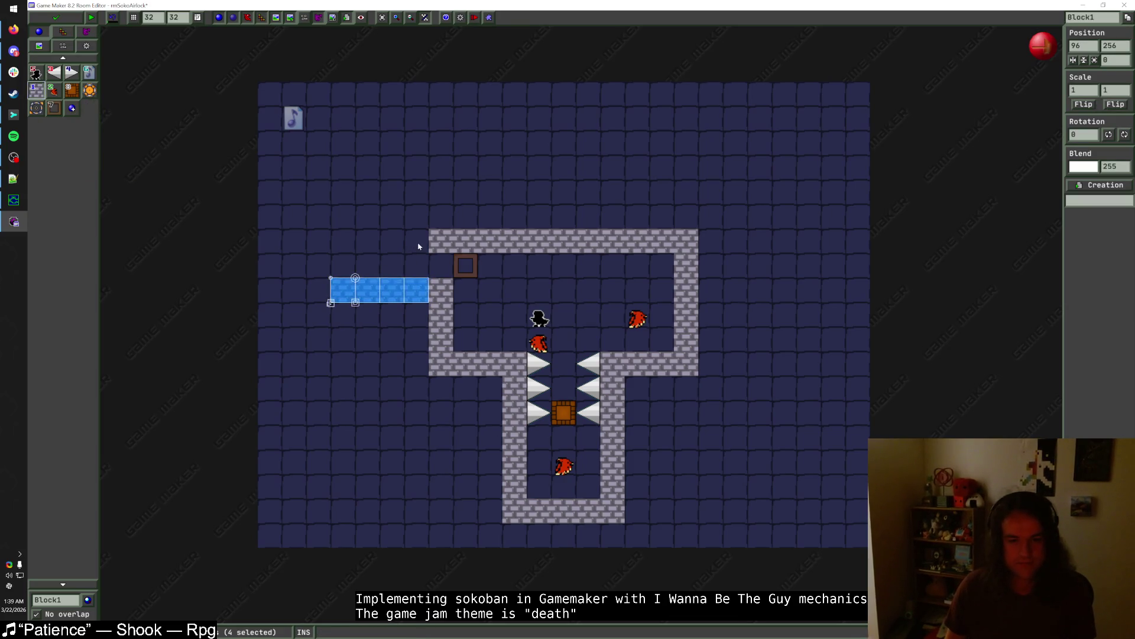
drag(418, 247, 417, 219)
mouse_move(350, 269)
mouse_down()
mouse_move(357, 215)
mouse_move(343, 271)
mouse_move(380, 222)
mouse_move(320, 222)
mouse_move(318, 291)
mouse_up()
mouse_move(563, 412)
mouse_down()
mouse_move(453, 266)
mouse_move(417, 265)
mouse_up()
drag(482, 279, 402, 253)
drag(466, 266, 441, 266)
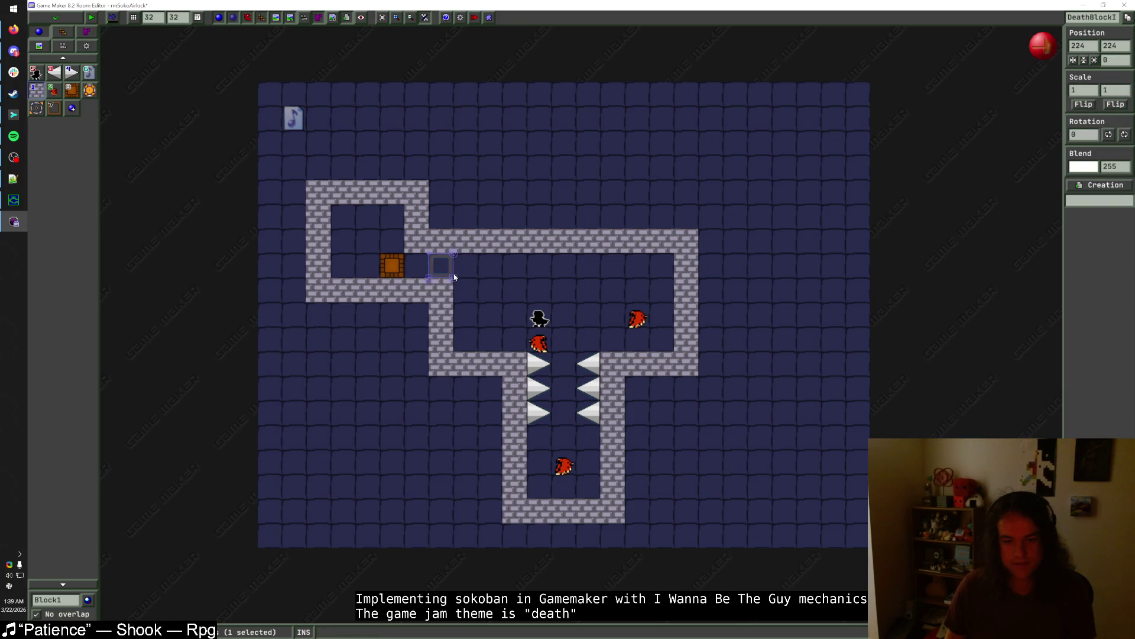
- Delete the bottom hawk, the spikes, the corridor walls and the bottom U-shaped wall
right_click(565, 467)
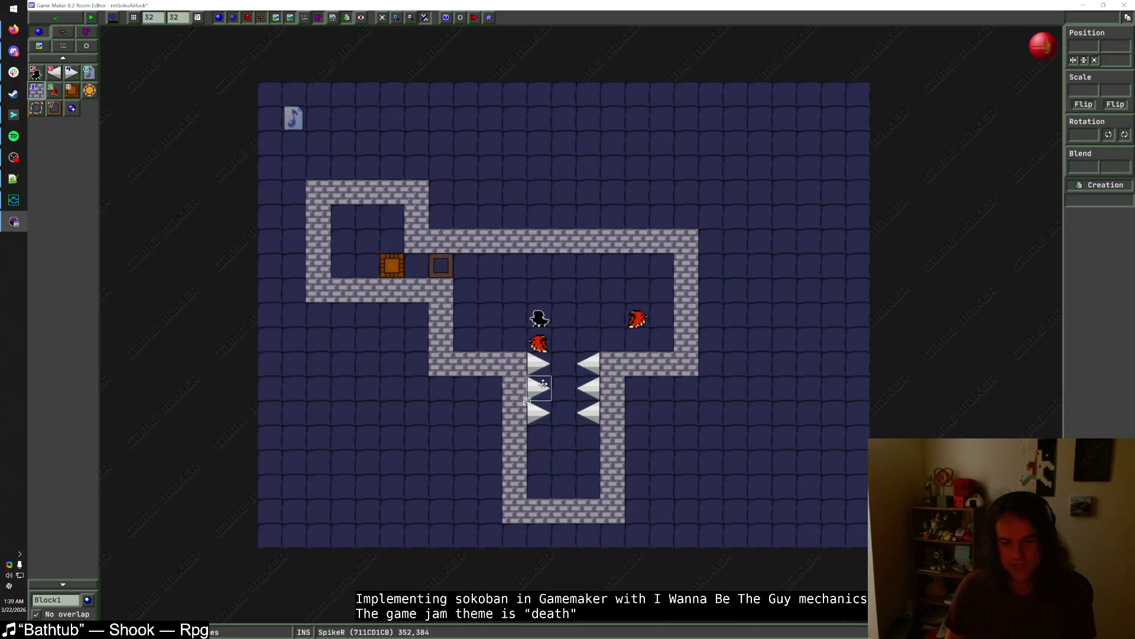
right_click(588, 388)
right_click(538, 387)
right_click(514, 414)
right_click(613, 438)
right_click(613, 414)
right_click(613, 389)
right_click(514, 388)
right_click(515, 462)
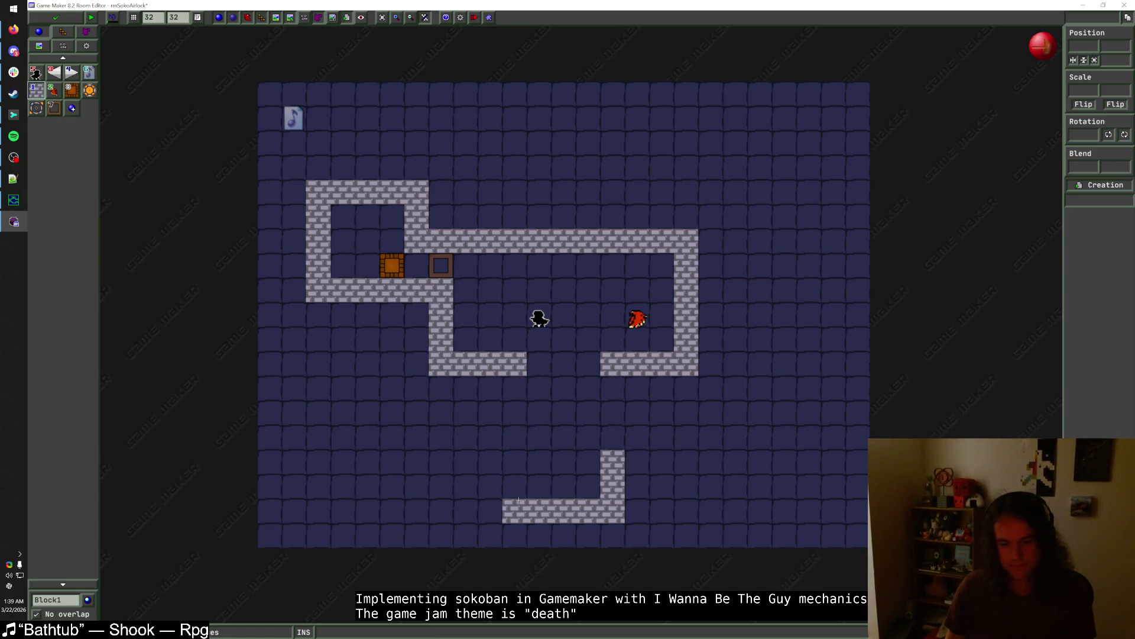
right_click(562, 511)
- Fill the three-cell gap in the room's bottom wall with Block1
click(538, 364)
click(565, 363)
click(592, 363)
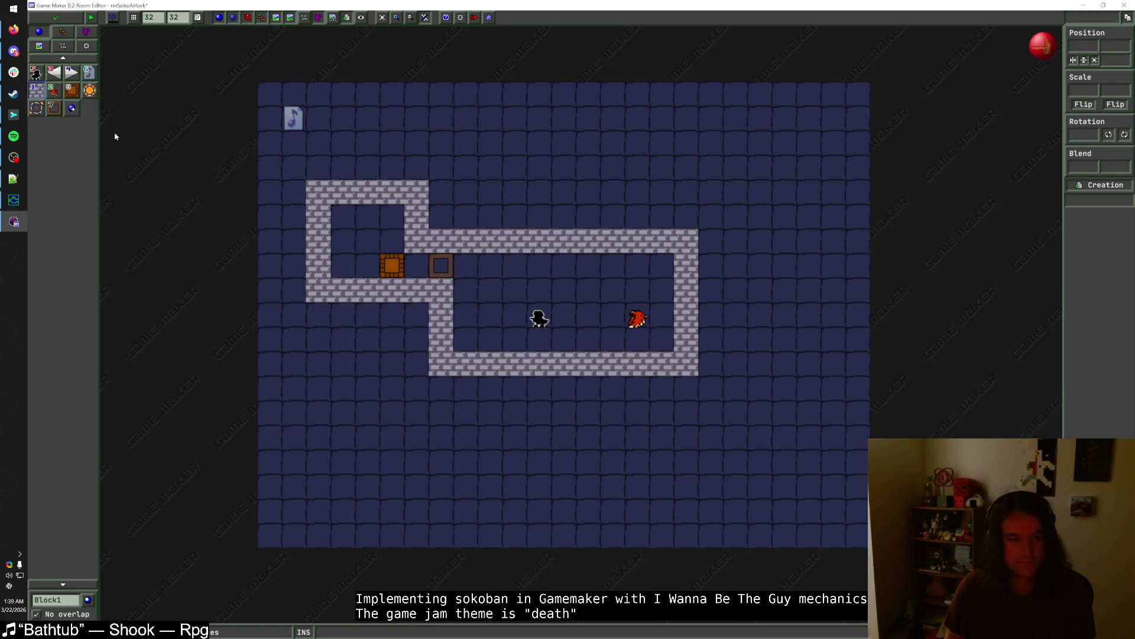
click(53, 90)
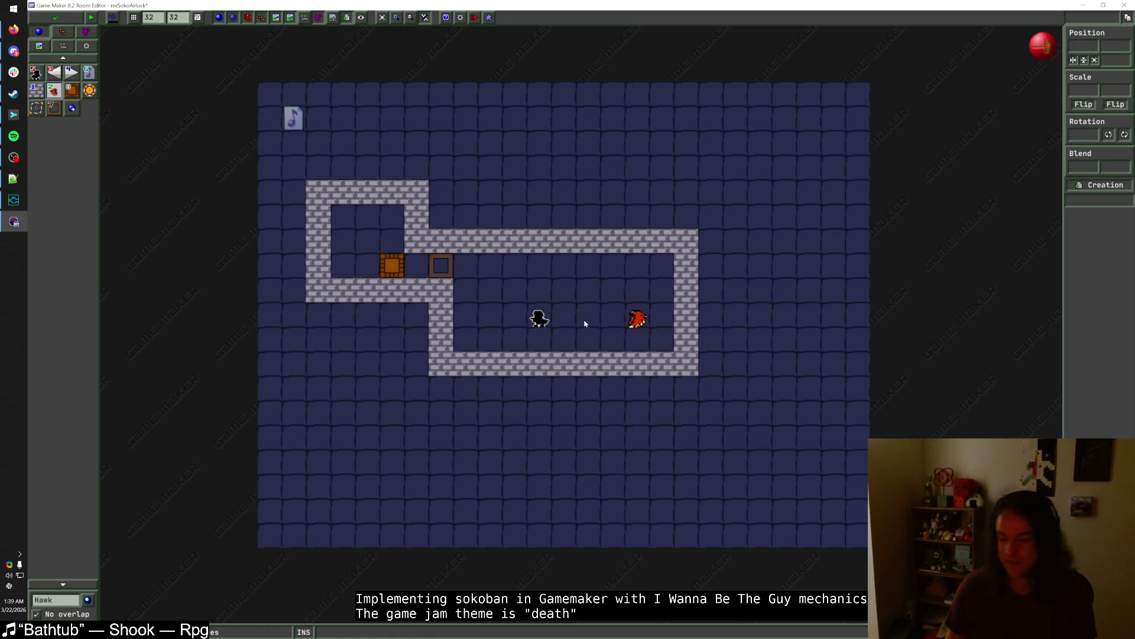
- Add a hawk to the side chamber, widen it, and shift the crate and requirement block right
click(391, 222)
click(36, 90)
drag(451, 276, 476, 275)
drag(392, 266, 417, 266)
right_click(417, 217)
right_click(417, 241)
drag(446, 200, 444, 217)
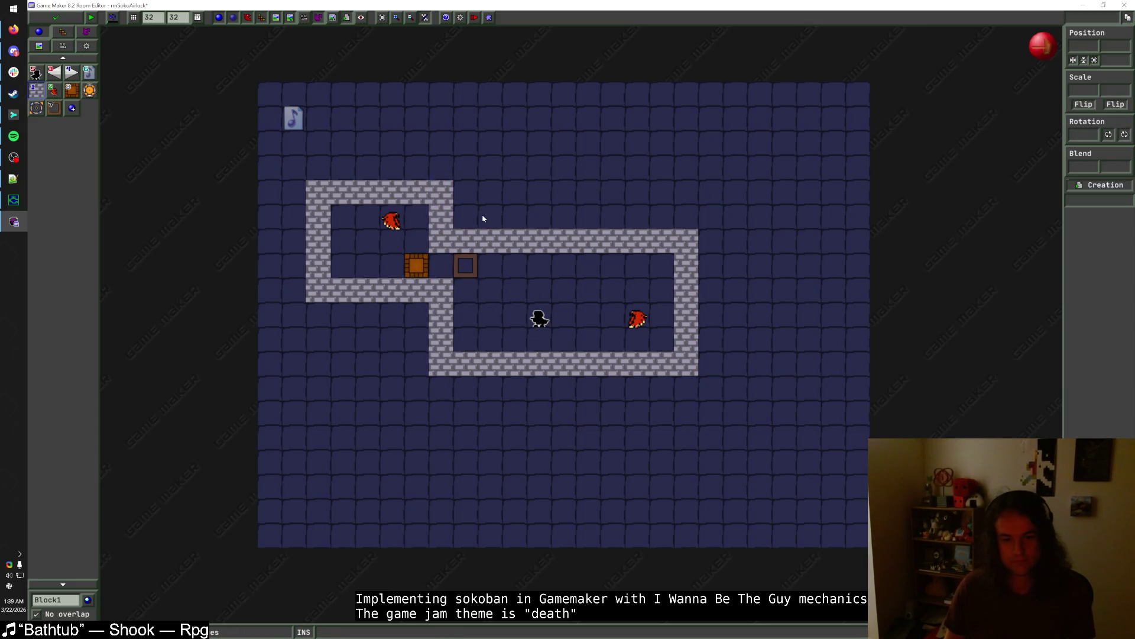
mouse_move(310, 229)
mouse_down()
mouse_move(350, 261)
mouse_move(345, 203)
mouse_move(413, 222)
mouse_up()
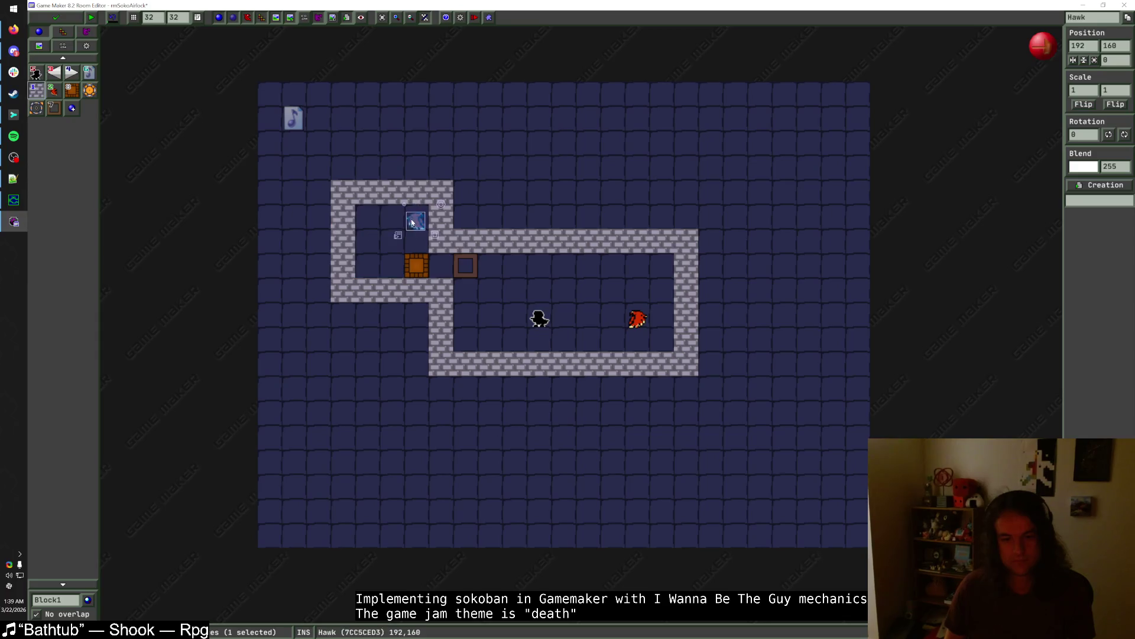
key(Escape)
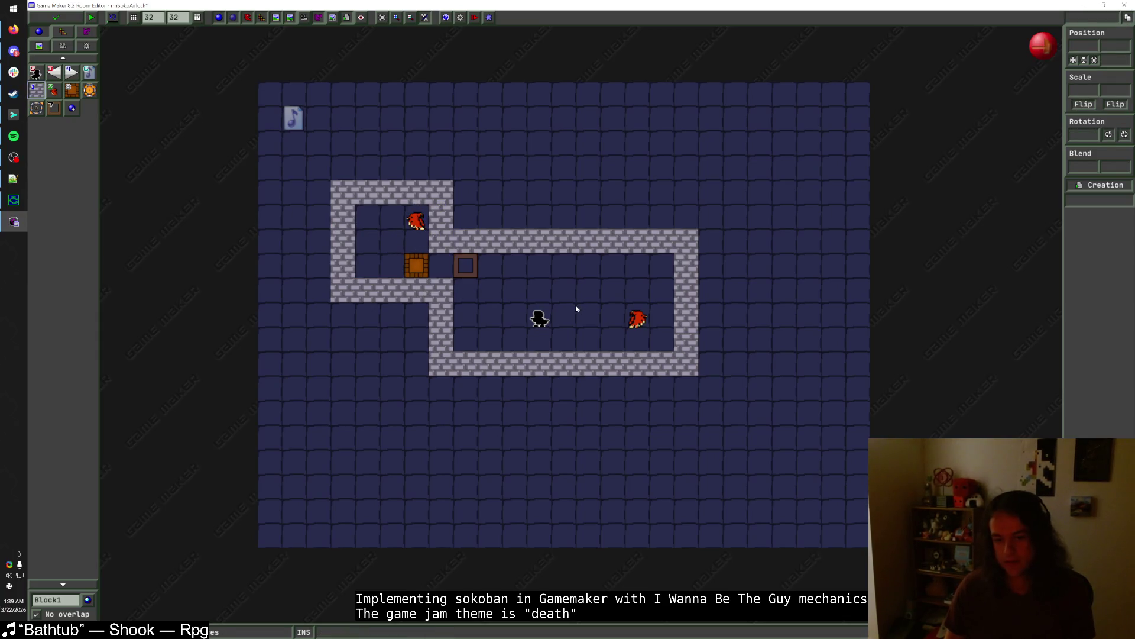
- Move the player start down and the right hawk up-left, shrinking the right chamber
drag(539, 319, 539, 341)
key(Escape)
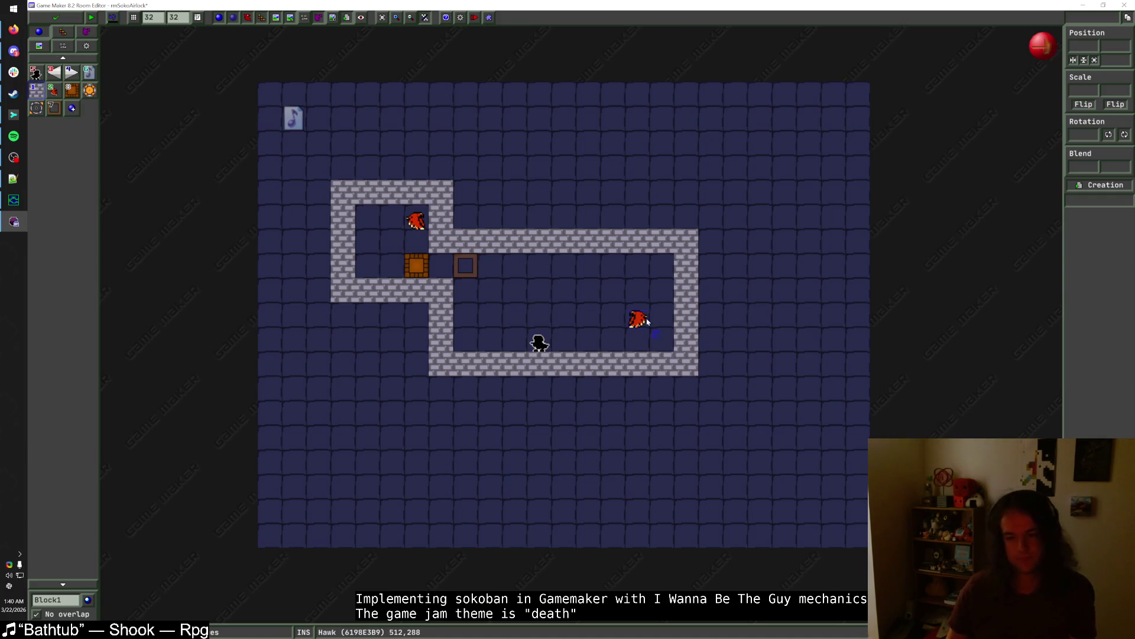
drag(640, 321, 558, 272)
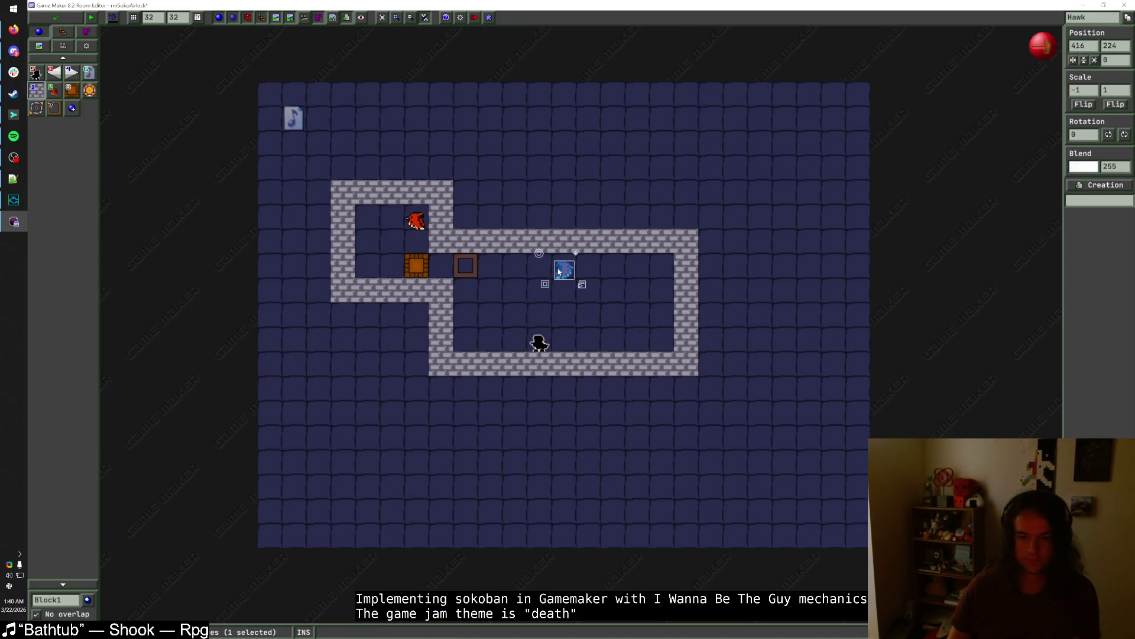
key(Escape)
mouse_move(538, 343)
mouse_down()
mouse_move(514, 318)
mouse_move(541, 341)
mouse_move(589, 249)
mouse_move(682, 243)
mouse_move(532, 363)
mouse_move(441, 364)
mouse_up()
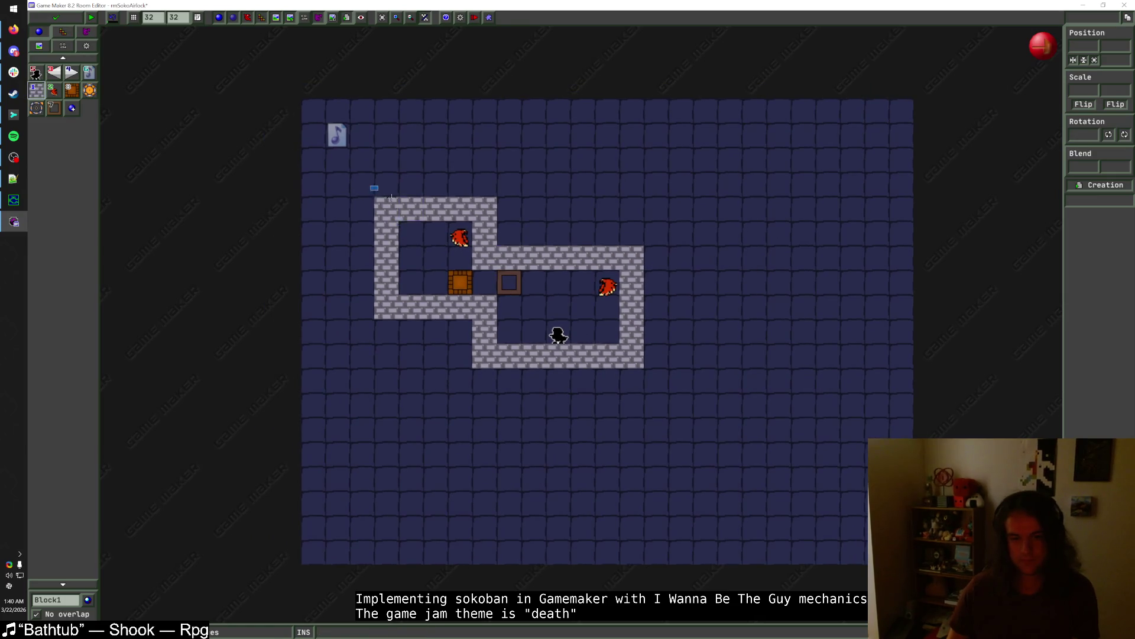
- Nudge the whole selected puzzle layout one cell down and one cell left
drag(391, 198, 674, 378)
key(Right)
key(Right)
key(Right)
key(Left)
key(Down)
key(Down)
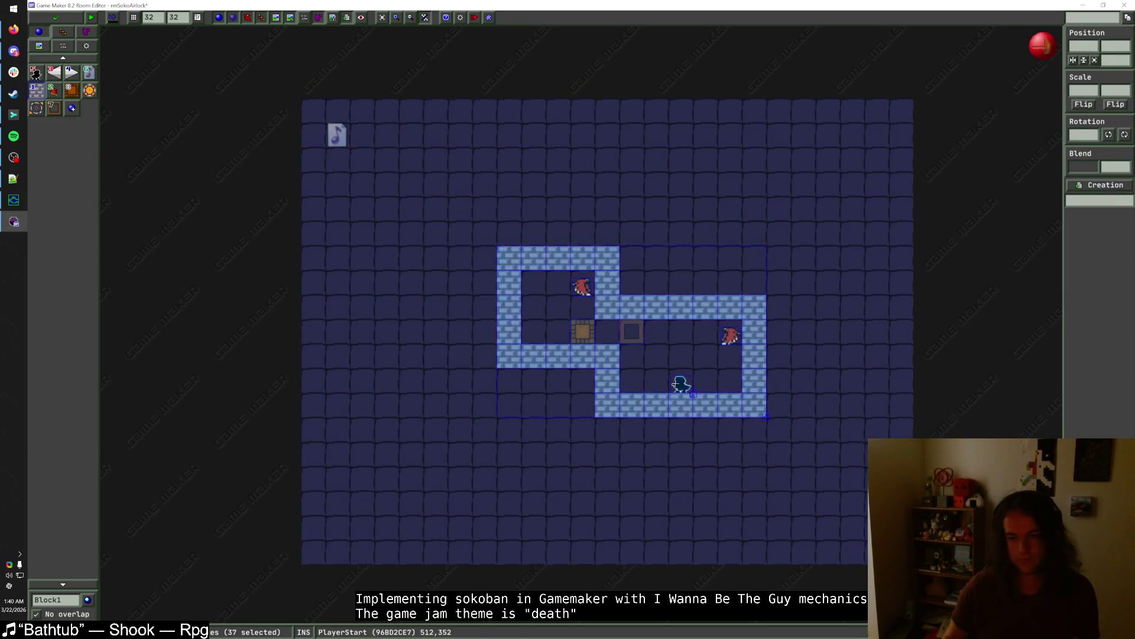
key(Left)
key(Escape)
scroll(765, 368, right, 1)
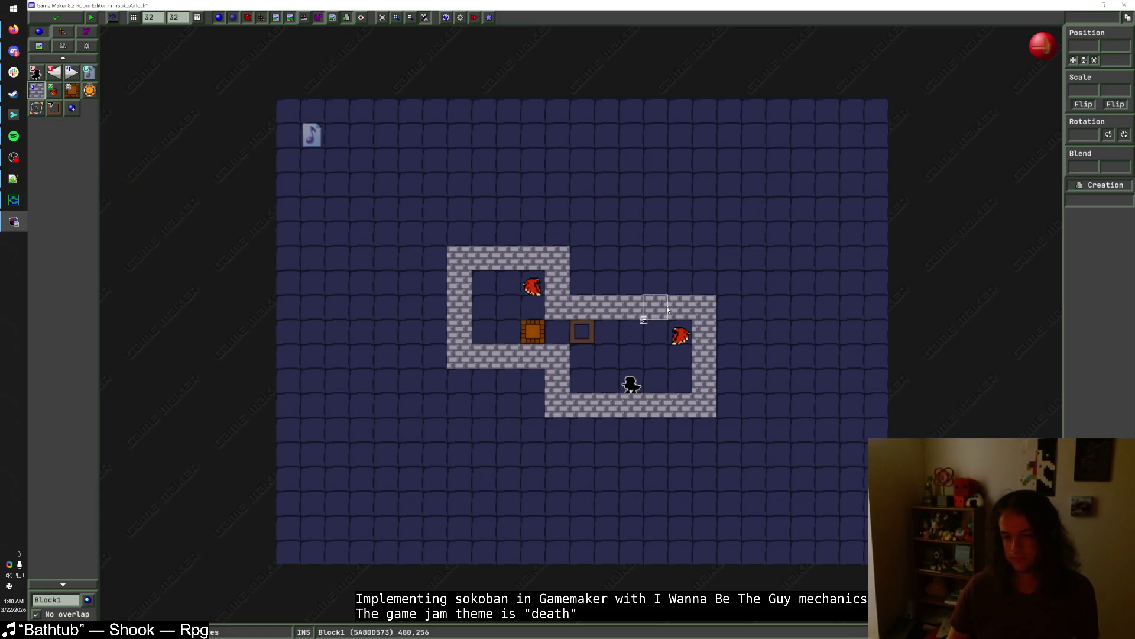
- Move the right hawk left and rebuild the right wall with Block1 after erasing two wall columns
mouse_move(680, 334)
mouse_down()
mouse_move(646, 338)
mouse_move(713, 404)
mouse_up()
right_click(684, 300)
right_click(704, 326)
right_click(705, 358)
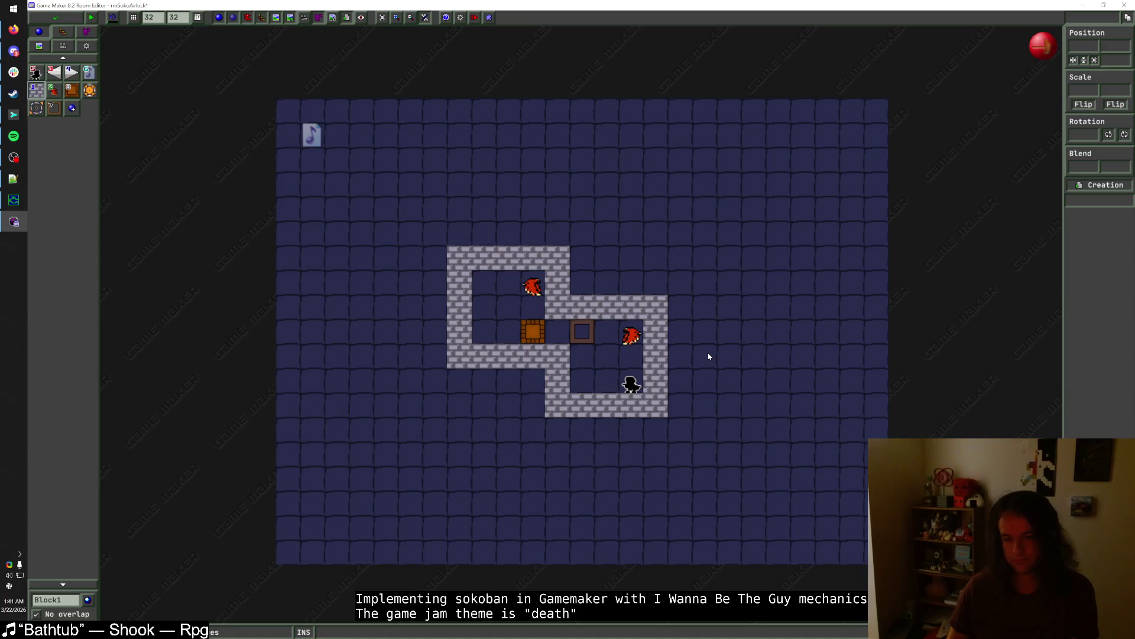
right_click(657, 332)
right_click(656, 355)
right_click(658, 372)
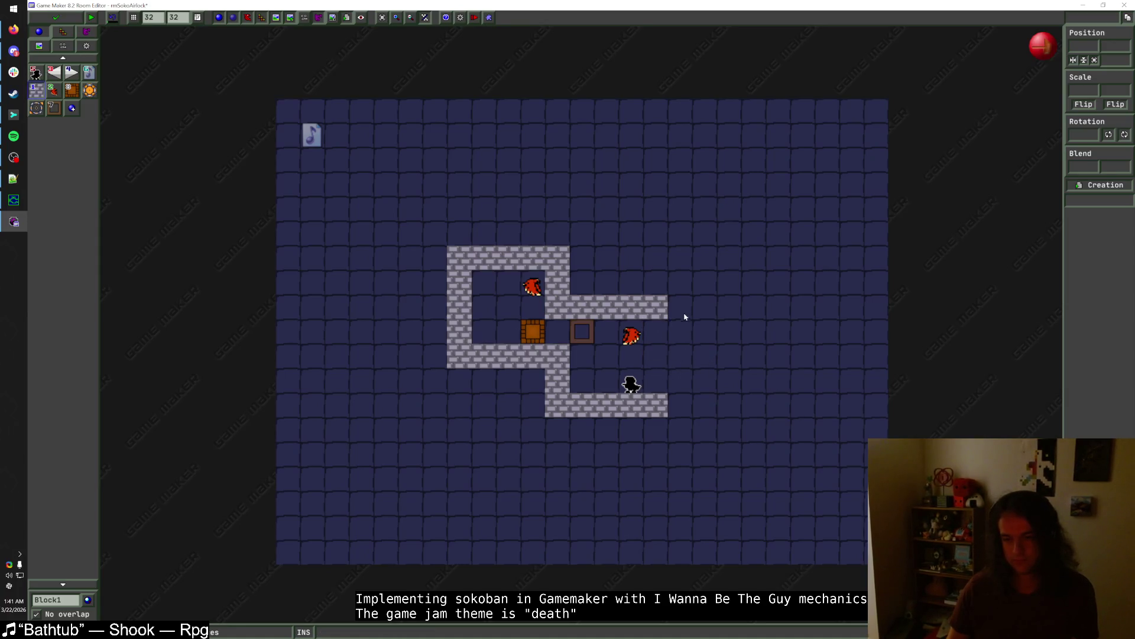
mouse_move(682, 307)
mouse_down()
mouse_move(705, 306)
mouse_move(681, 406)
mouse_move(694, 385)
mouse_up()
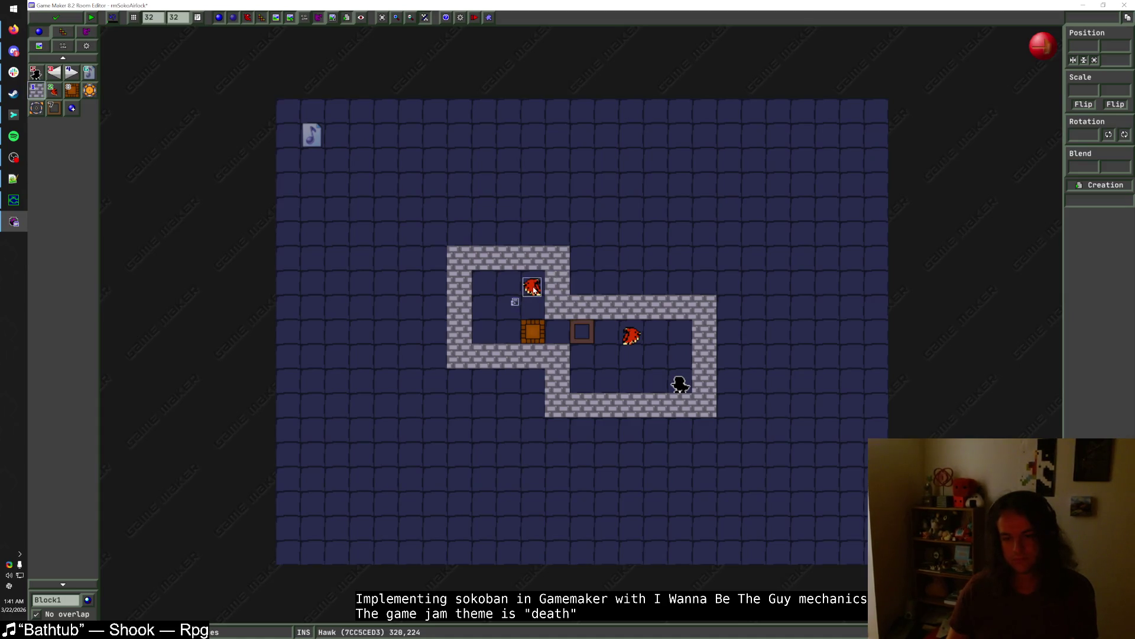
- Try moving the right hawk, undo it, and check the top hawk
drag(631, 336, 605, 361)
key(ctrl+z)
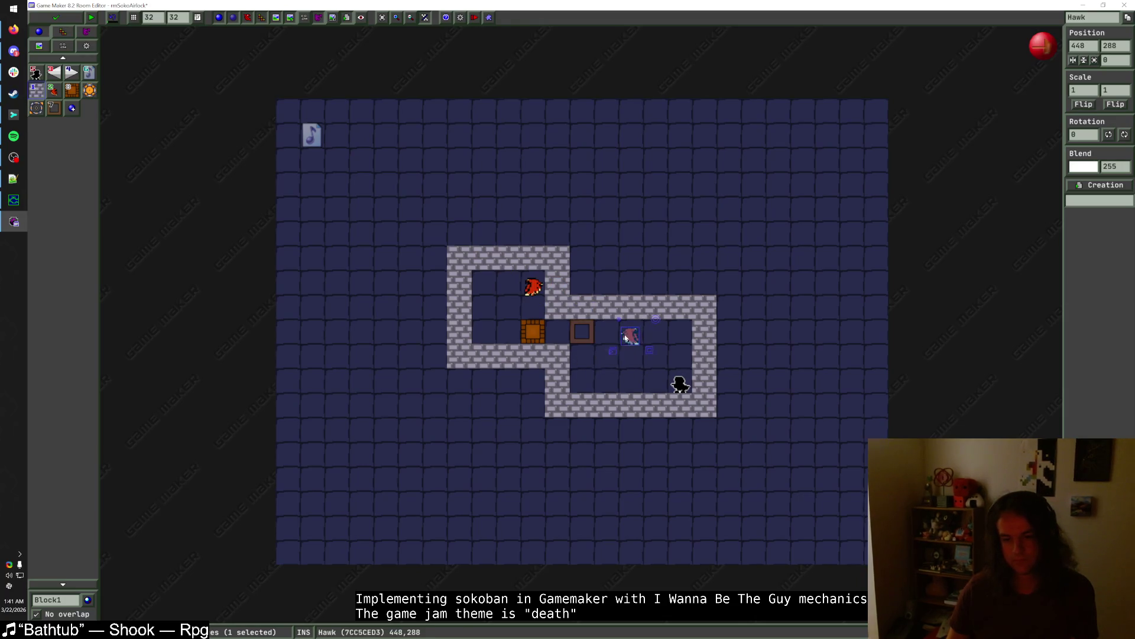
click(534, 288)
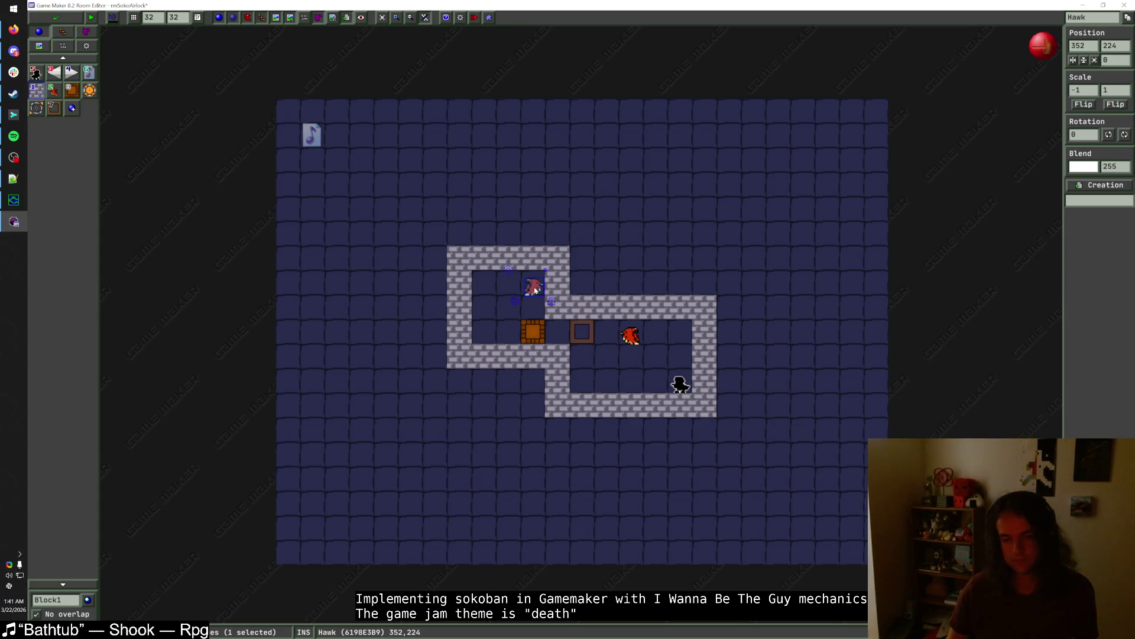
click(627, 268)
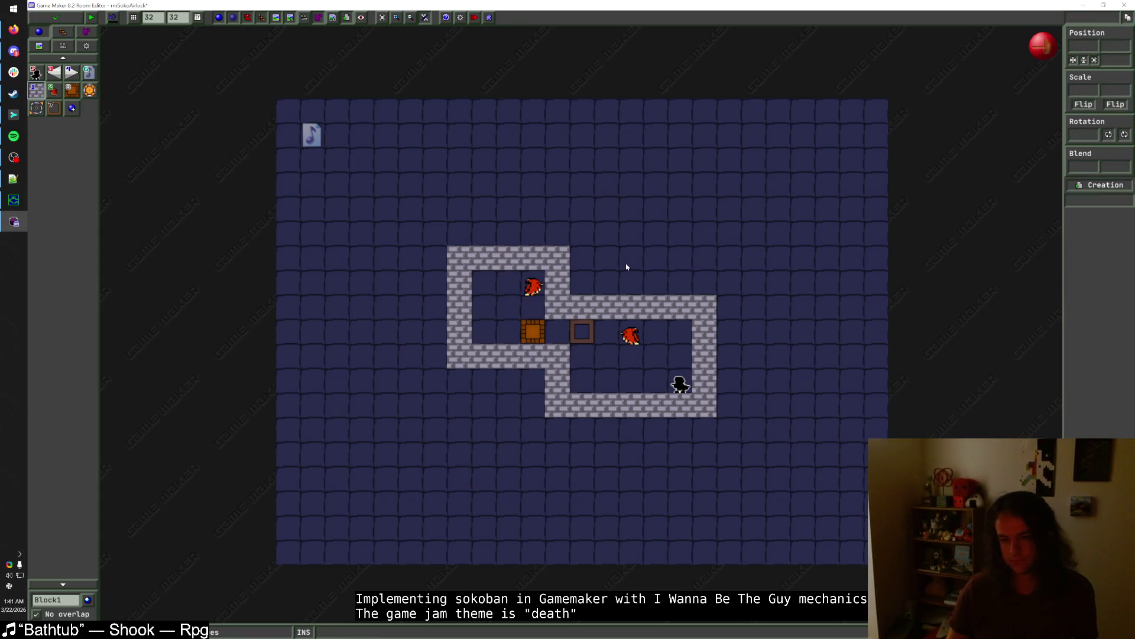
- Try placing SpikeD and SpikeR spikes in the upper chamber, then reselect SpikeD
click(71, 597)
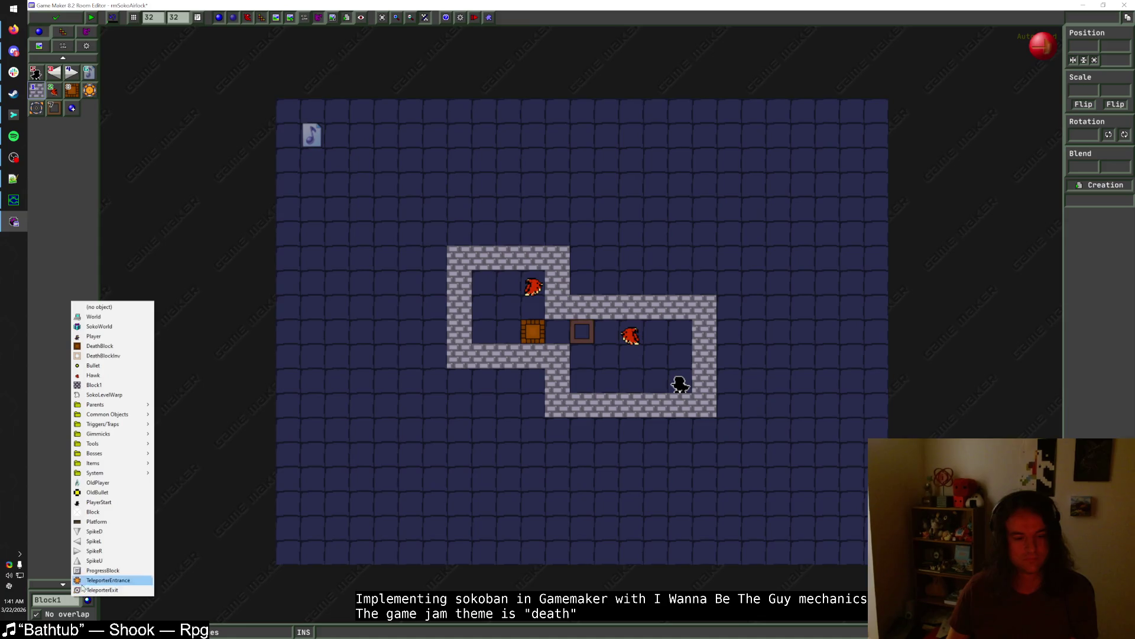
click(116, 531)
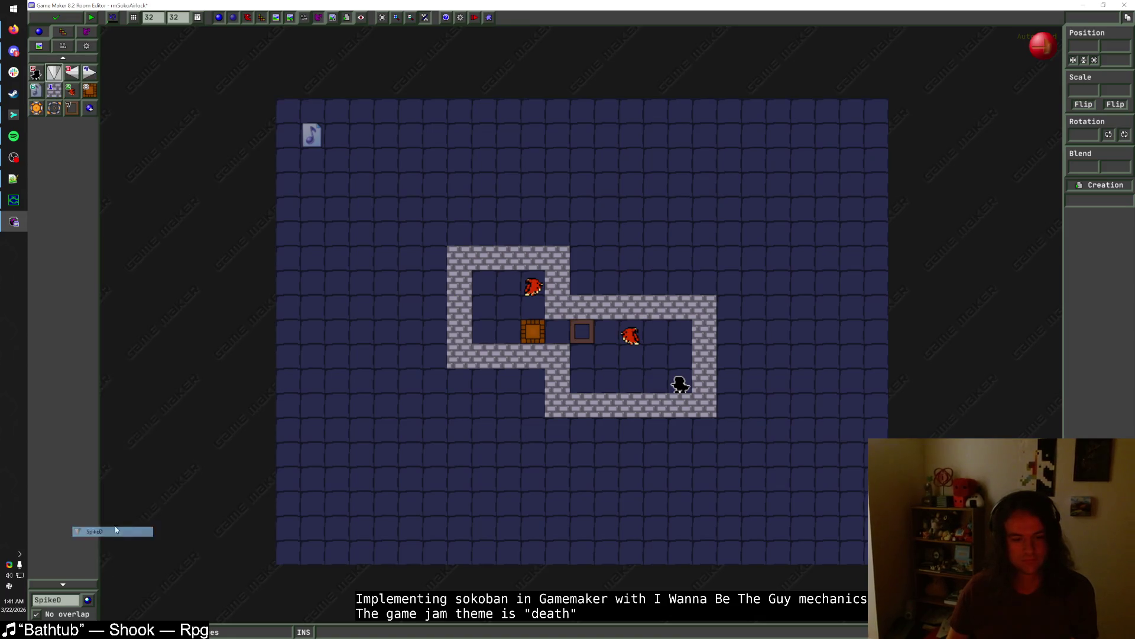
click(509, 282)
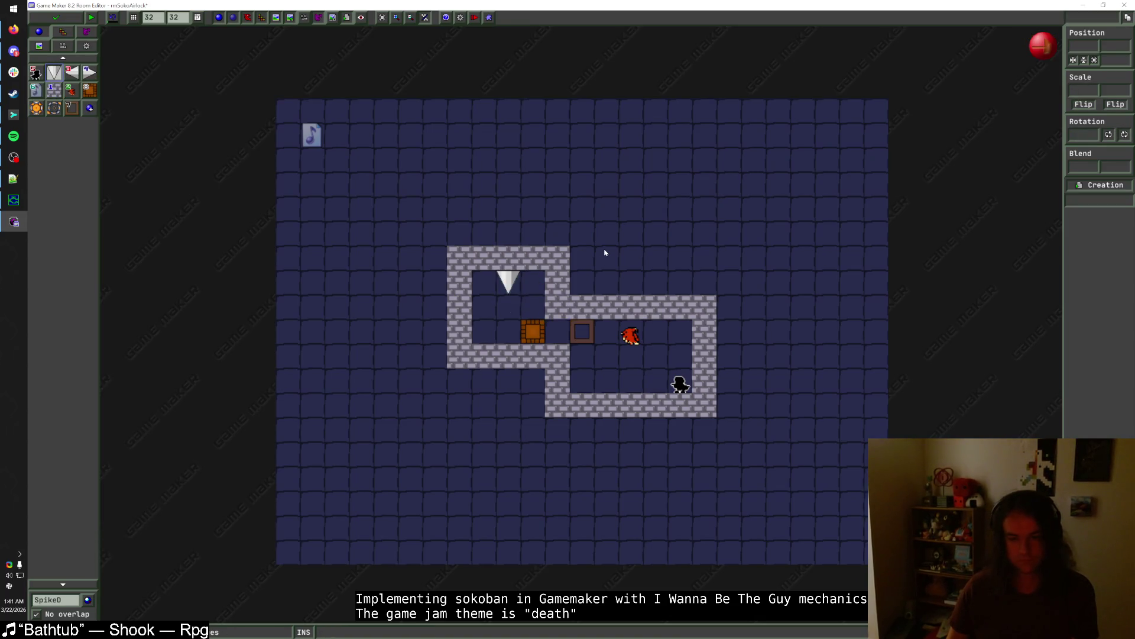
right_click(520, 276)
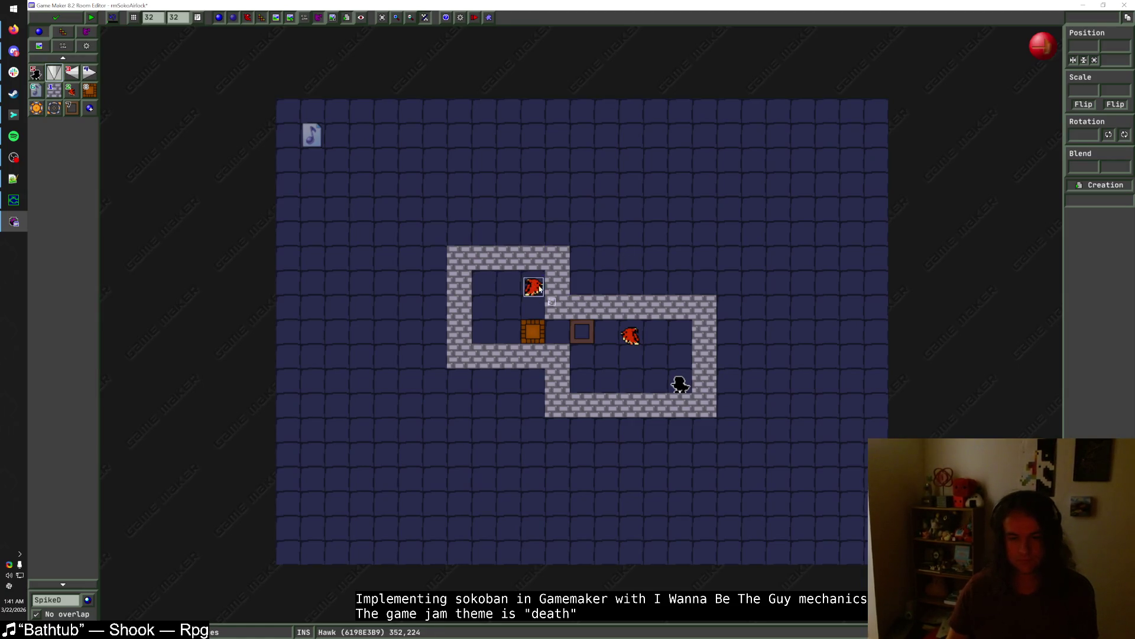
click(61, 602)
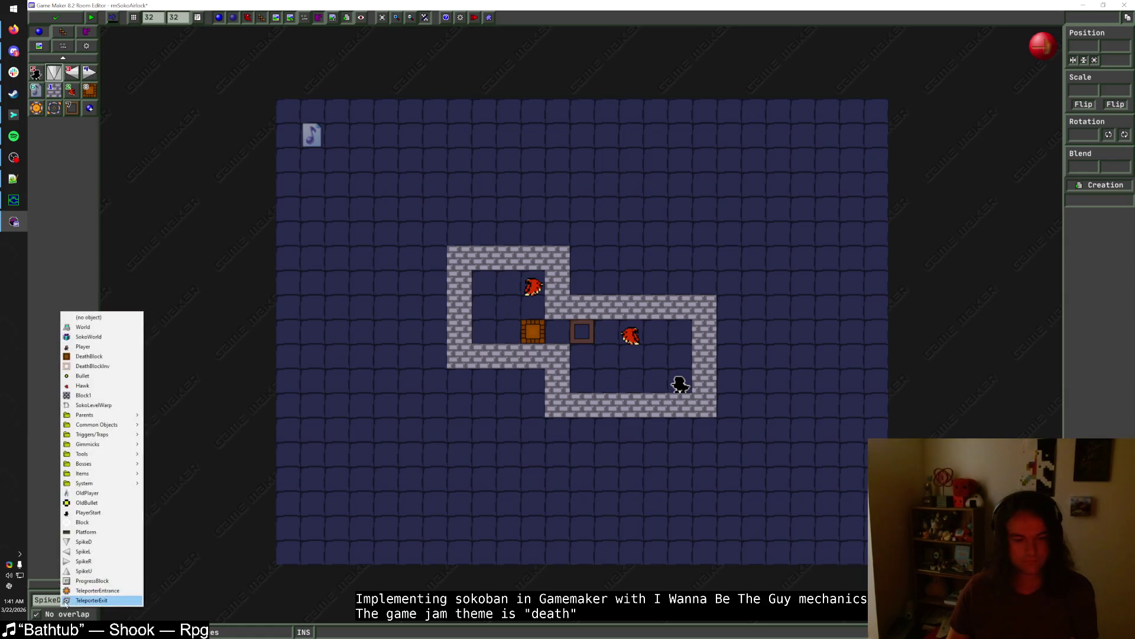
click(111, 562)
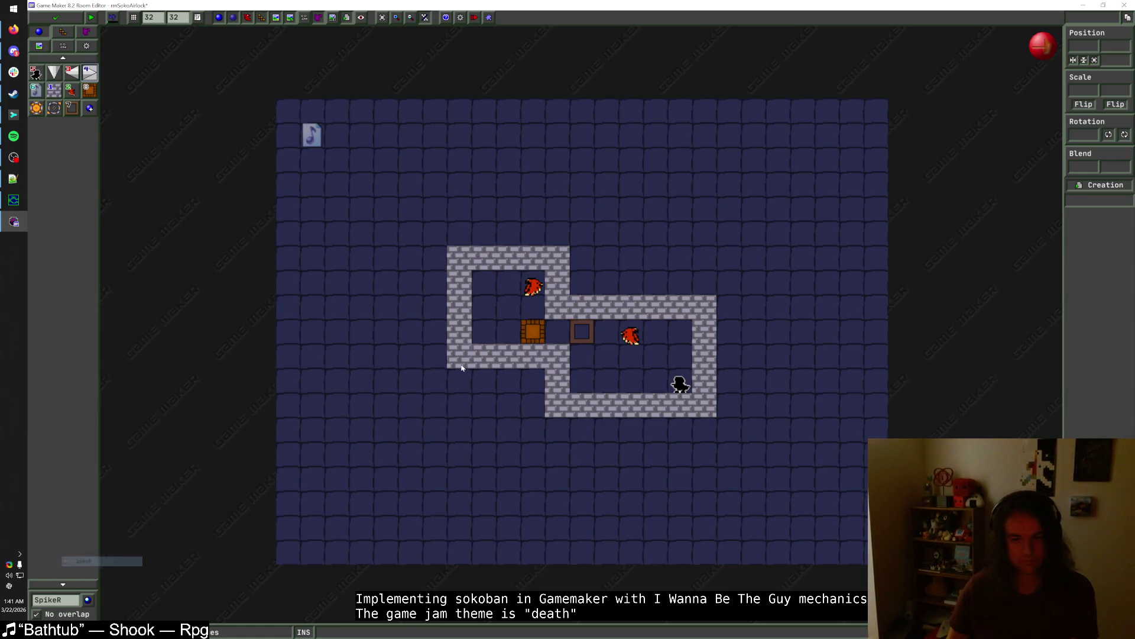
click(488, 294)
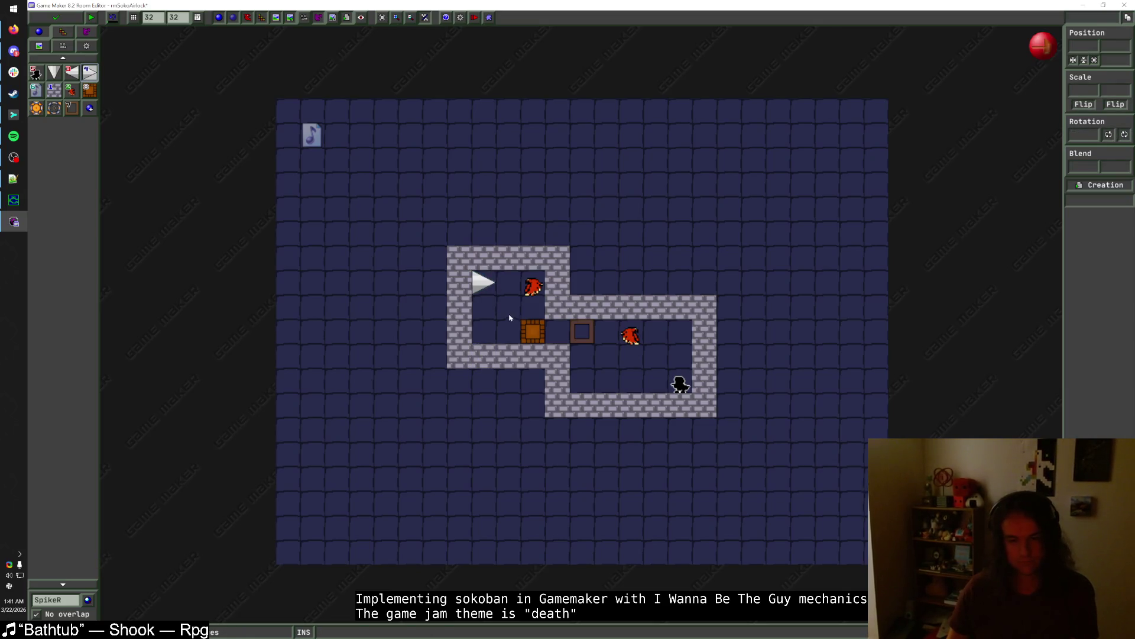
click(69, 595)
click(93, 534)
- Replace the chamber's top wall with three SpikeD spikes and a Block1 row above
right_click(483, 283)
right_click(483, 257)
right_click(508, 257)
right_click(530, 255)
mouse_move(530, 255)
mouse_down()
mouse_move(483, 257)
mouse_move(553, 233)
mouse_up()
click(53, 89)
click(460, 233)
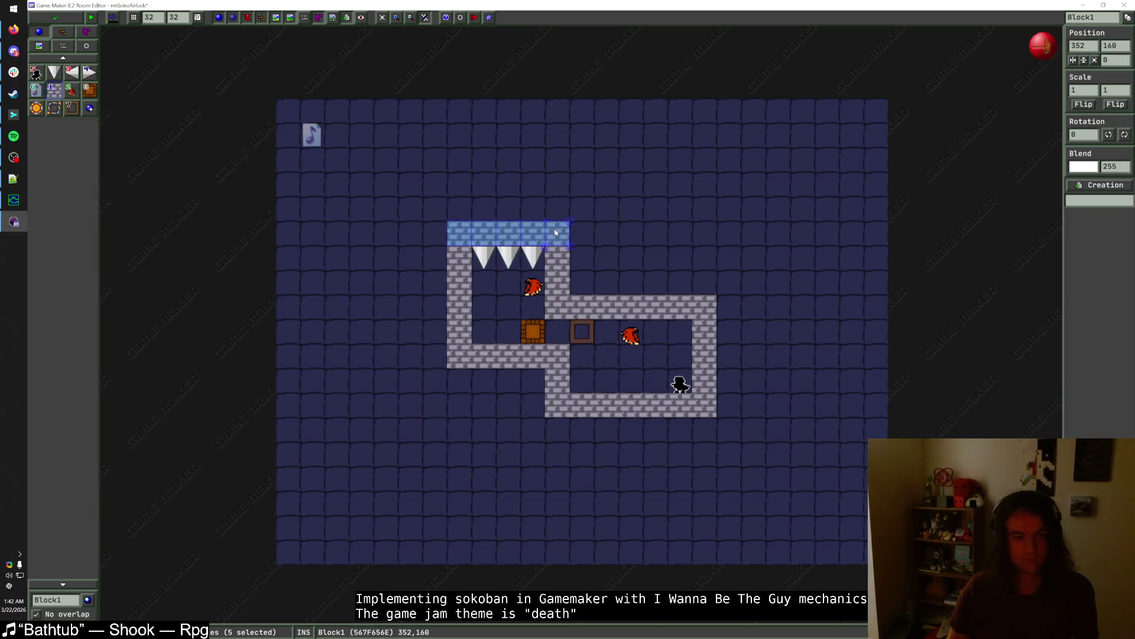
key(4)
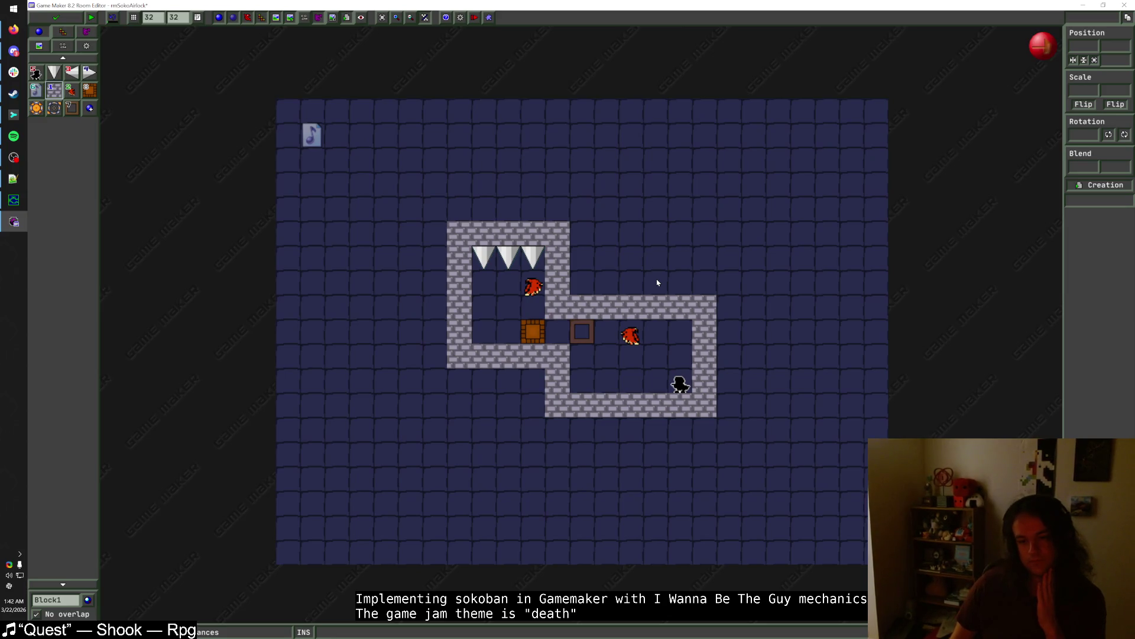
scroll(650, 280, up, 1)
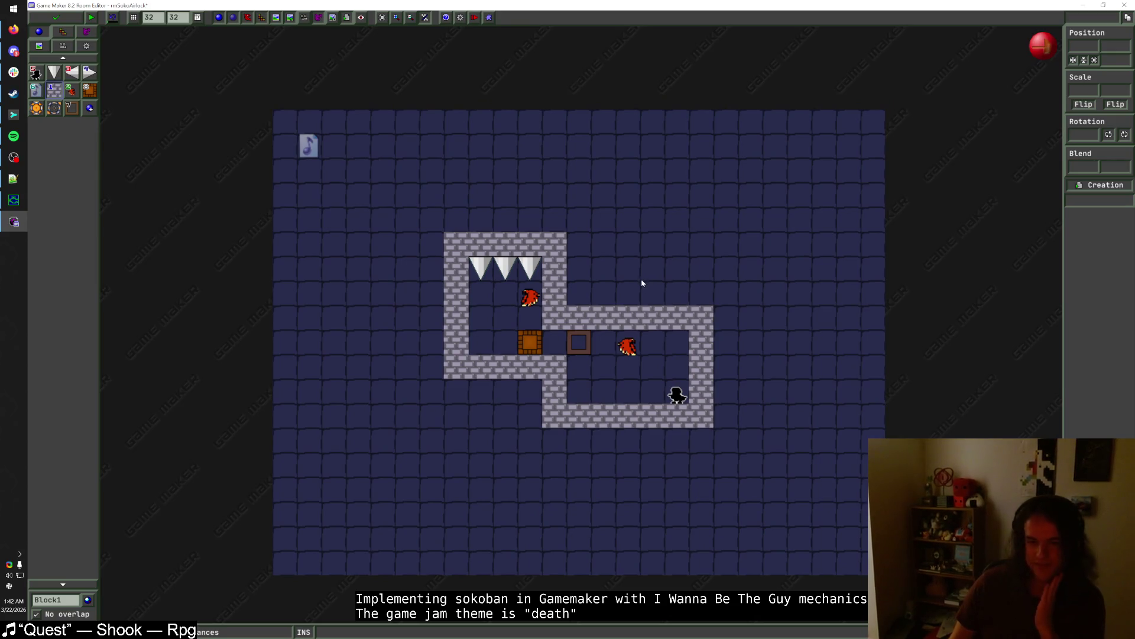
click(71, 90)
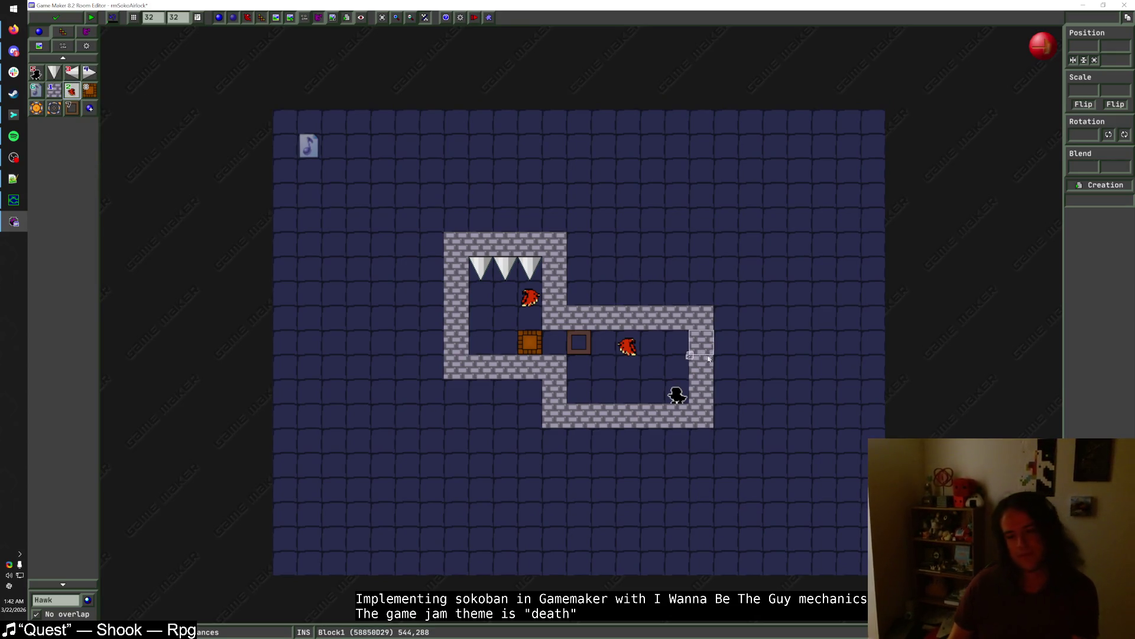
click(50, 89)
drag(701, 313, 705, 414)
drag(627, 346, 652, 346)
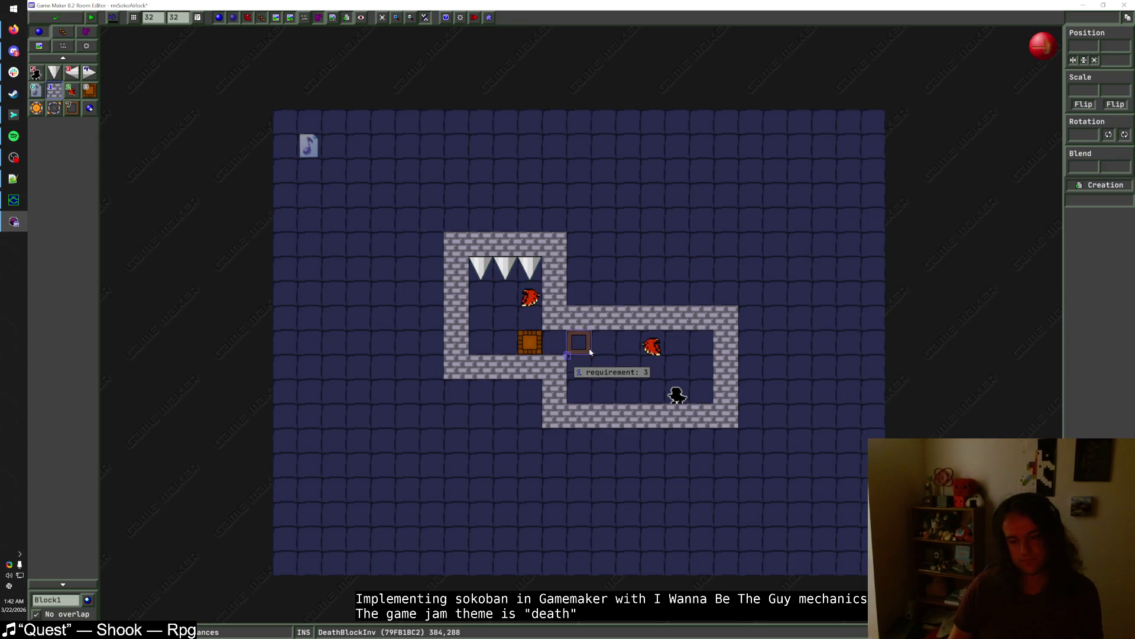
drag(652, 346, 627, 346)
right_click(726, 367)
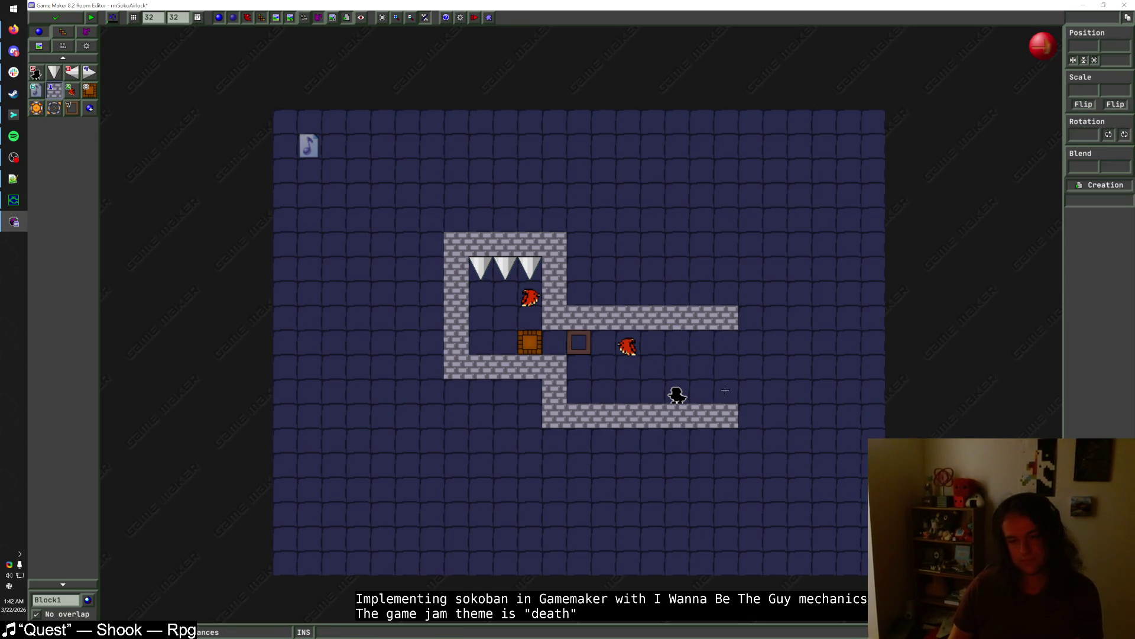
right_click(726, 317)
right_click(732, 416)
drag(701, 393, 701, 343)
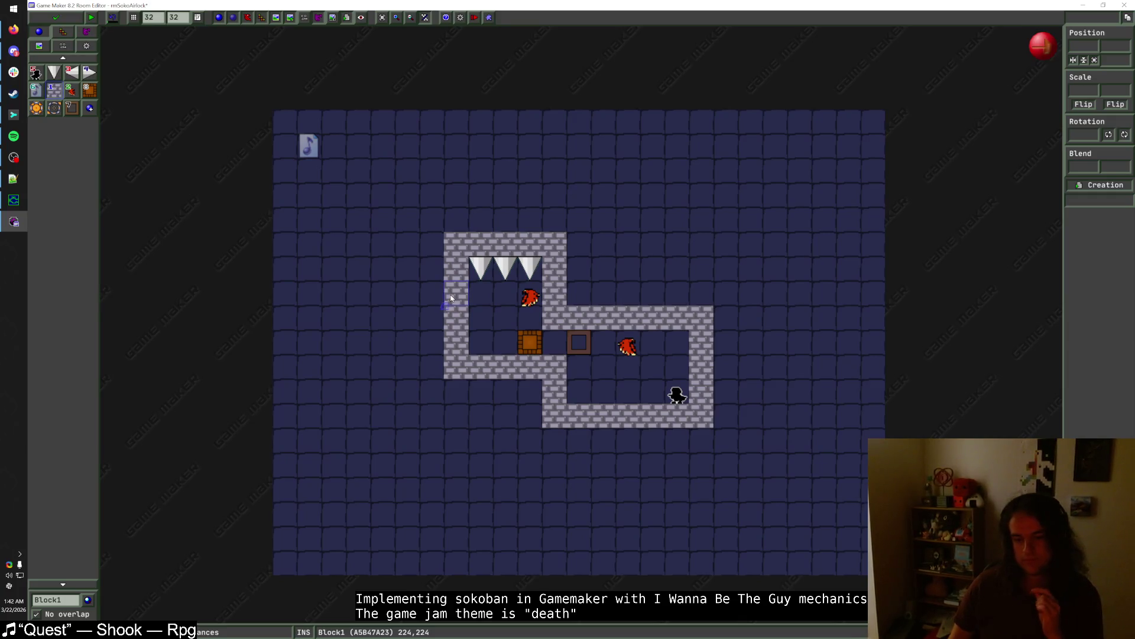
drag(530, 298, 529, 395)
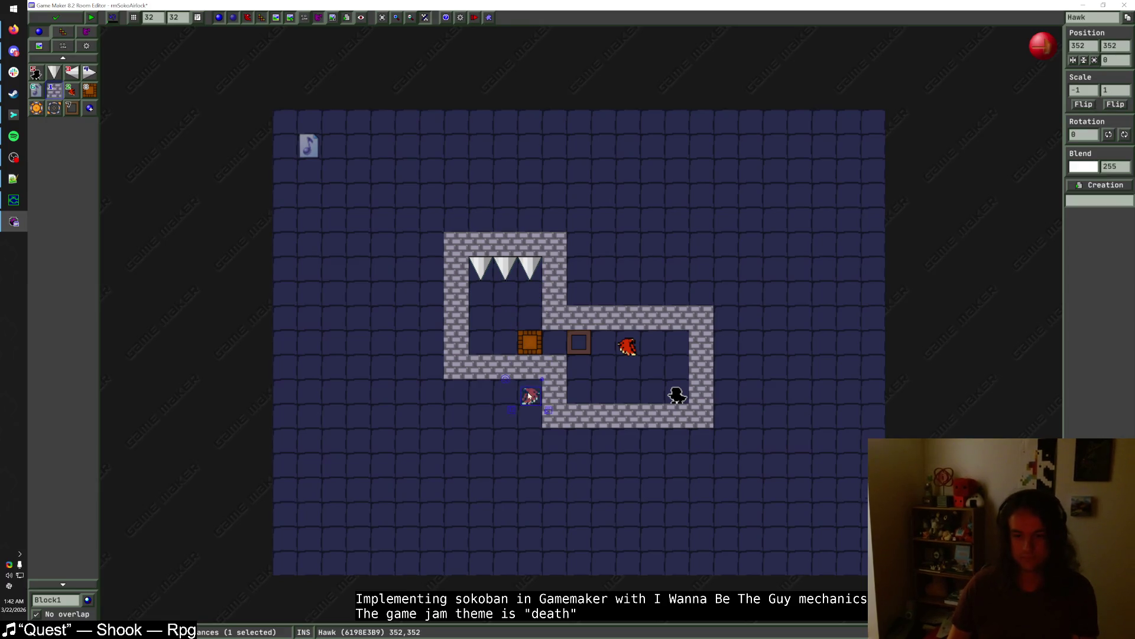
click(147, 185)
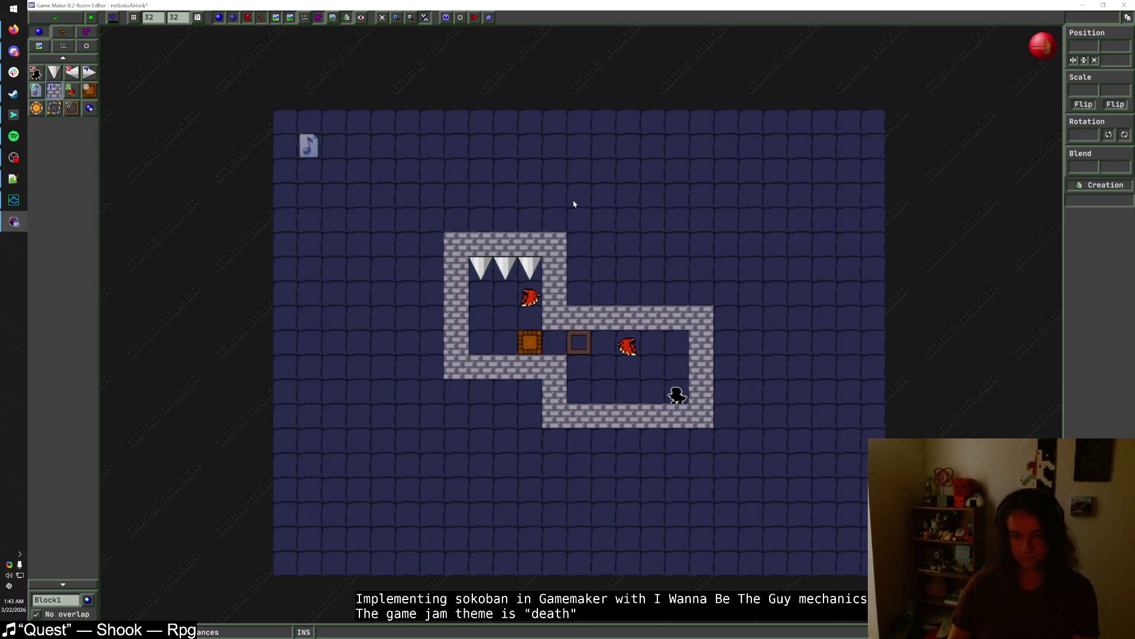
- Wall in the area right of the upper chamber and enclose the layout on three sides
mouse_move(583, 256)
mouse_down()
mouse_move(695, 249)
mouse_move(713, 306)
mouse_up()
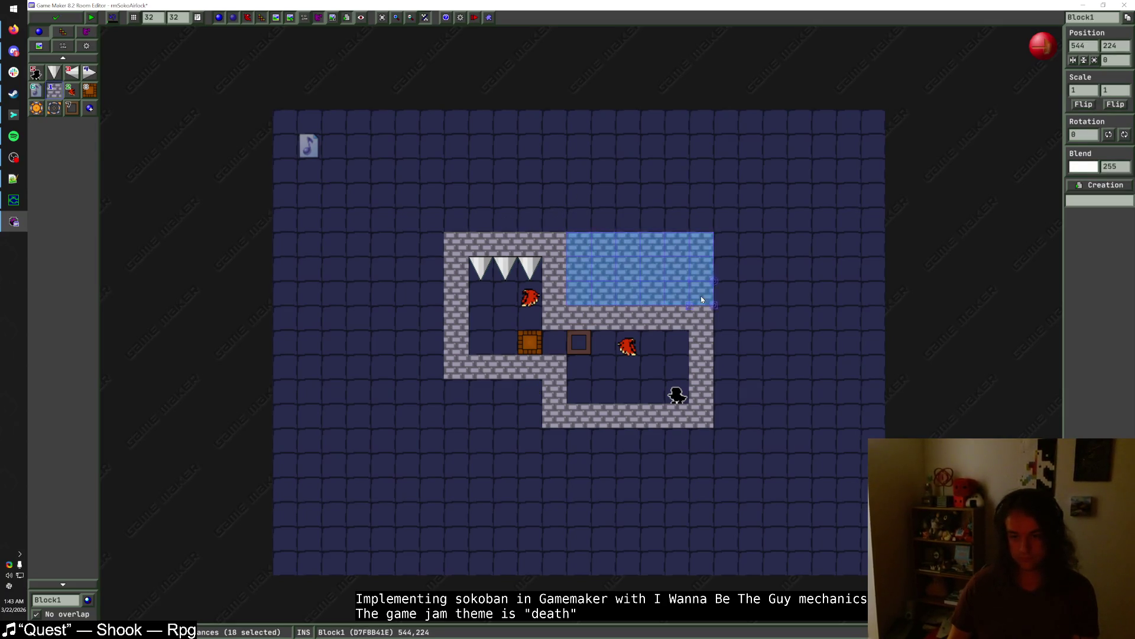
mouse_move(728, 252)
mouse_down()
mouse_move(727, 432)
mouse_move(581, 444)
mouse_move(521, 385)
mouse_move(479, 433)
mouse_move(456, 414)
mouse_move(432, 438)
mouse_move(431, 240)
mouse_move(727, 220)
mouse_up()
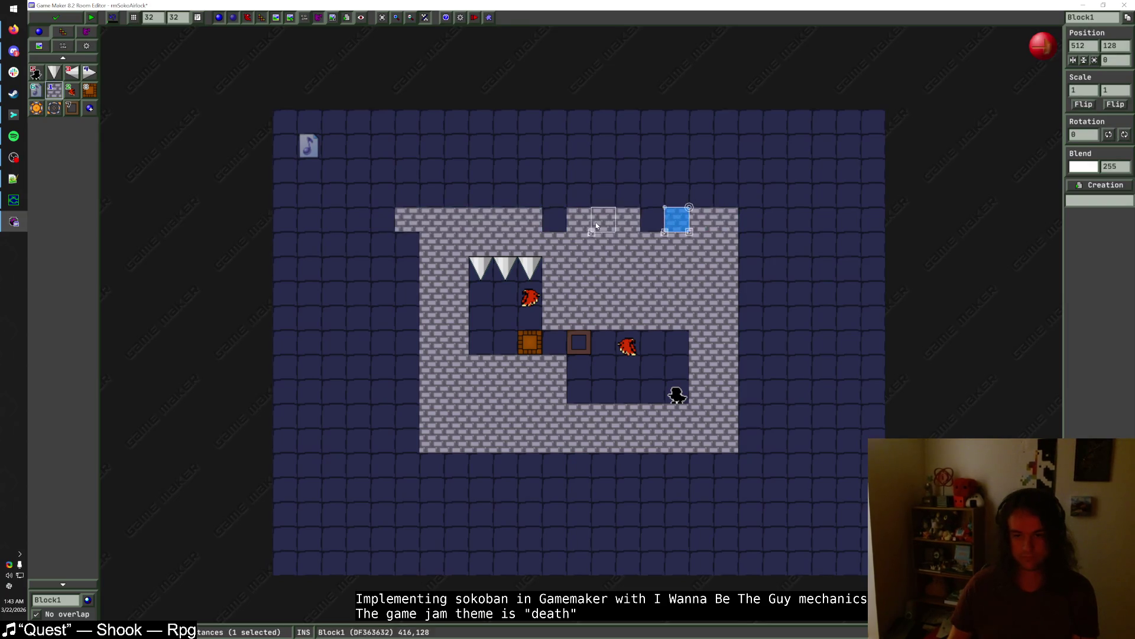
right_click(675, 216)
click(653, 220)
right_click(408, 220)
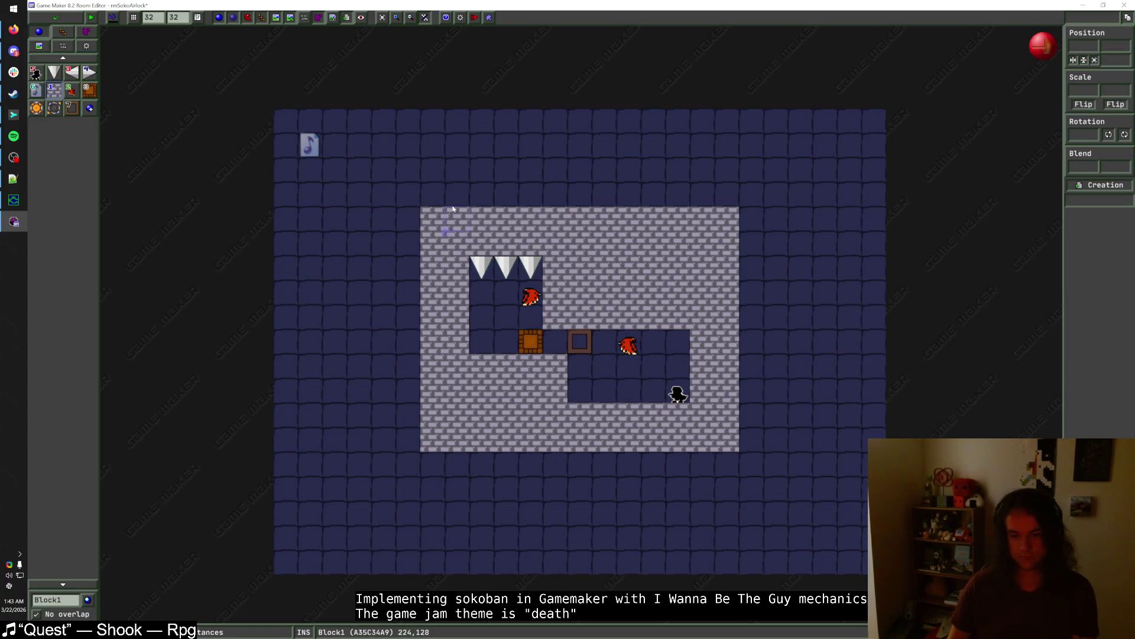
- Select the entire puzzle, shift it one grid cell up, then save and close the room
drag(385, 157, 741, 408)
key(Down)
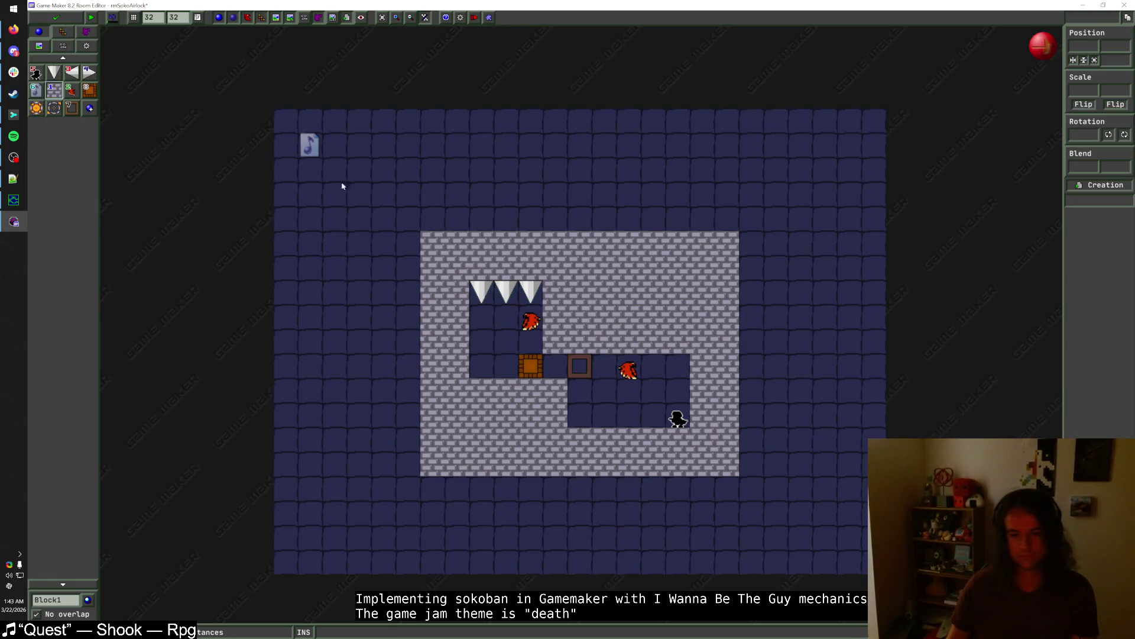
drag(377, 197, 799, 487)
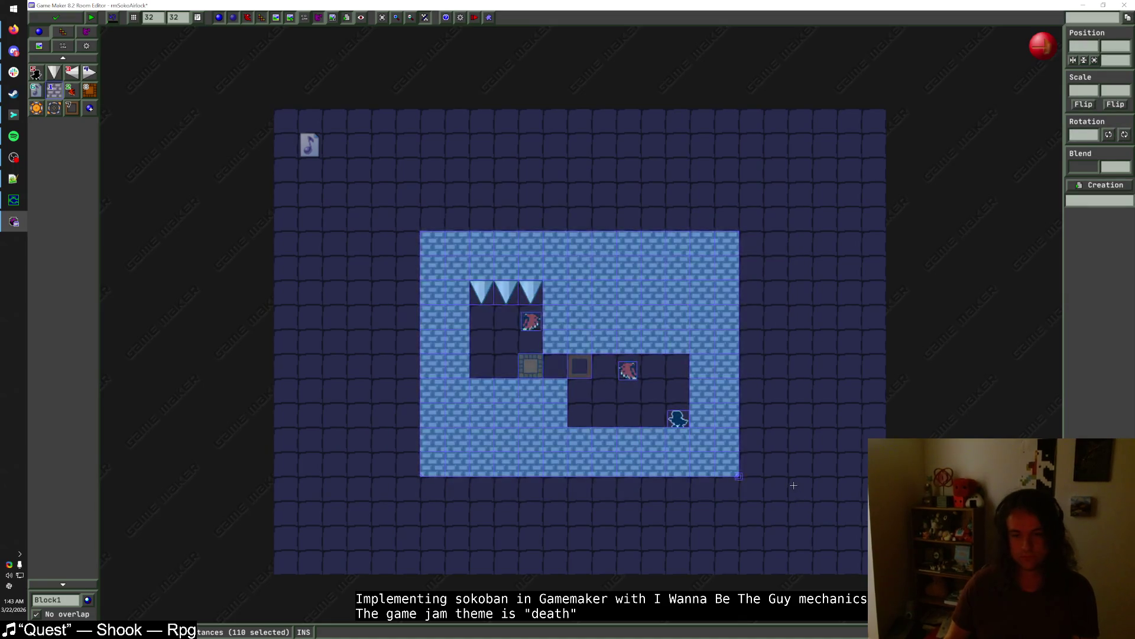
key(Up)
click(798, 485)
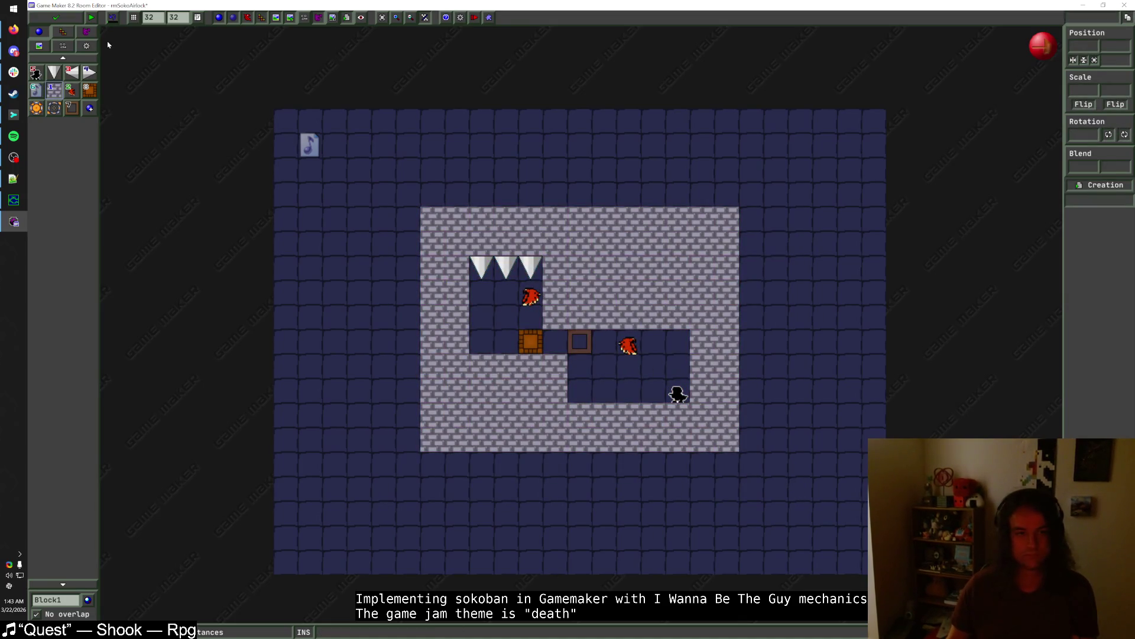
click(56, 17)
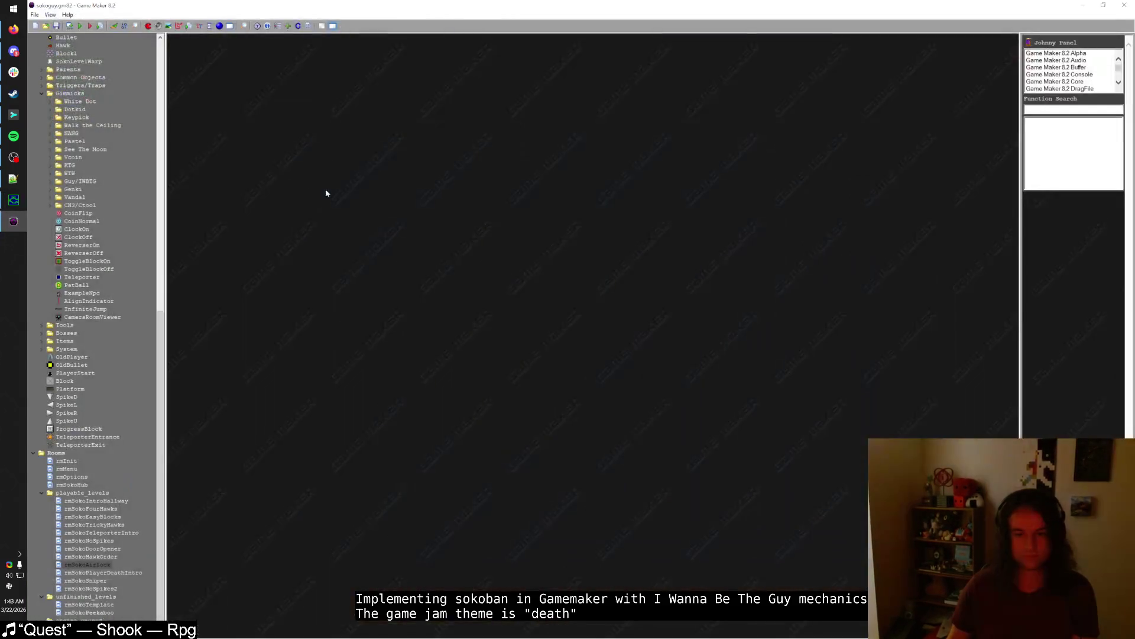
- Open and close rmSokoAirlock, then run the game and switch back to the editor
double_click(104, 570)
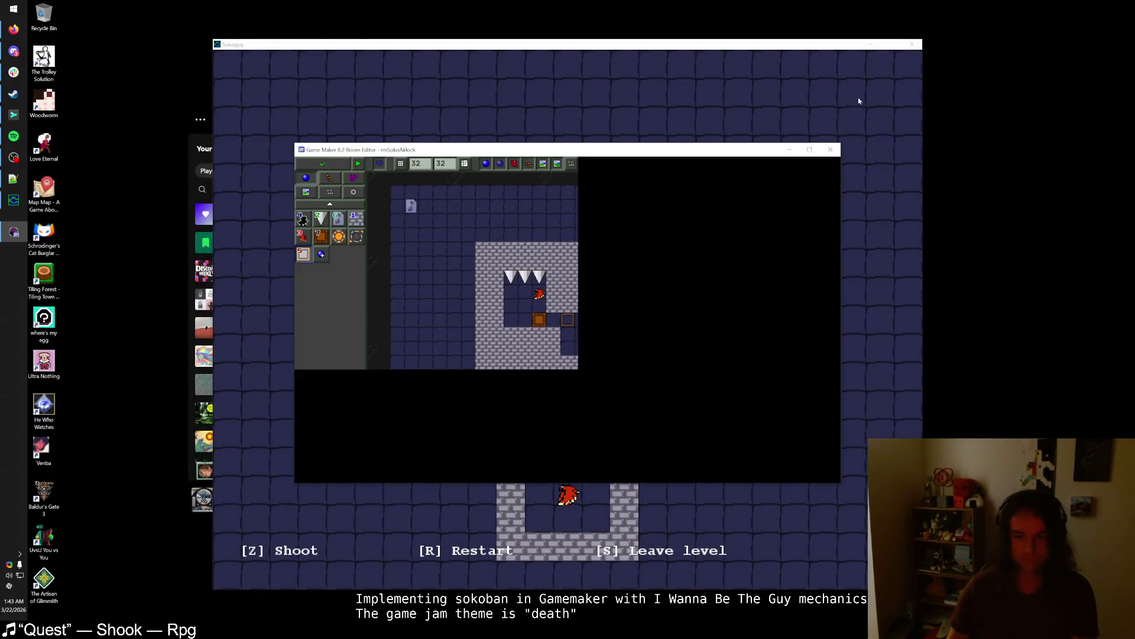
click(323, 163)
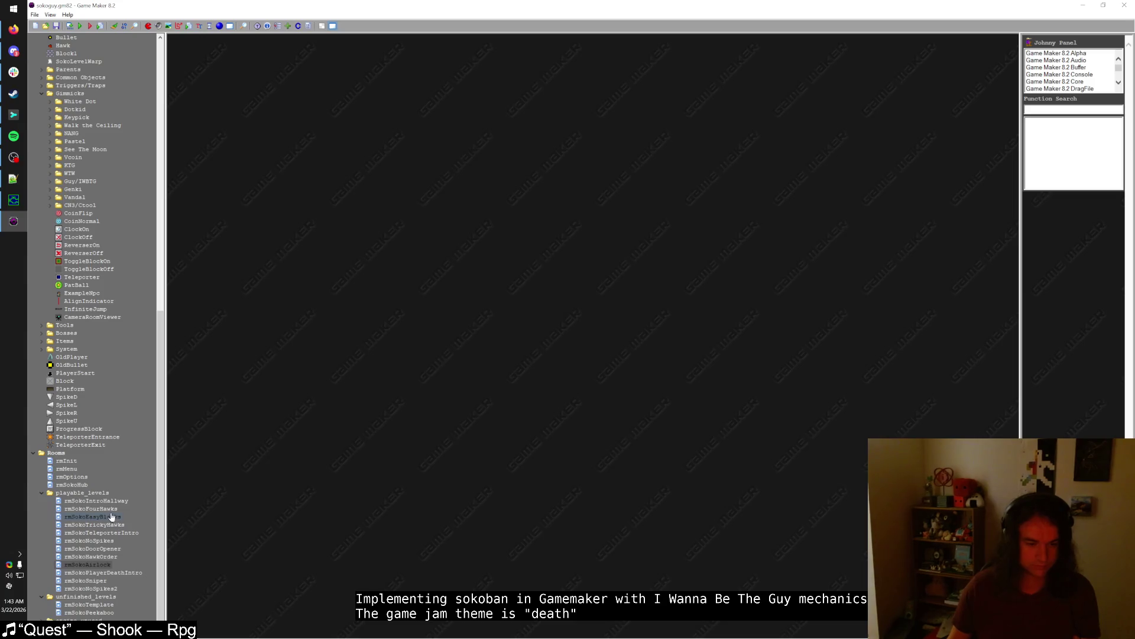
key(F5)
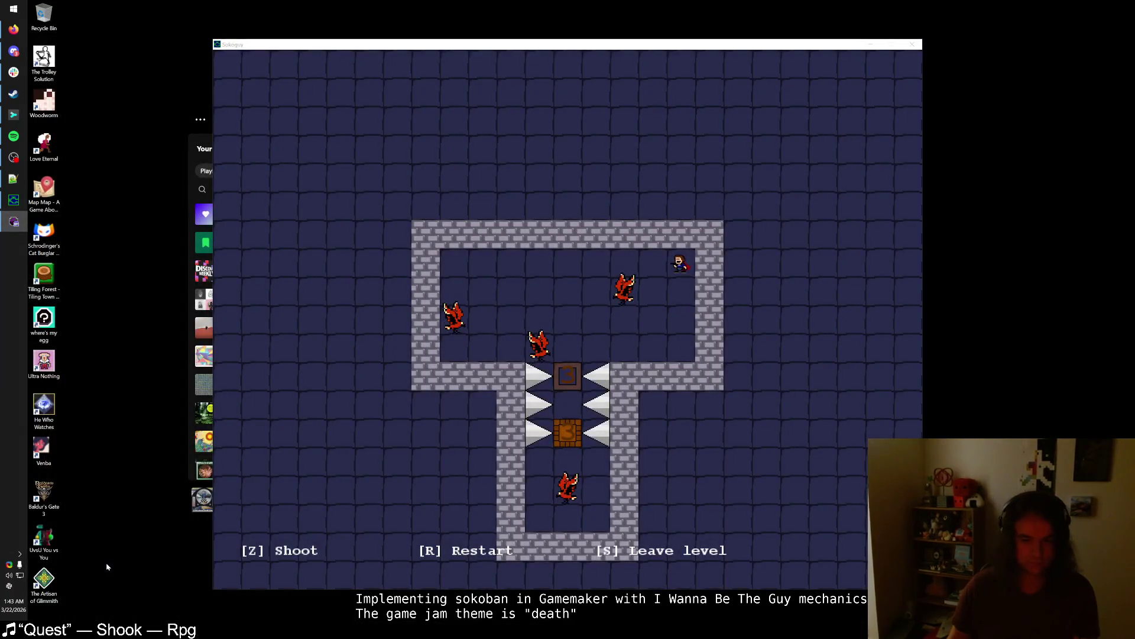
key(alt+Tab)
- Erase a few Block1 walls from the airlock room, restore a row of five, and save
click(356, 219)
right_click(624, 304)
right_click(582, 304)
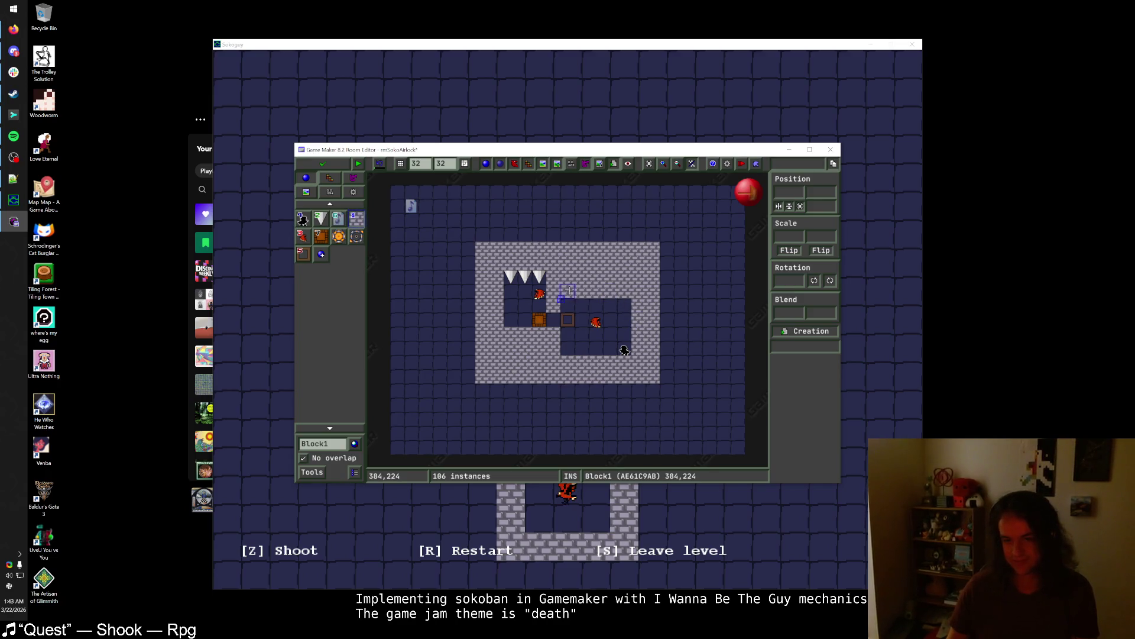
drag(569, 290, 631, 290)
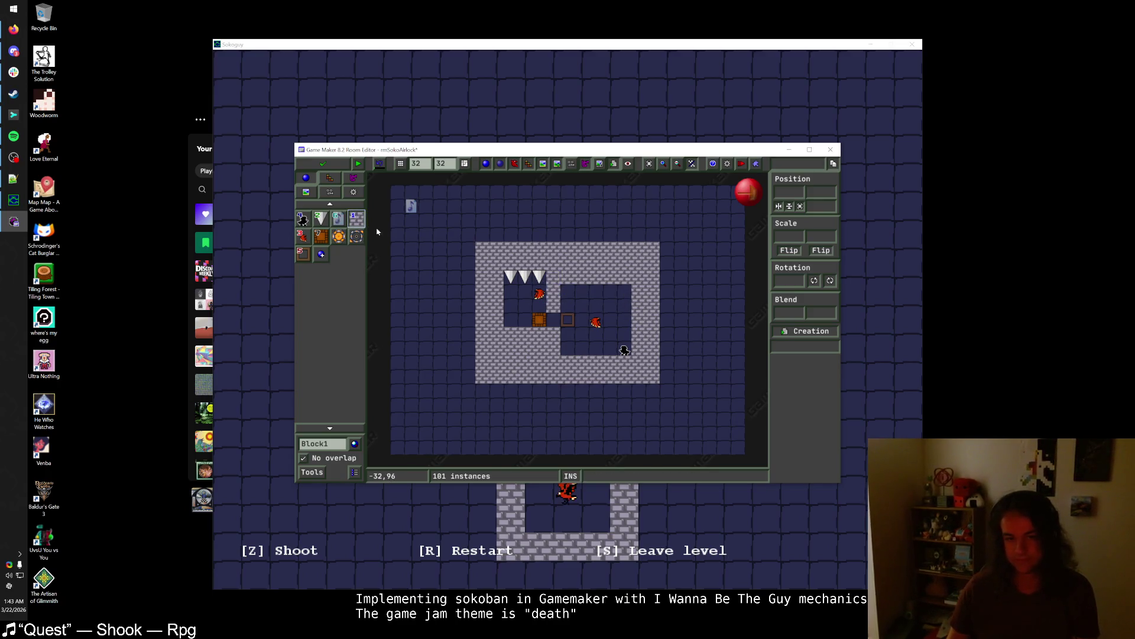
drag(565, 291, 629, 293)
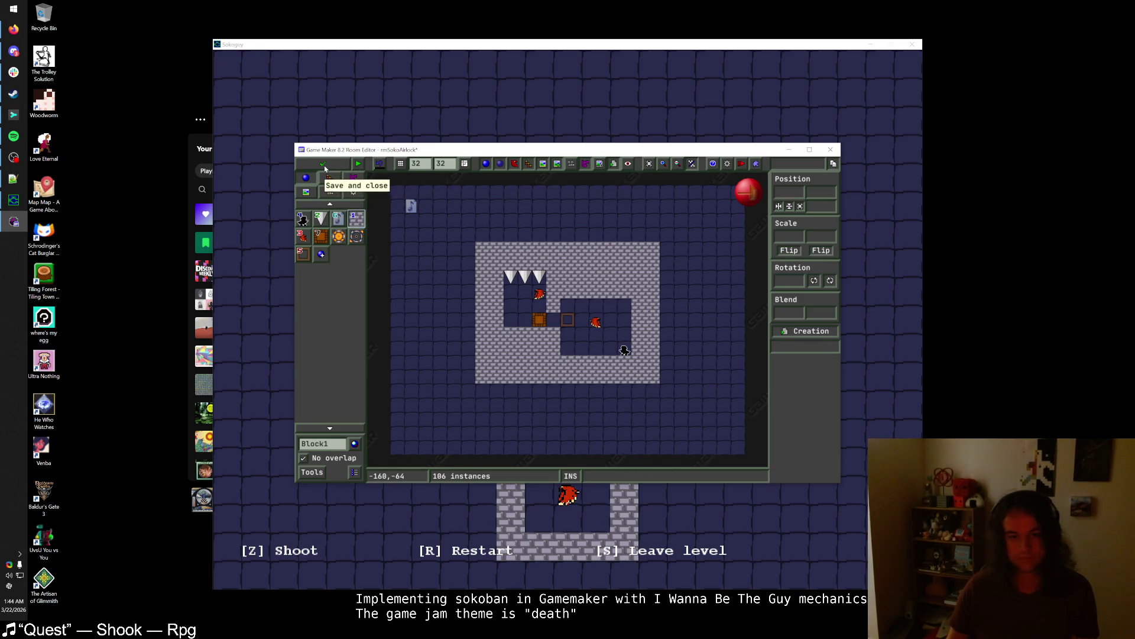
click(322, 163)
- Shift the SokoLevelWarp in rmSokoHub one grid cell right and down
key(F5)
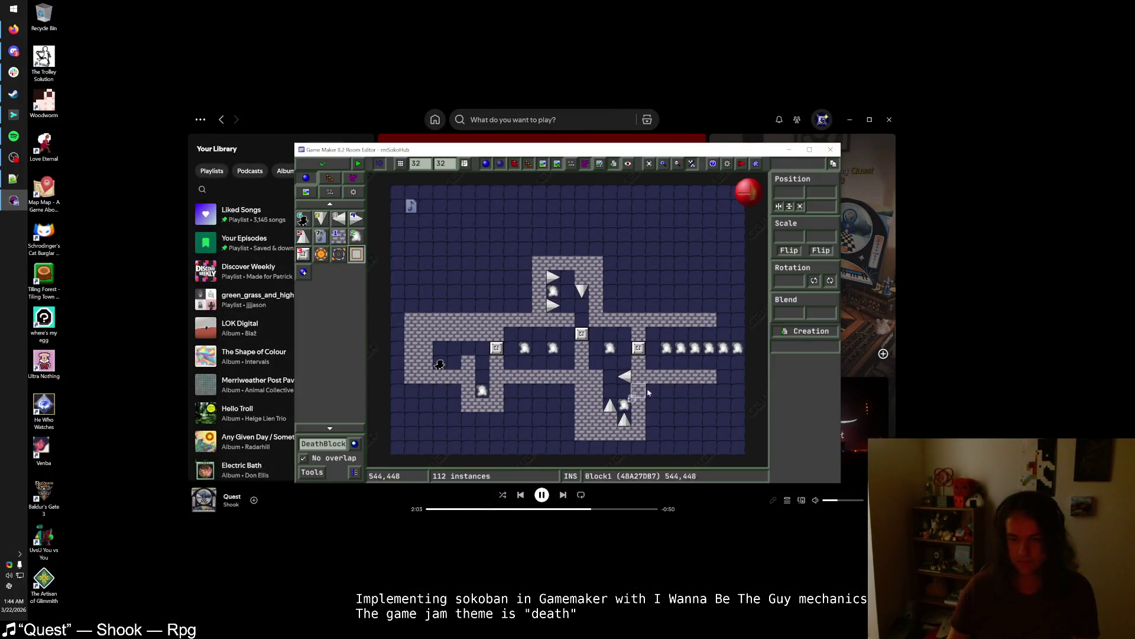
mouse_move(664, 350)
mouse_down()
mouse_move(653, 346)
mouse_move(654, 362)
mouse_move(723, 362)
mouse_move(655, 364)
mouse_up()
click(681, 362)
key(Escape)
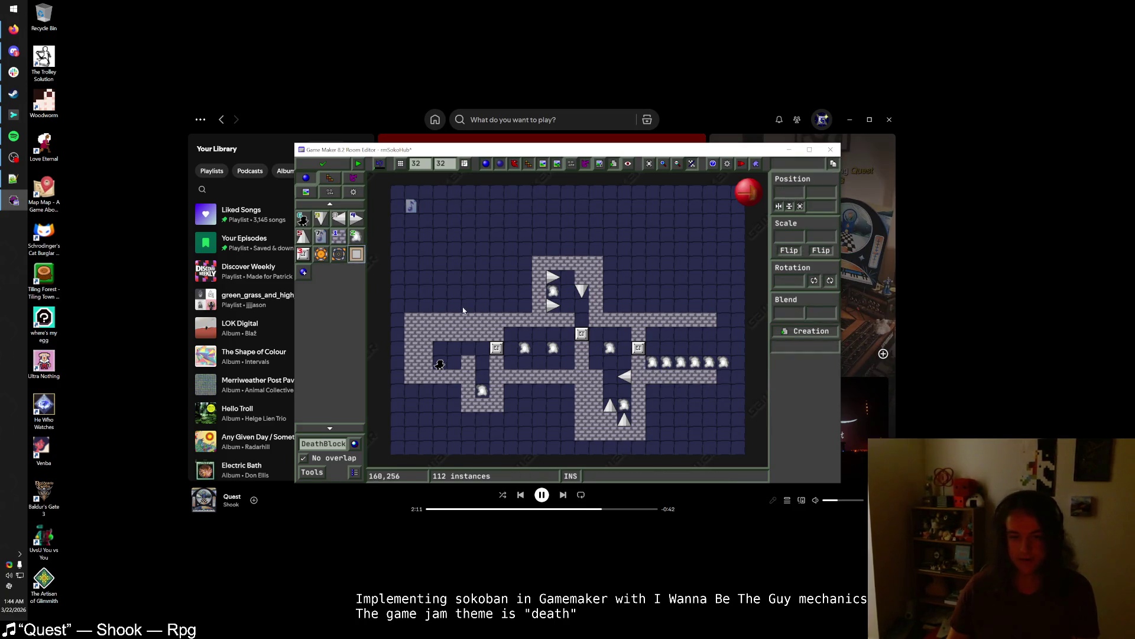
- Test-run the game, going from the file-select screen through the hub into the spike-and-hawk level
click(357, 168)
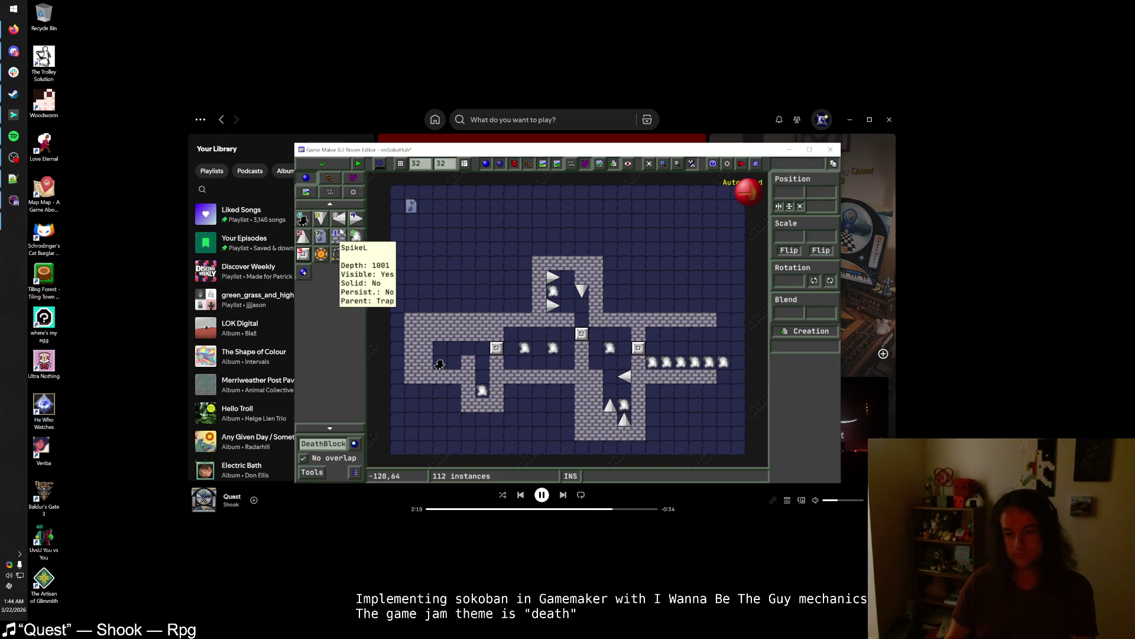
key(shift)
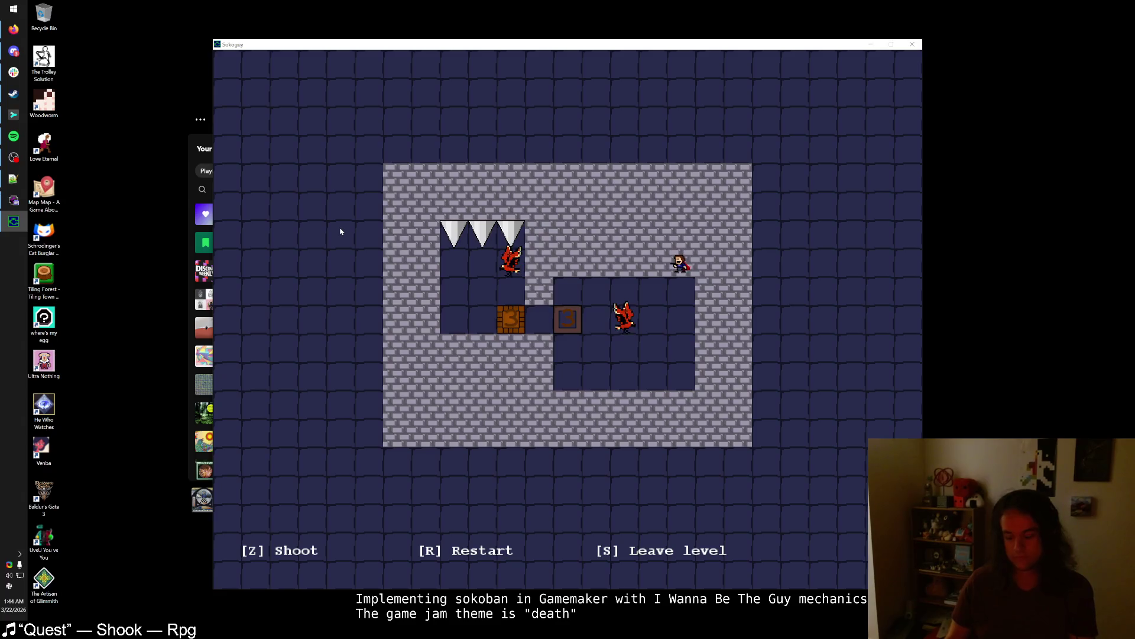
key(s)
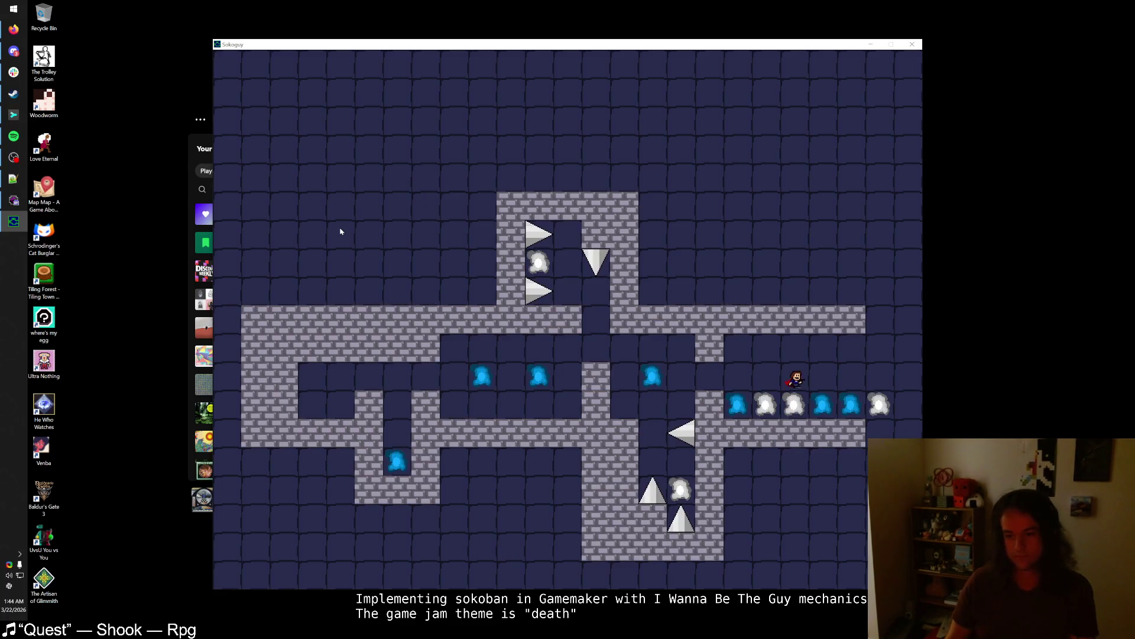
key(shift)
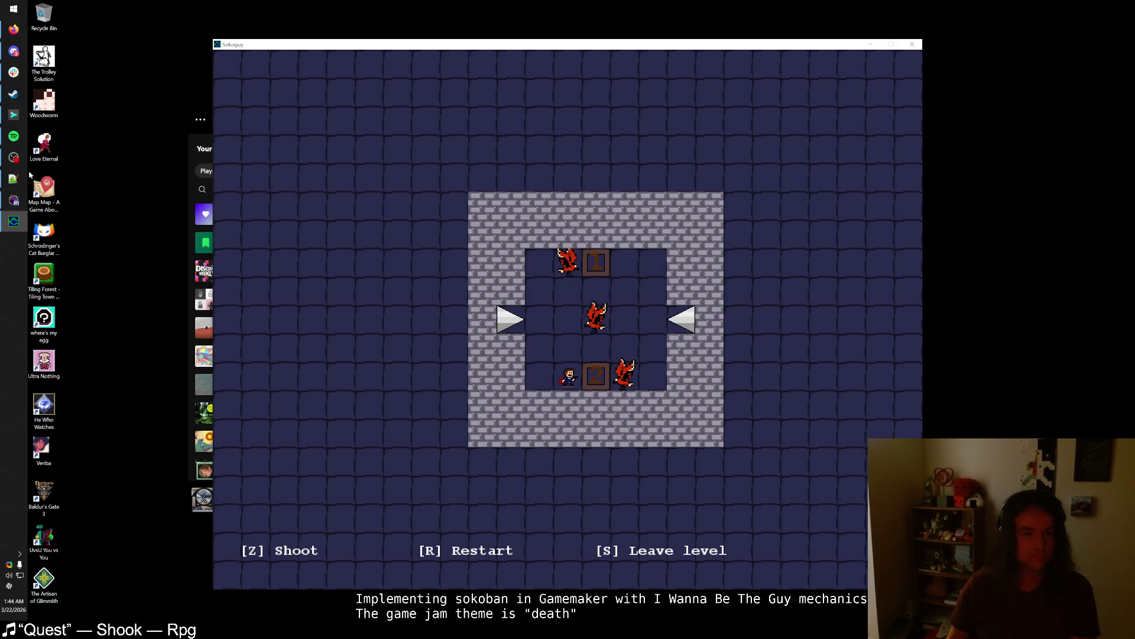
- Save and close the rmSokoHub and rmSokoHawkOrder room editors
click(18, 218)
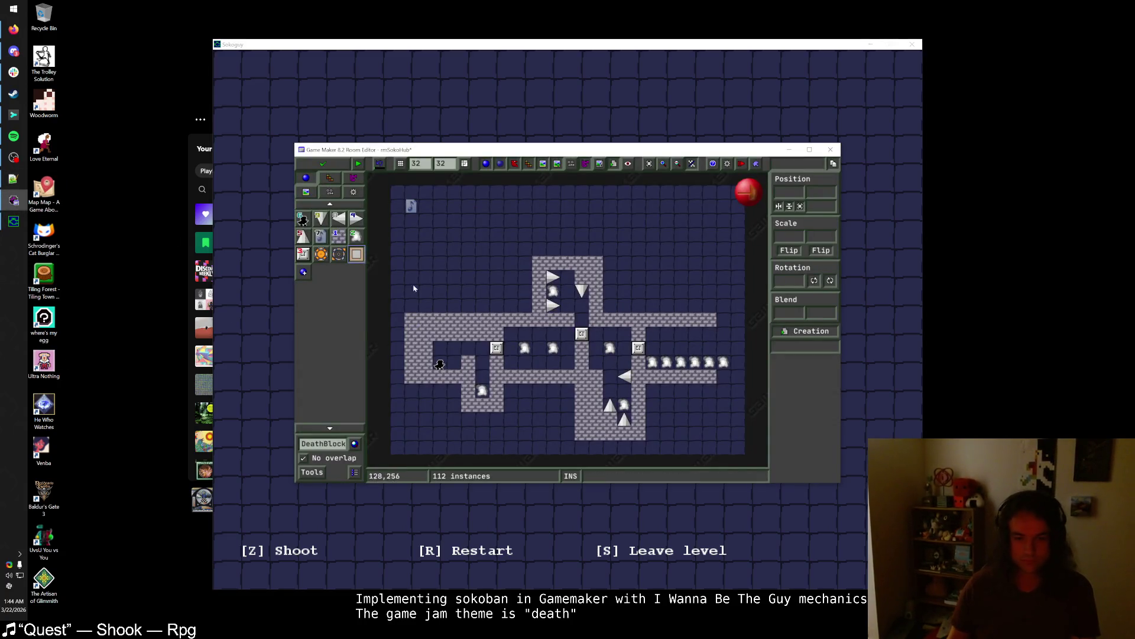
click(322, 164)
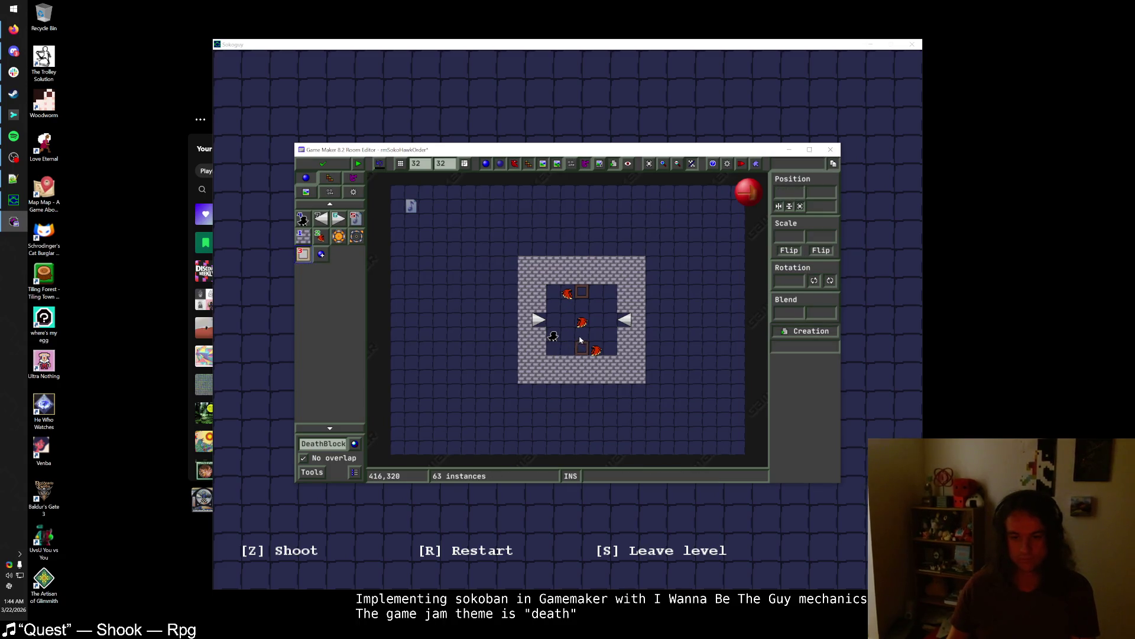
click(553, 337)
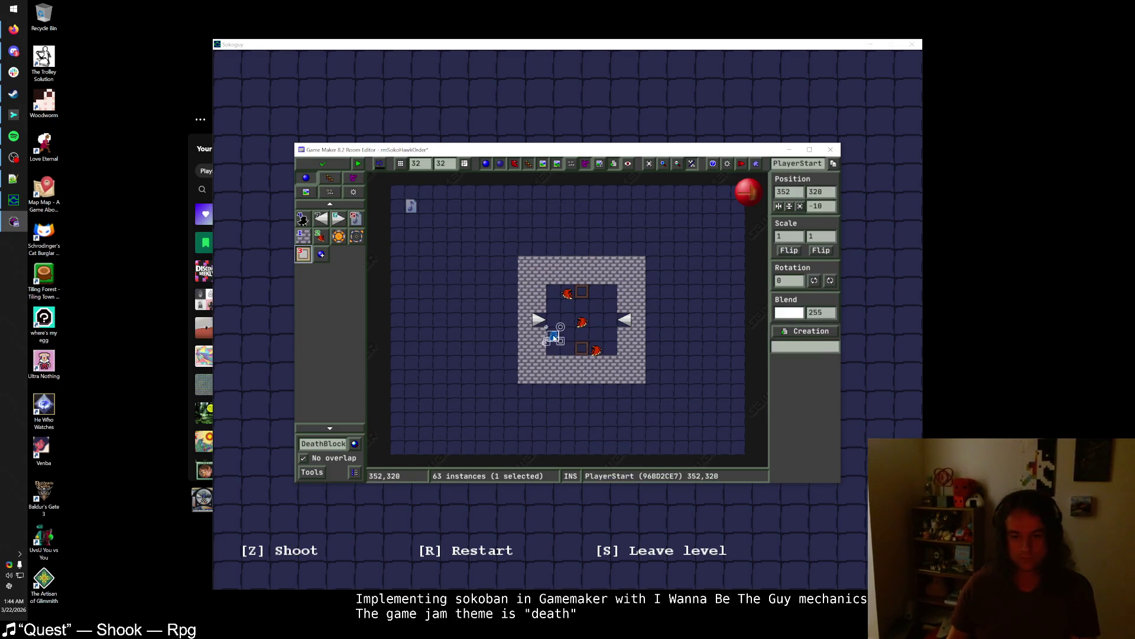
click(322, 164)
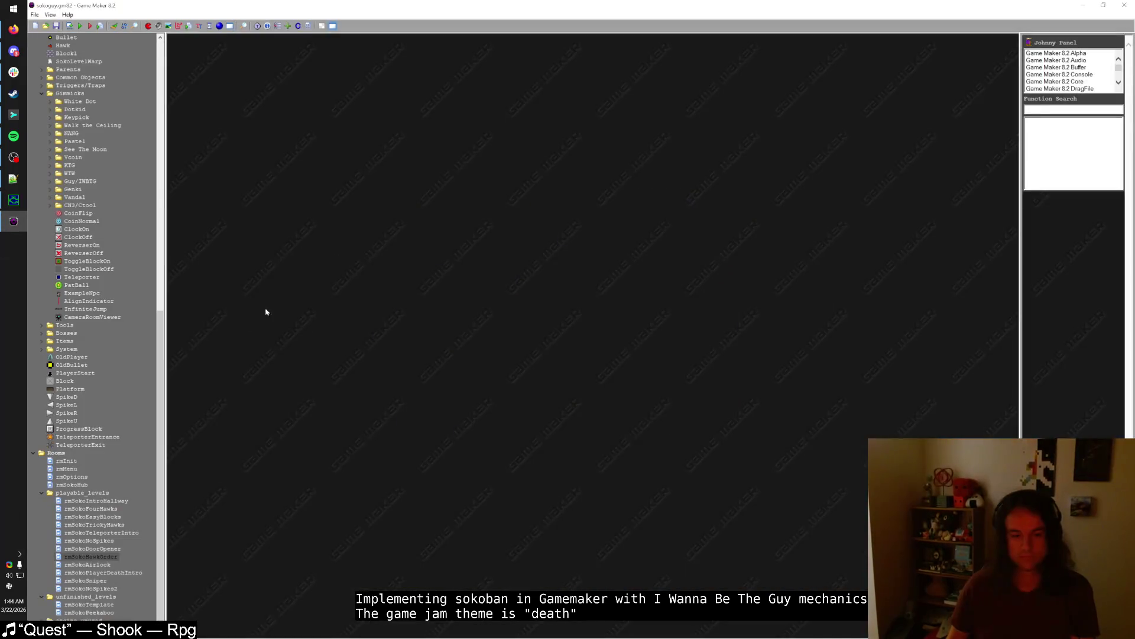
- In the running game, solve the hawk-order puzzle by lighting box 1 and return to the hub
click(13, 200)
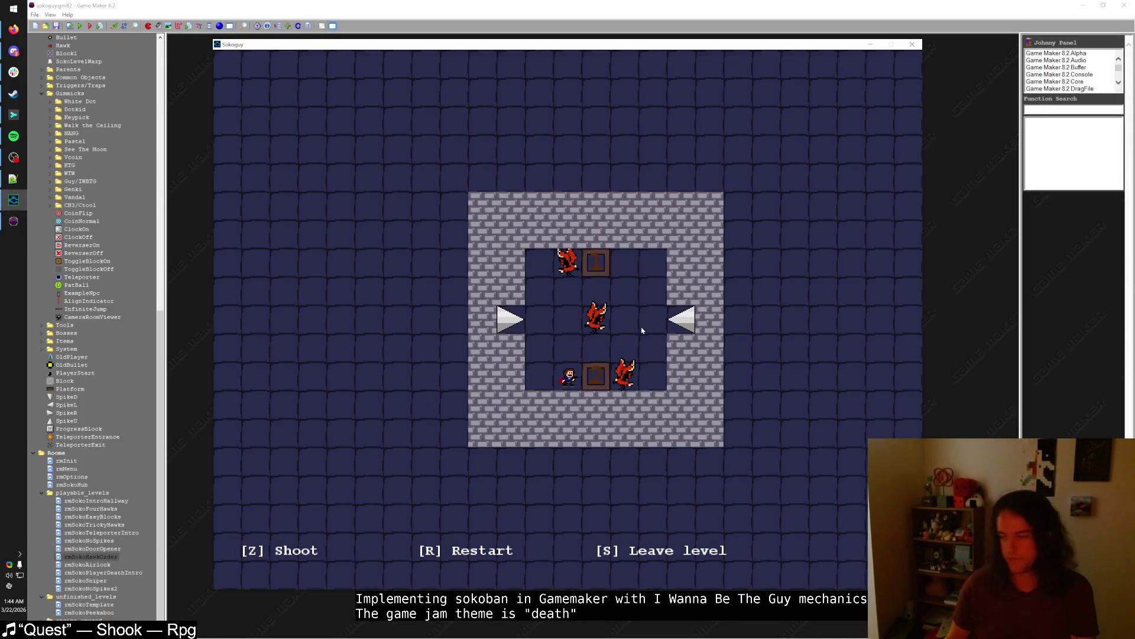
key(Up)
key(Up)
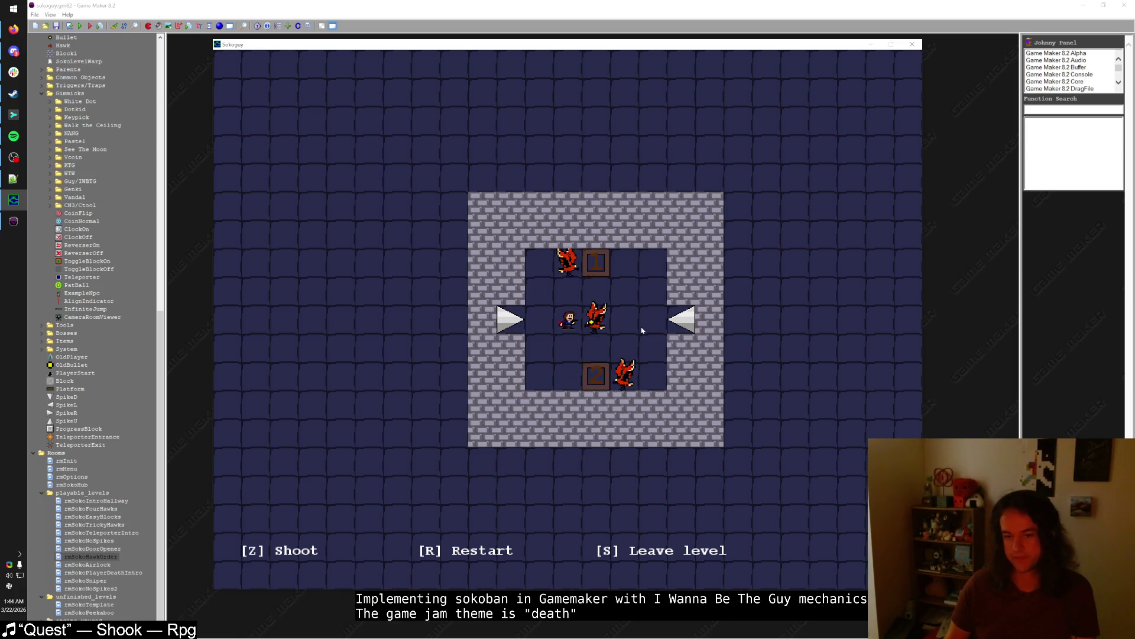
key(Right)
key(Left)
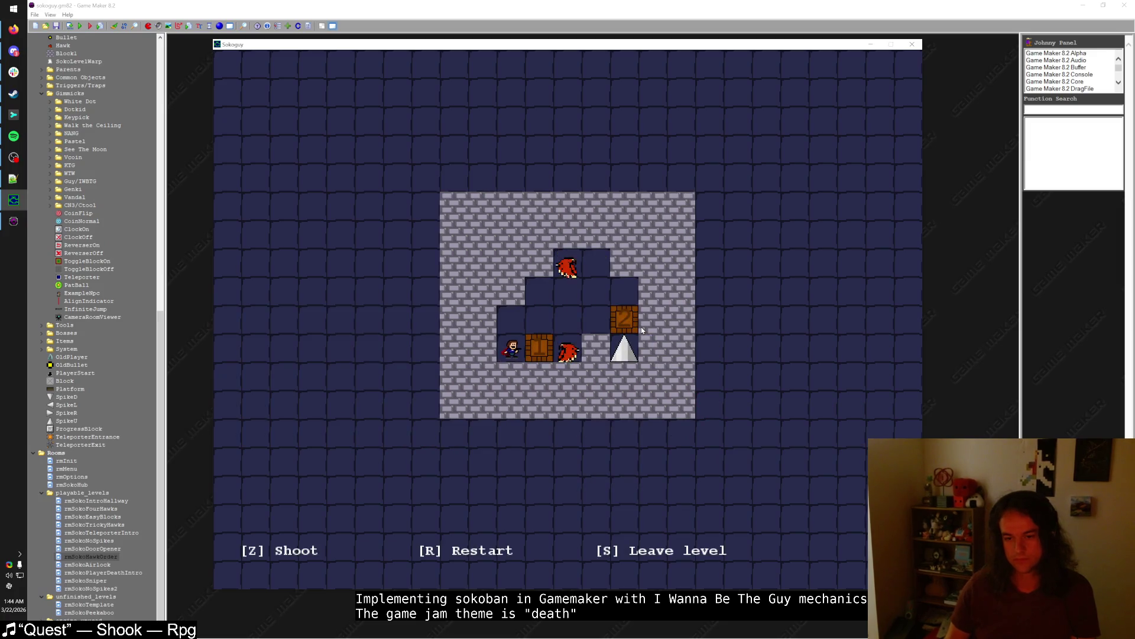
key(e)
- Walk into the airlock level, shoot the hawk beside the 3 crate, and close the game
key(Right)
key(e)
key(Down)
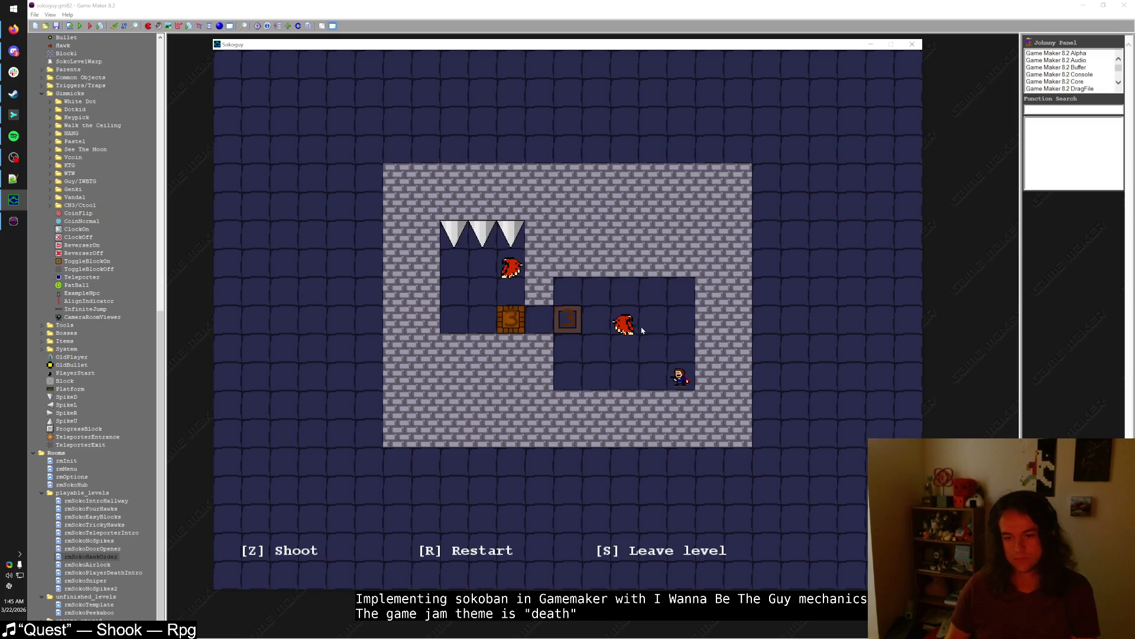
key(Left)
key(Left)
key(Up)
key(Left)
key(z)
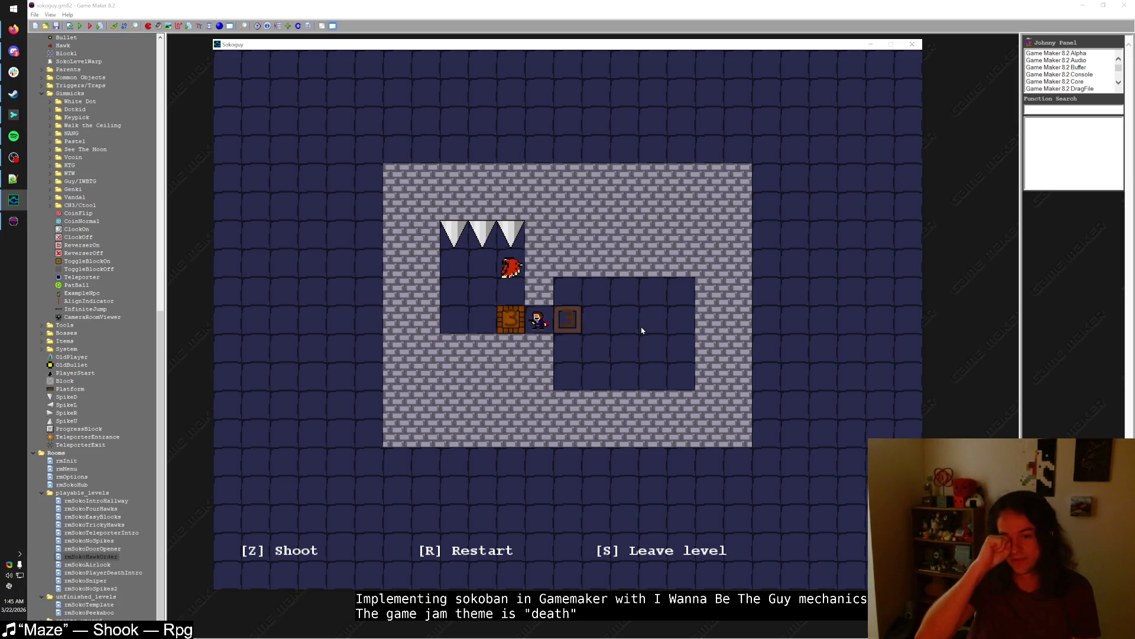
key(Escape)
double_click(108, 564)
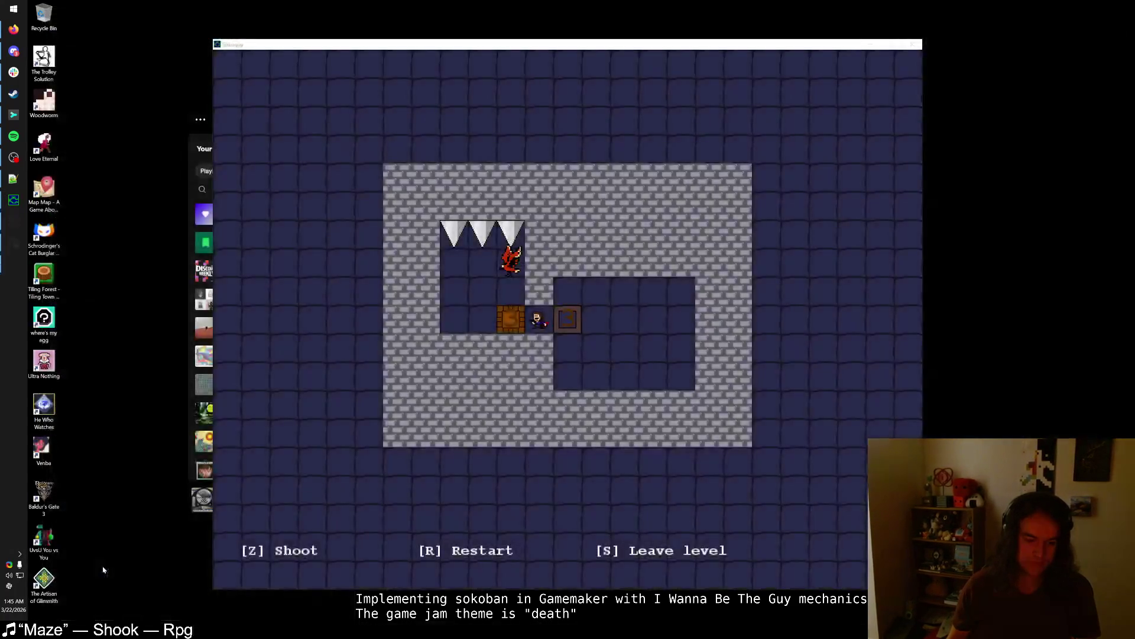
- Set the requirement of the airlock blocks at 384,288 and 320,288 to 1, then save the room
click(572, 324)
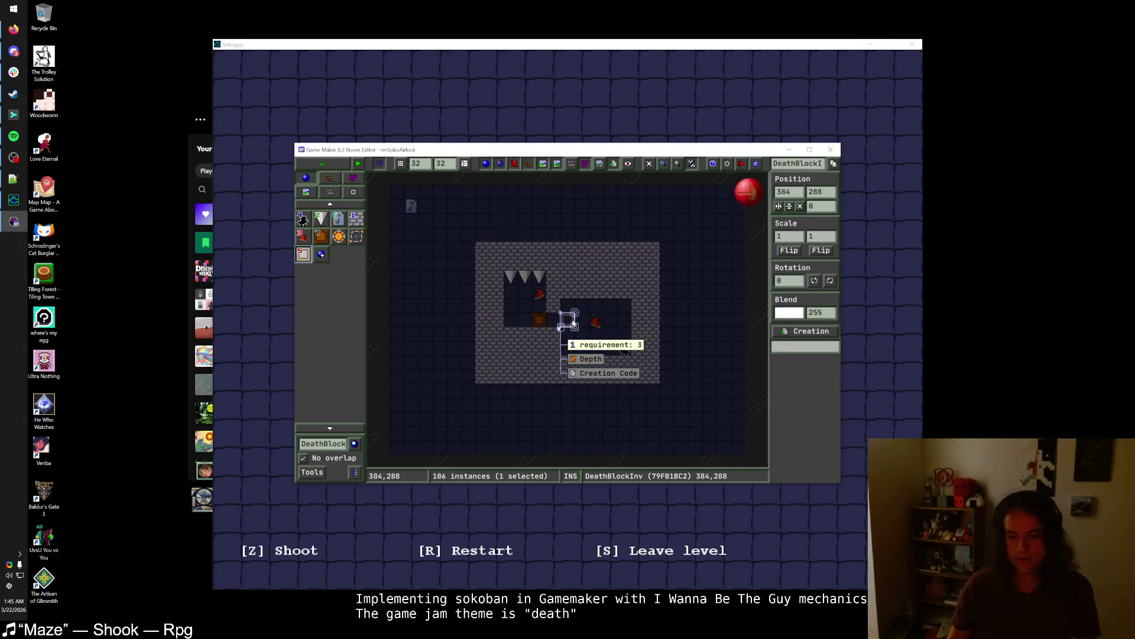
click(607, 344)
text(1)
click(546, 341)
click(540, 322)
click(563, 344)
click(564, 343)
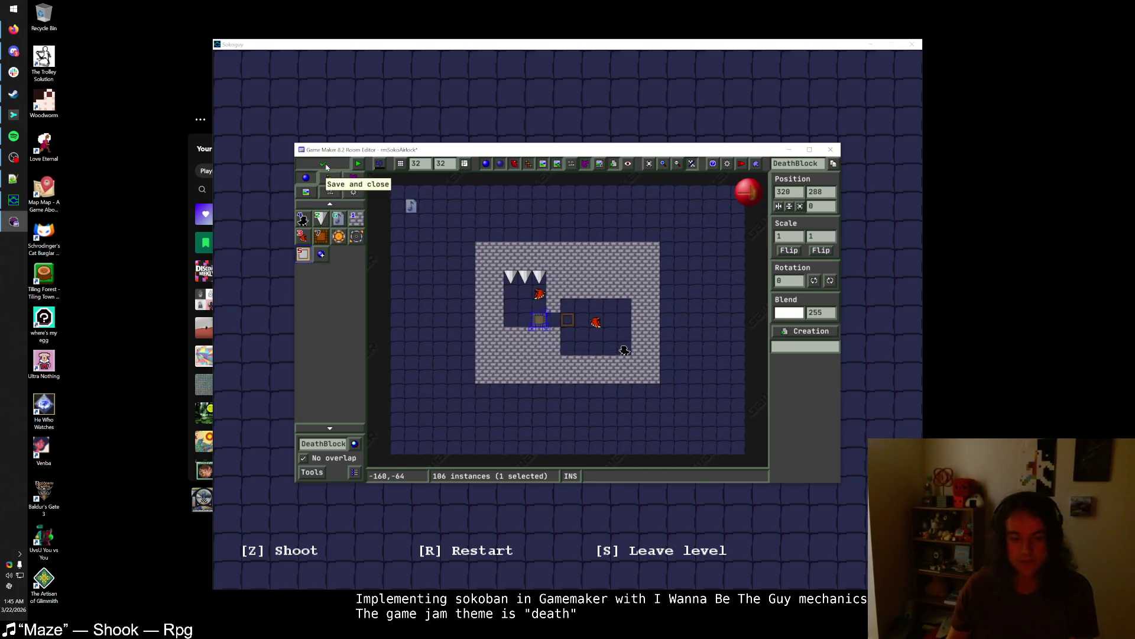
click(323, 163)
- Run the game and walk through to the airlock level
key(F5)
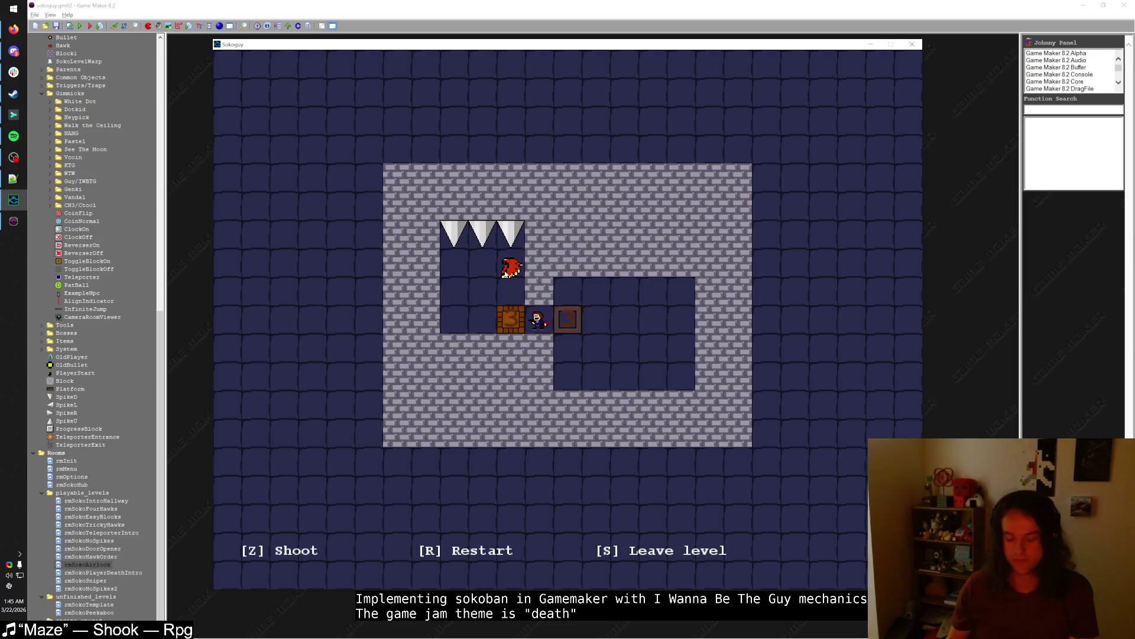
key(Left)
key(s)
key(Right)
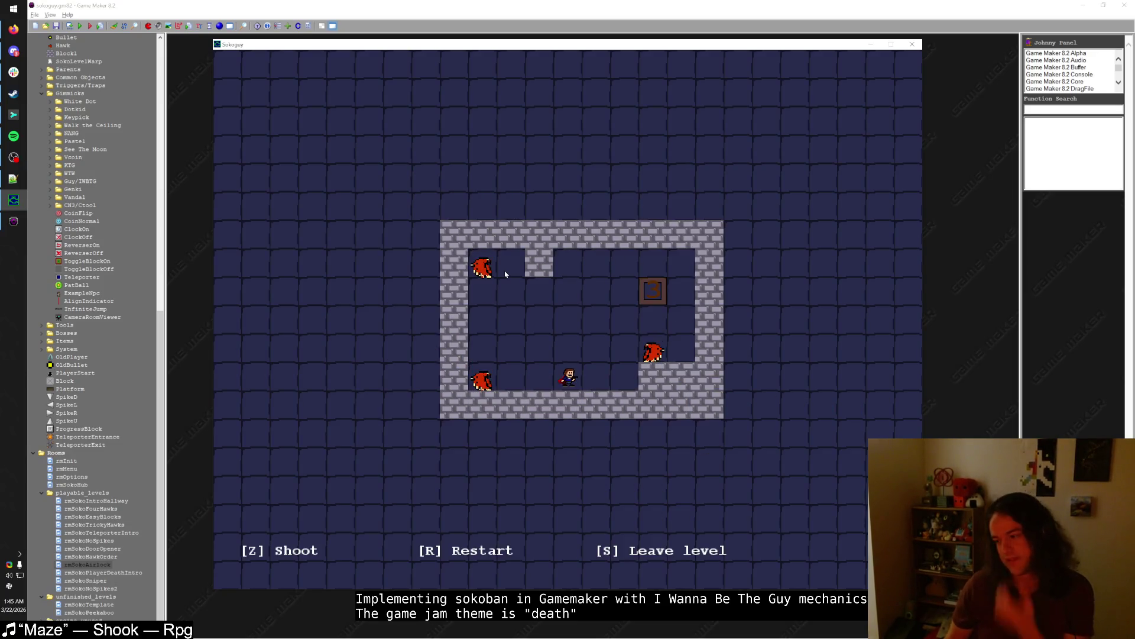
- Shoot the right-hand and top-left hawks, then reopen and save-close the airlock room
key(Up)
key(z)
key(Right)
key(Up)
key(Up)
key(Left)
key(Left)
key(Left)
key(Up)
key(z)
key(Down)
key(Right)
key(Right)
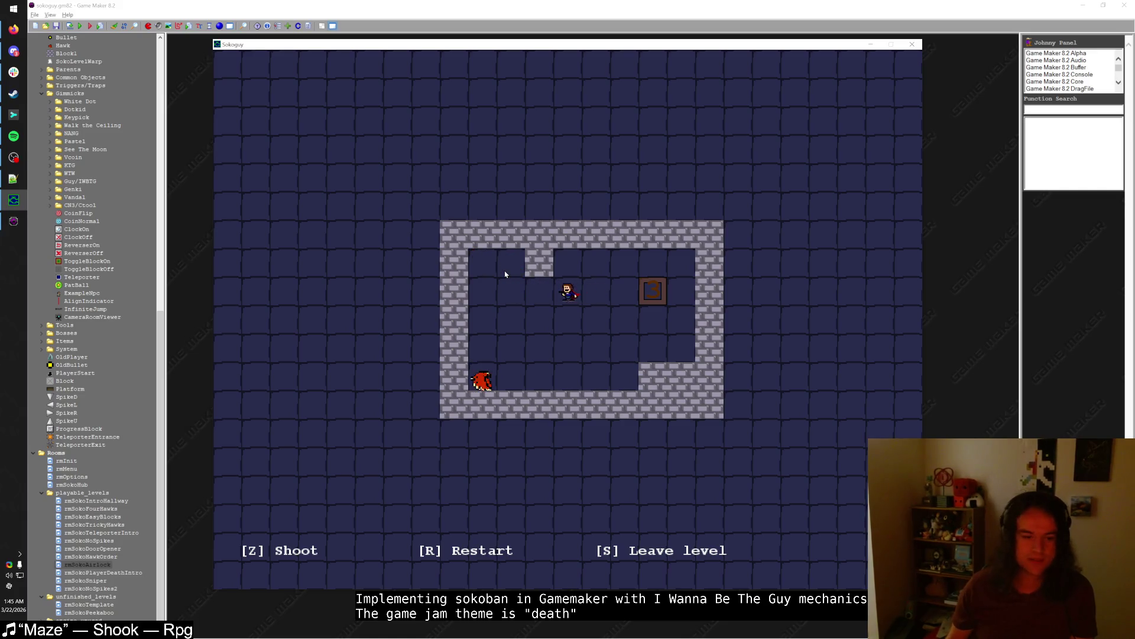
double_click(89, 564)
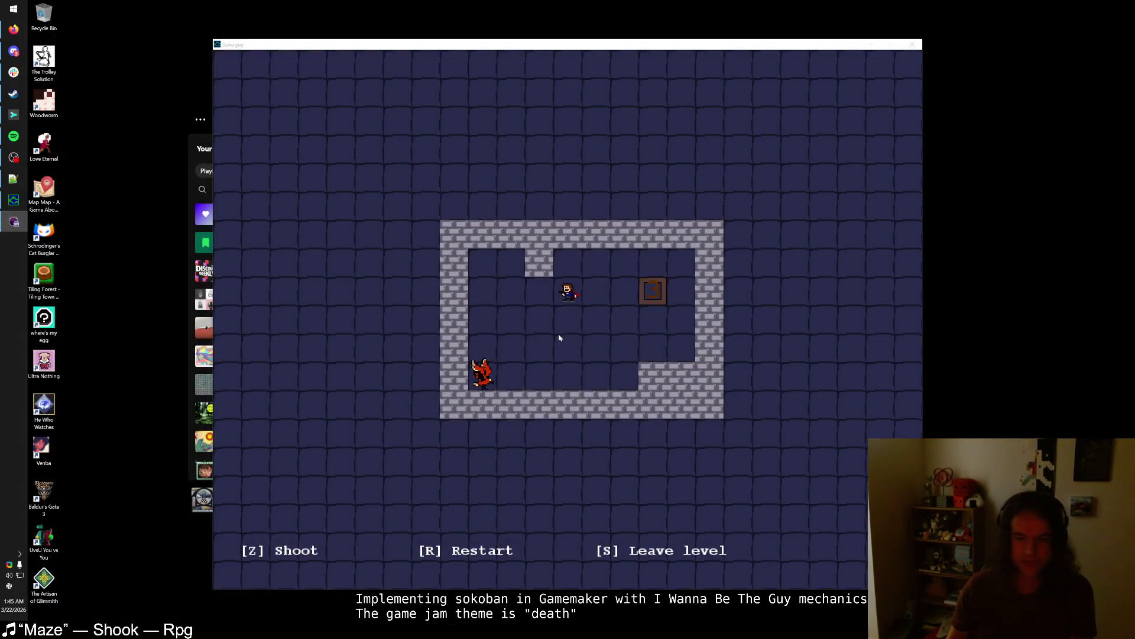
click(322, 163)
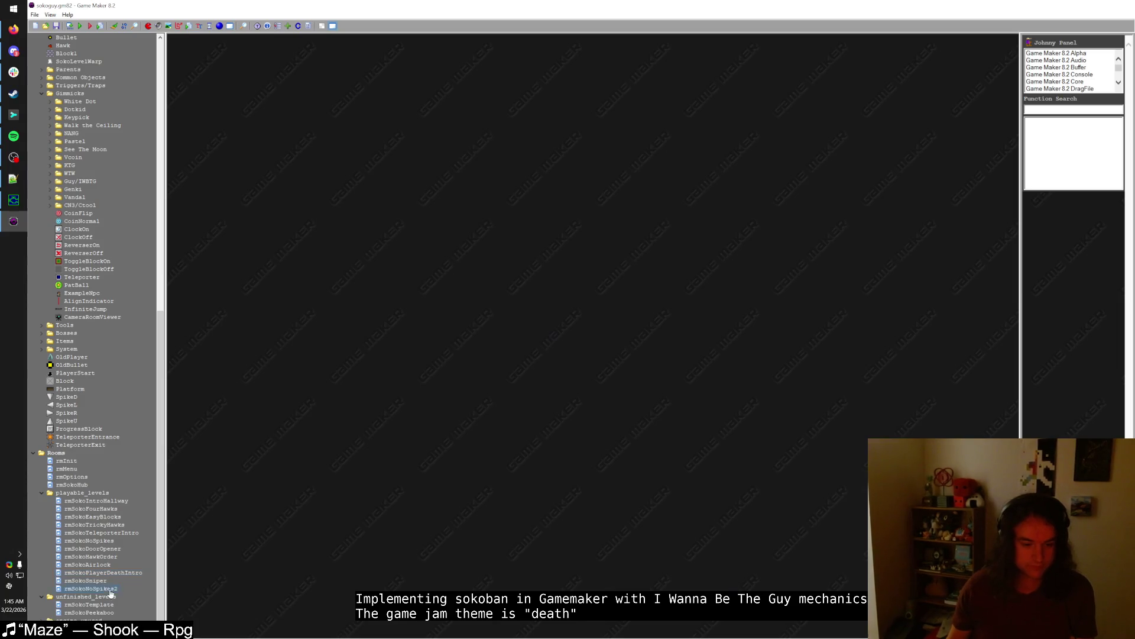
- Move the top-wall notch block in rmSokoNoSpikes2 one cell right and save the room
double_click(110, 591)
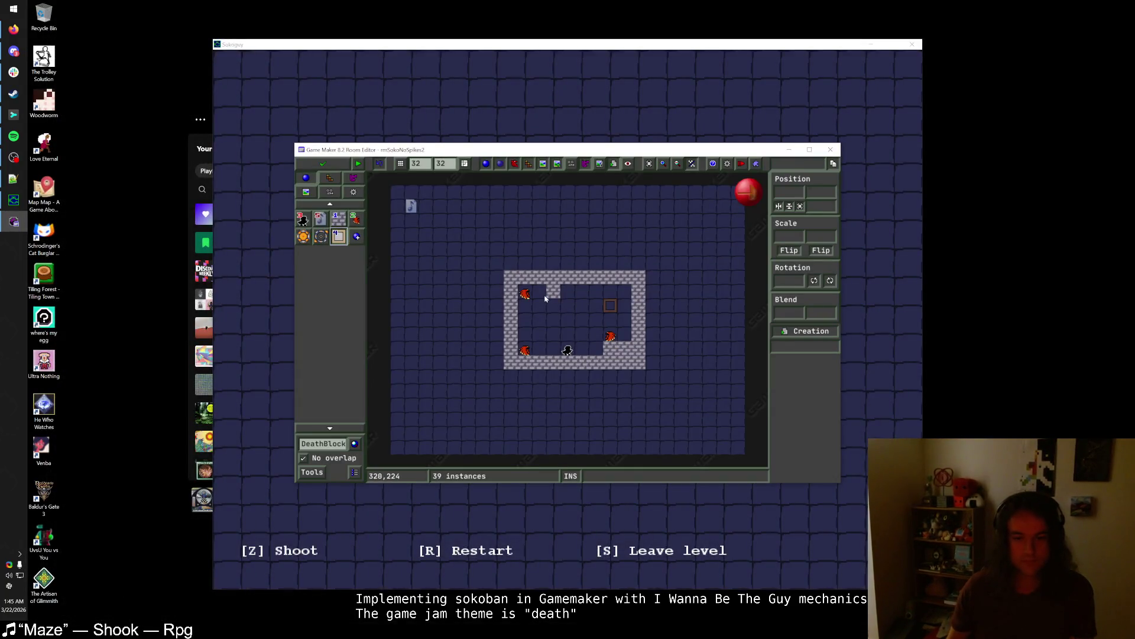
drag(545, 299, 565, 295)
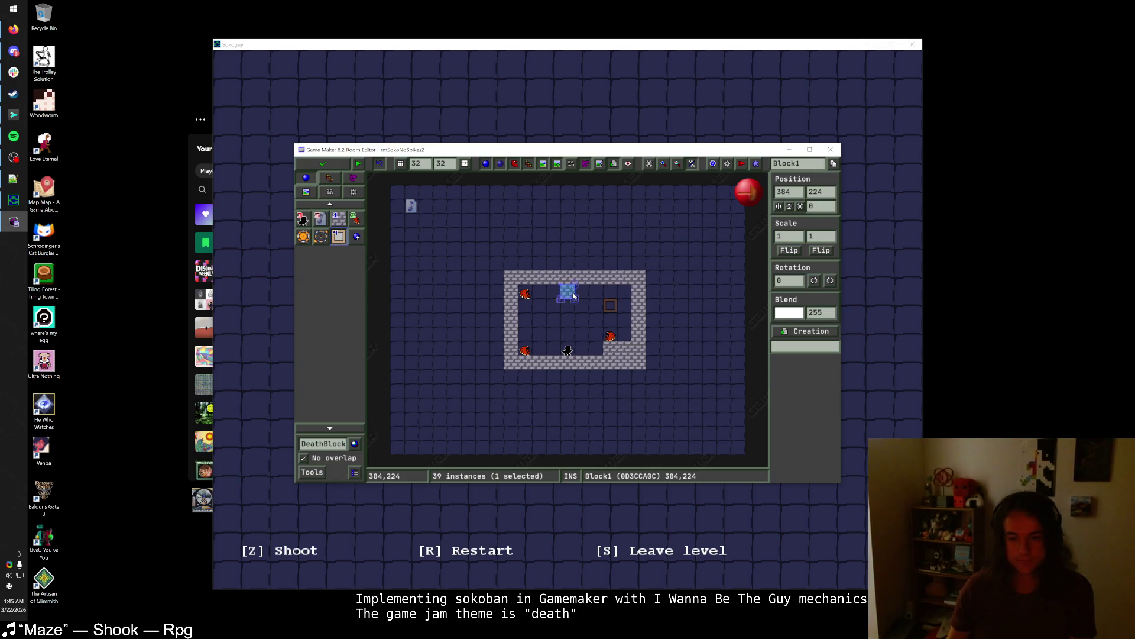
click(555, 313)
drag(578, 293, 564, 293)
click(550, 311)
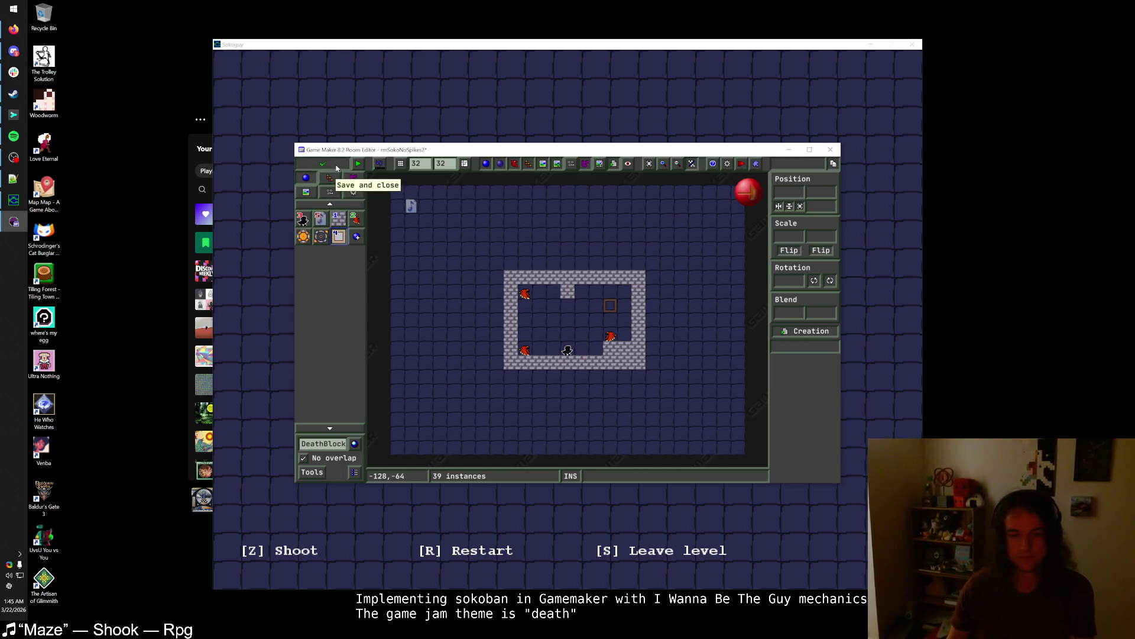
click(336, 167)
key(F5)
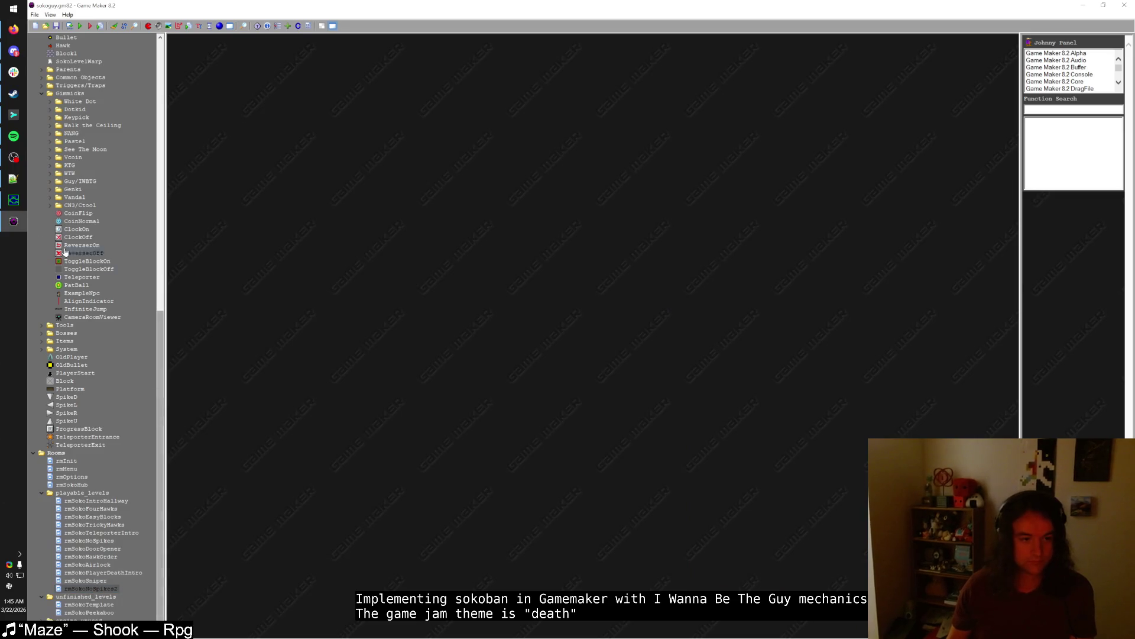
key(Down)
key(Down)
key(Right)
key(Right)
key(Right)
key(Left)
key(Down)
key(Up)
key(Right)
key(Up)
key(Up)
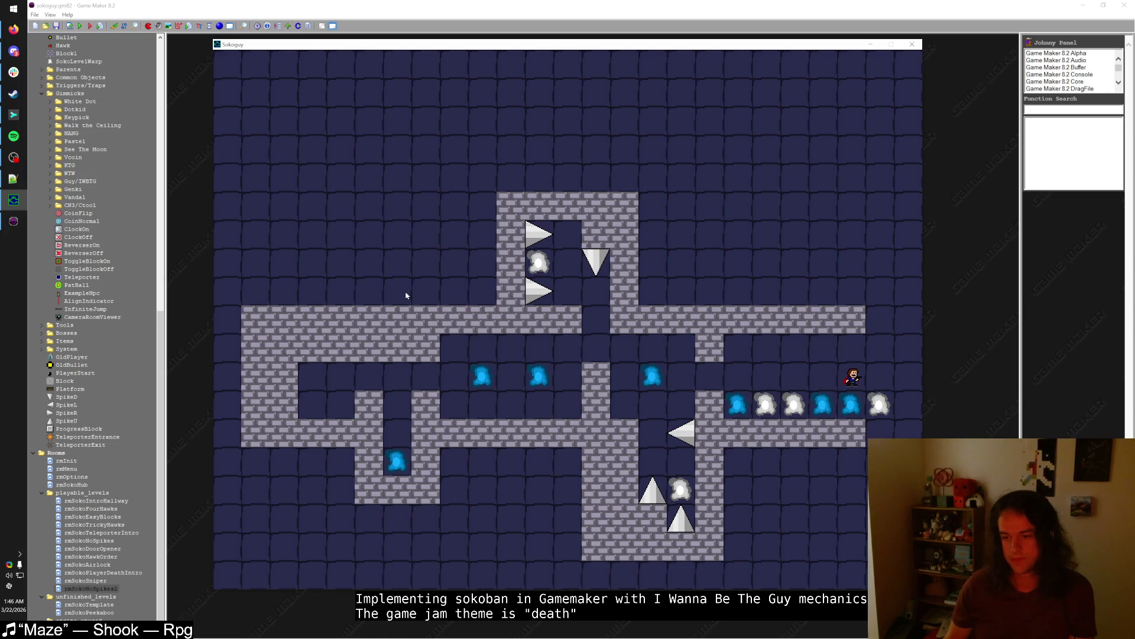
key(Left)
key(s)
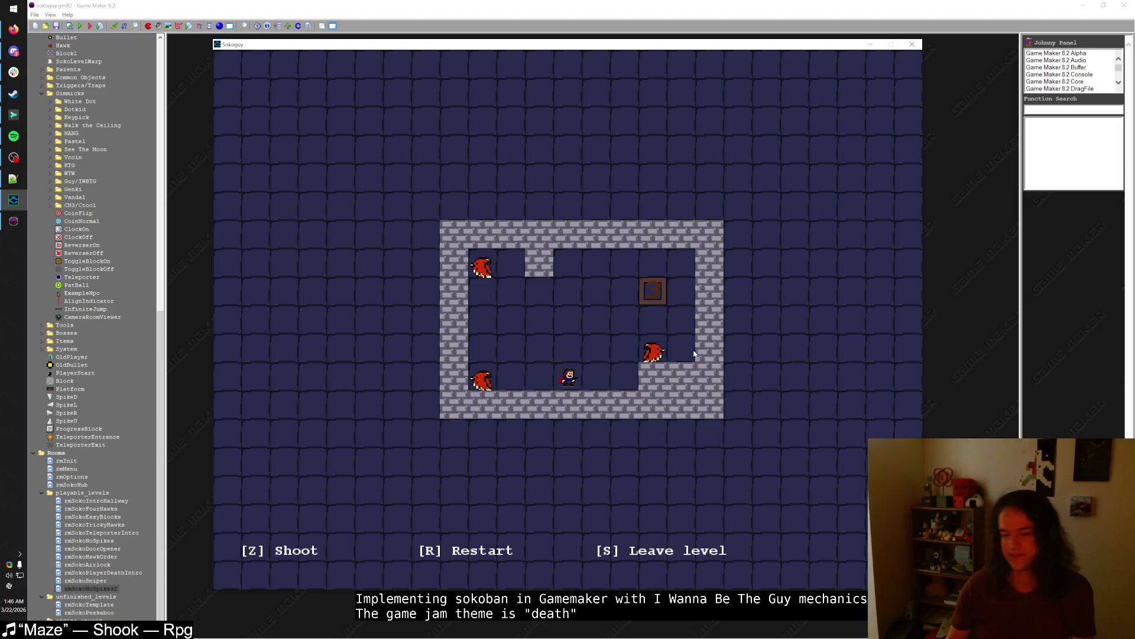
key(Page_Down)
key(Page_Down)
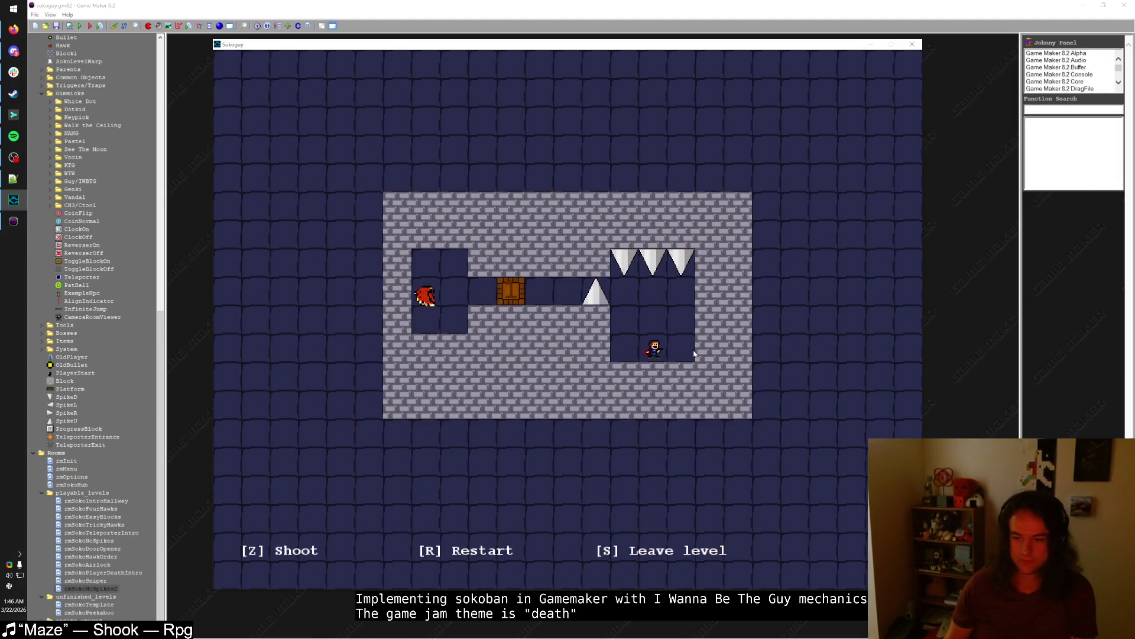
key(Up)
key(Up)
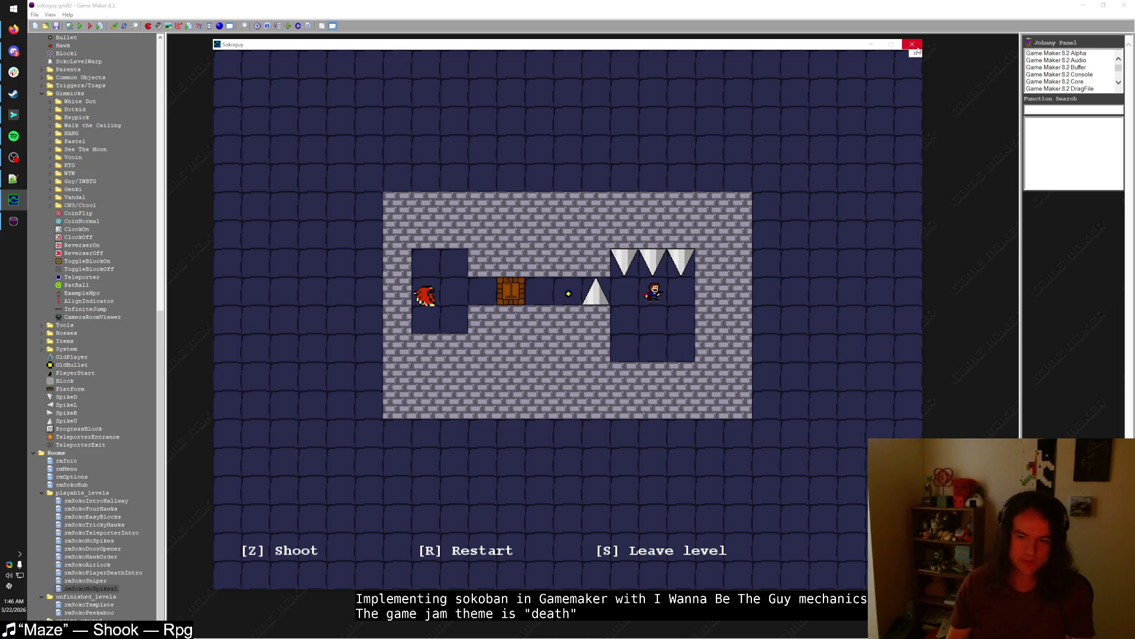
key(Up)
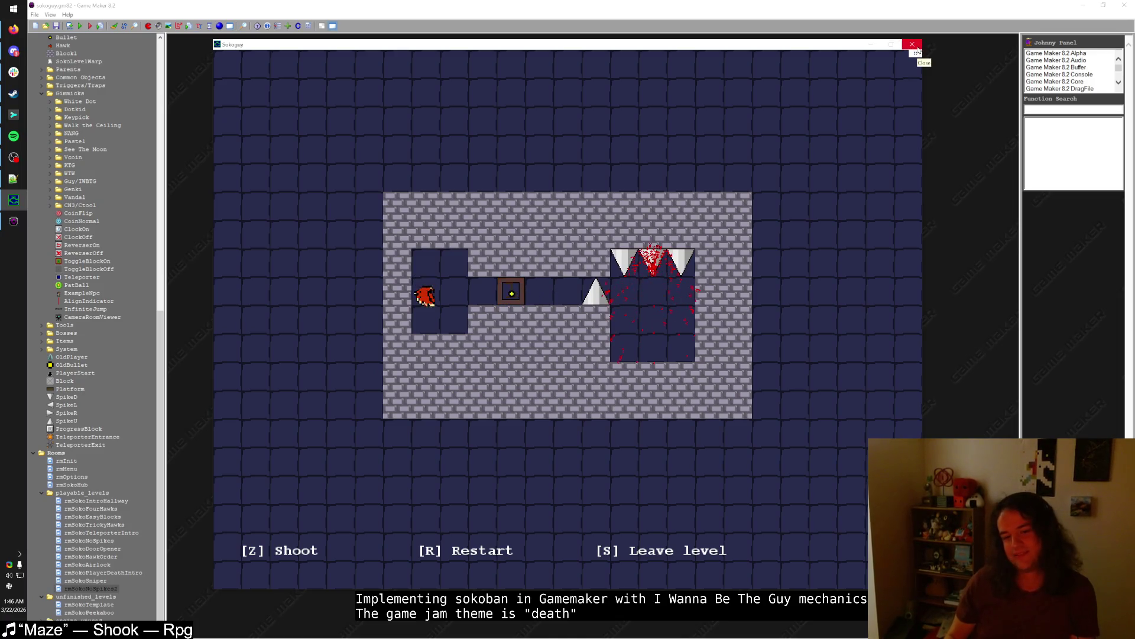
key(s)
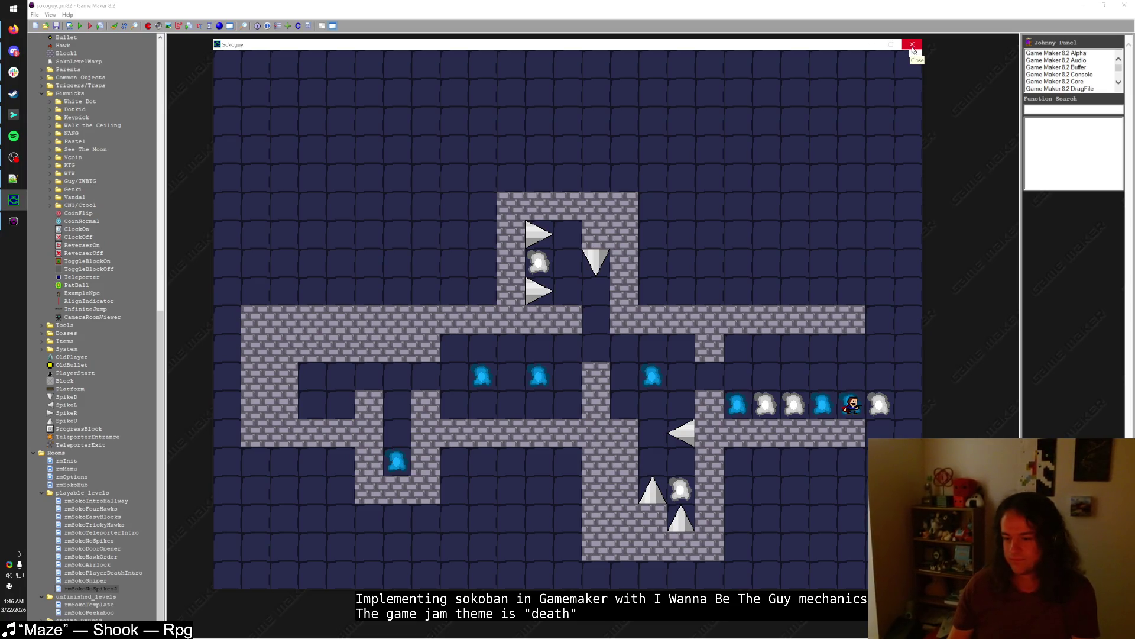
click(912, 45)
click(102, 571)
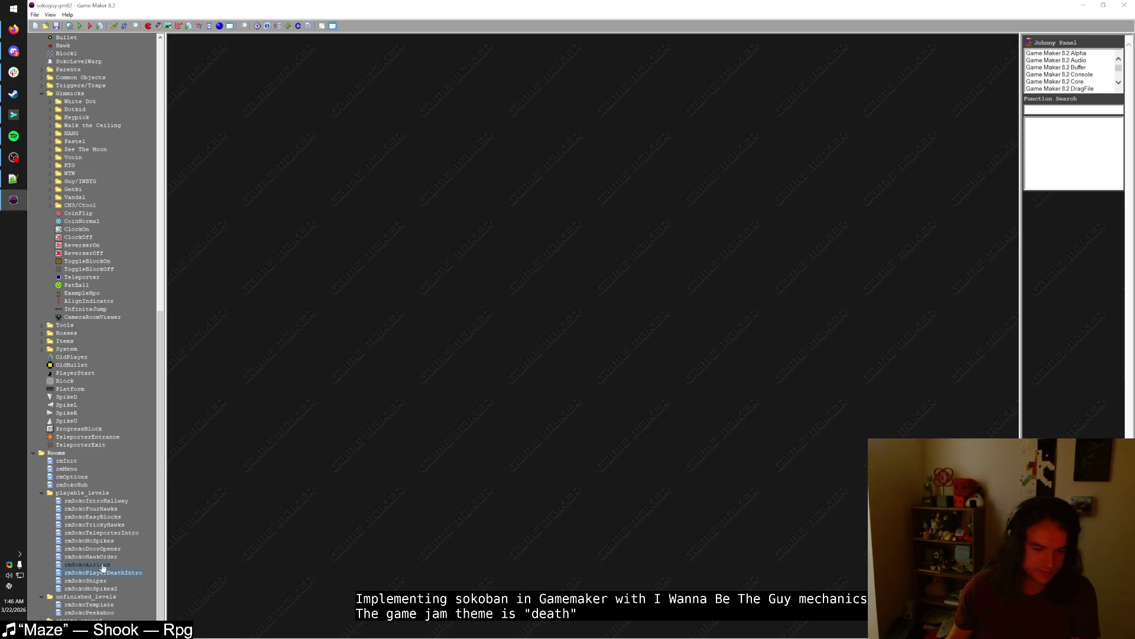
- Replace five top-row wall blocks in rmSokoPlayerDeathIntro with downward spikes and delete the upward floor spike
double_click(107, 577)
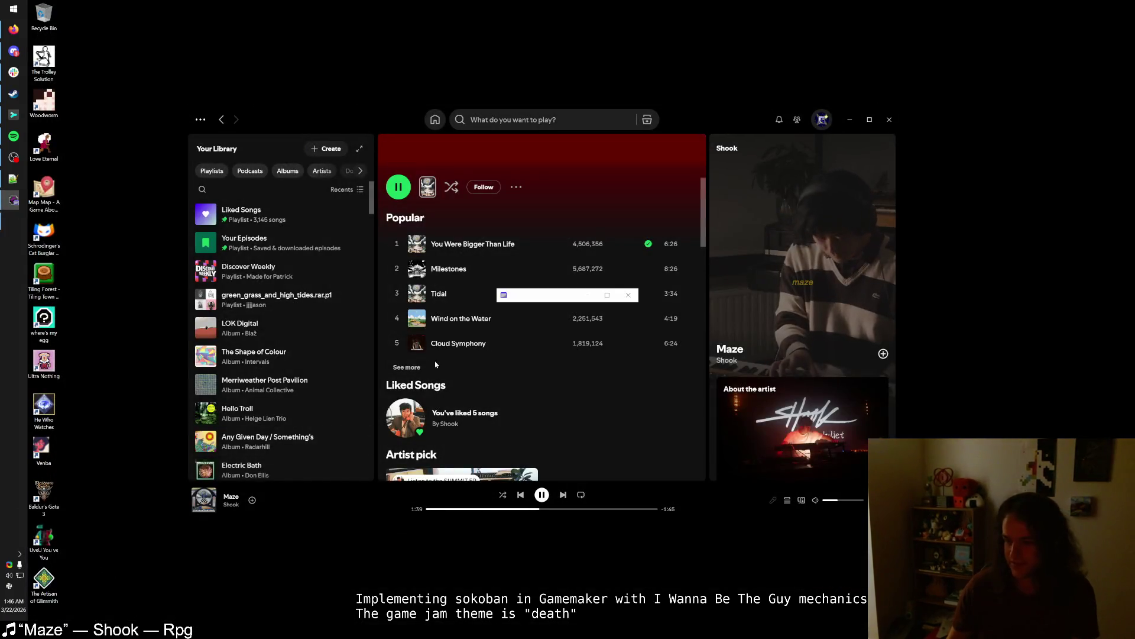
double_click(585, 150)
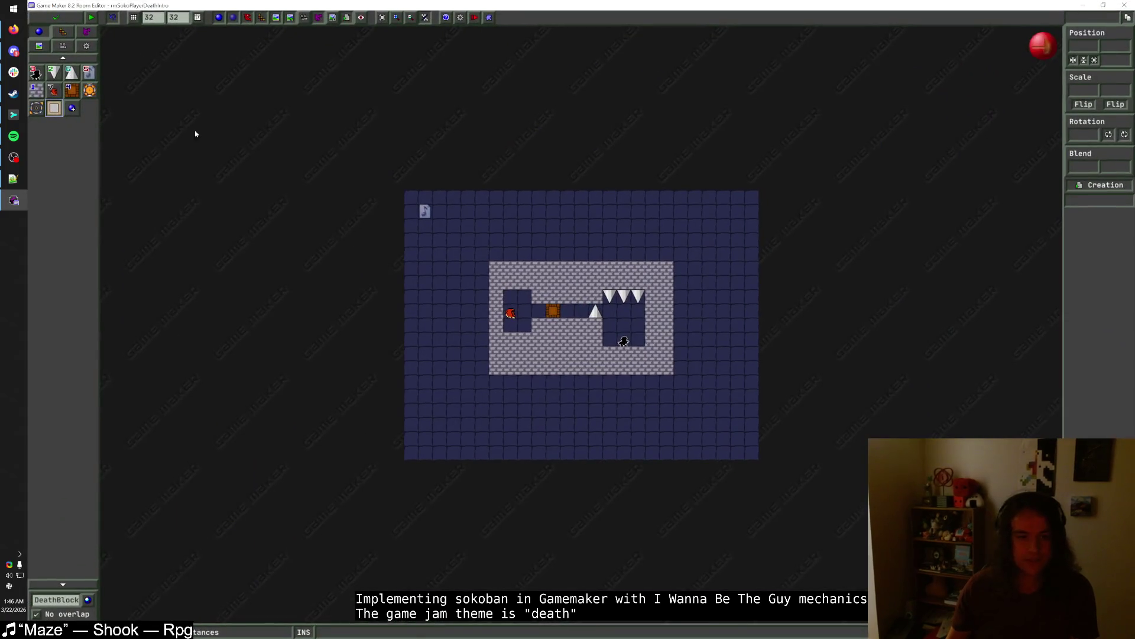
click(60, 78)
right_click(637, 282)
right_click(622, 282)
right_click(609, 282)
right_click(595, 282)
right_click(580, 282)
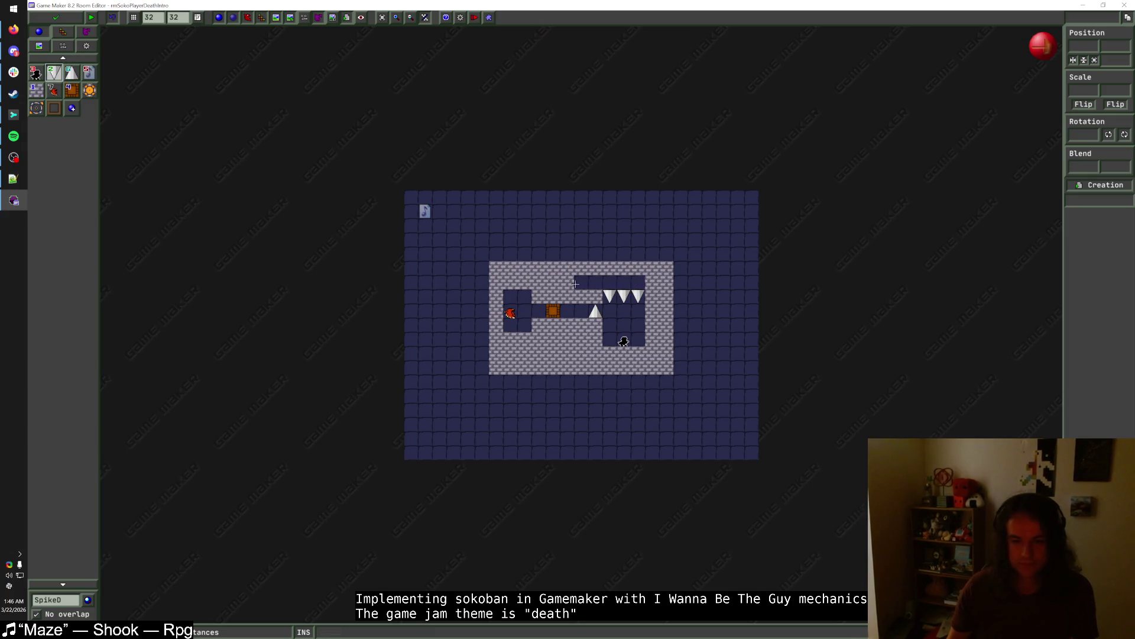
click(581, 282)
drag(586, 286, 638, 286)
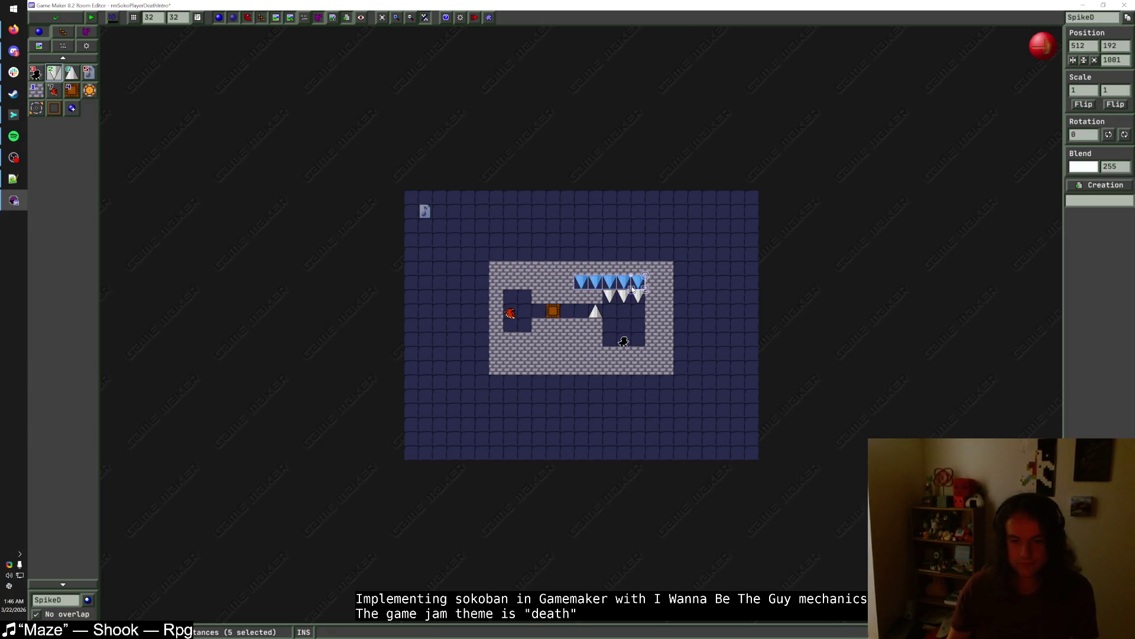
right_click(594, 312)
right_click(595, 341)
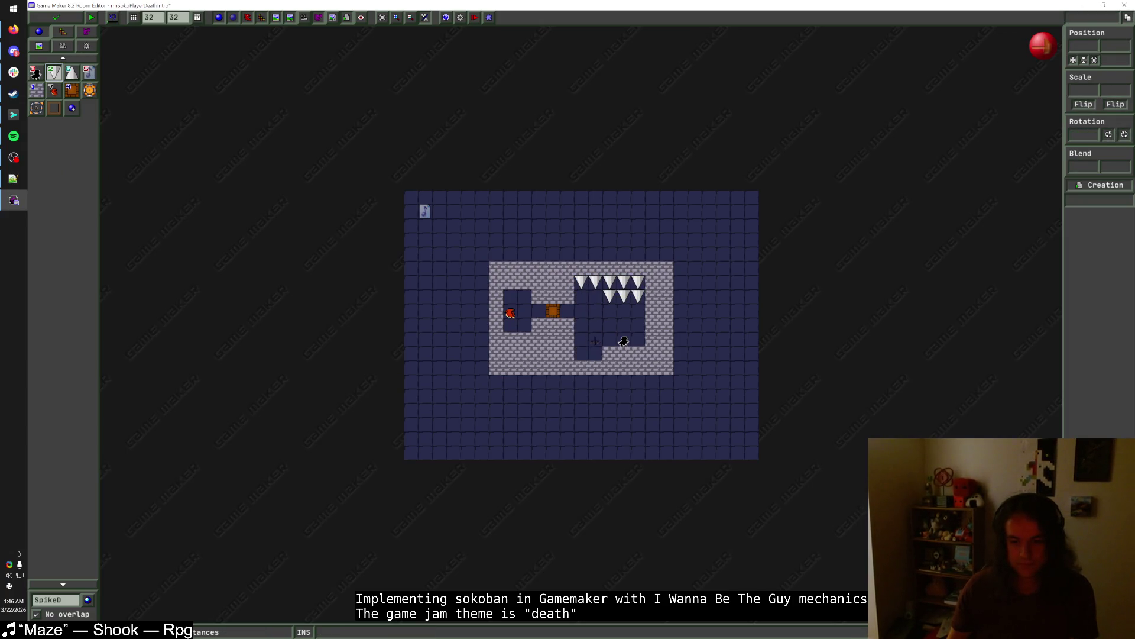
- Add wall blocks at the column bottom, remove the second spike row, and set PlayerStart Scale X to -1
click(36, 90)
drag(582, 354, 596, 354)
right_click(611, 294)
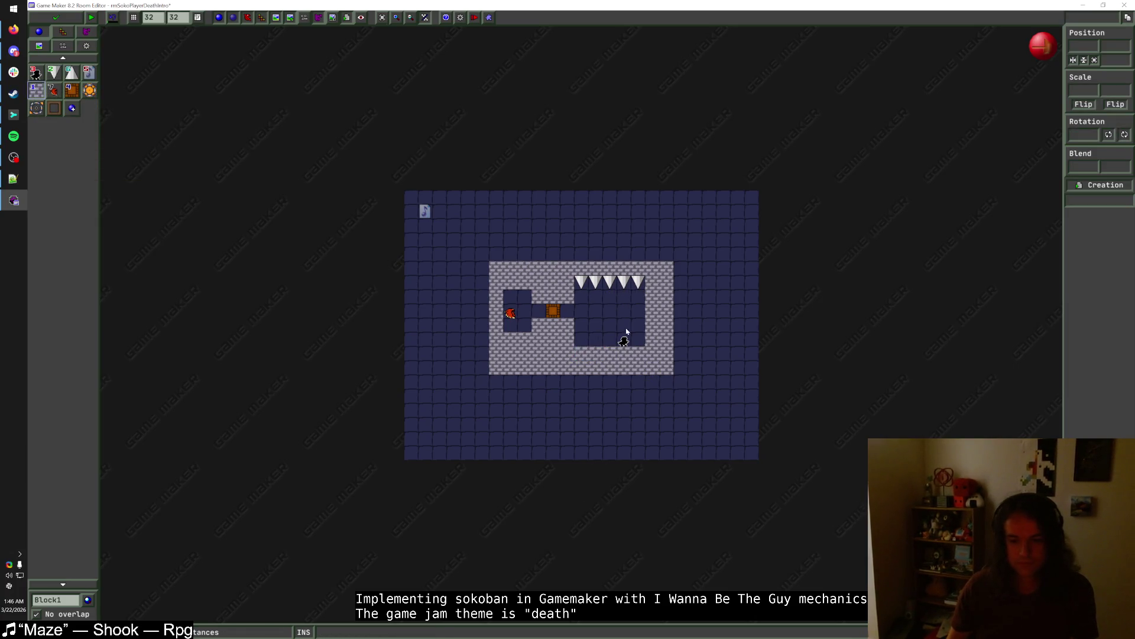
click(625, 341)
double_click(1087, 91)
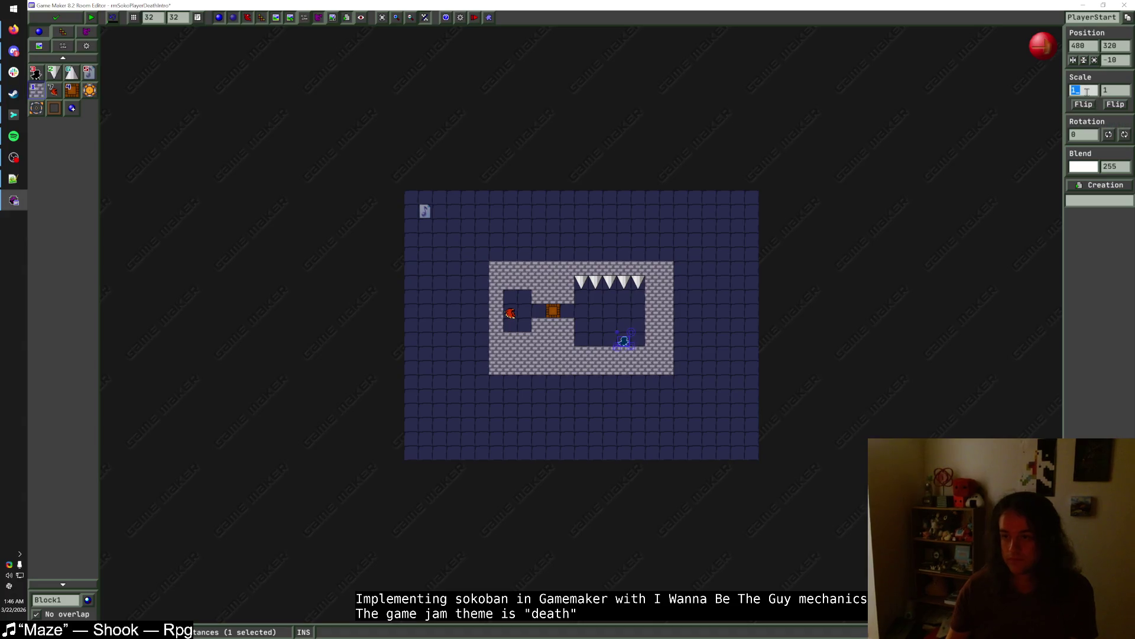
text(-1)
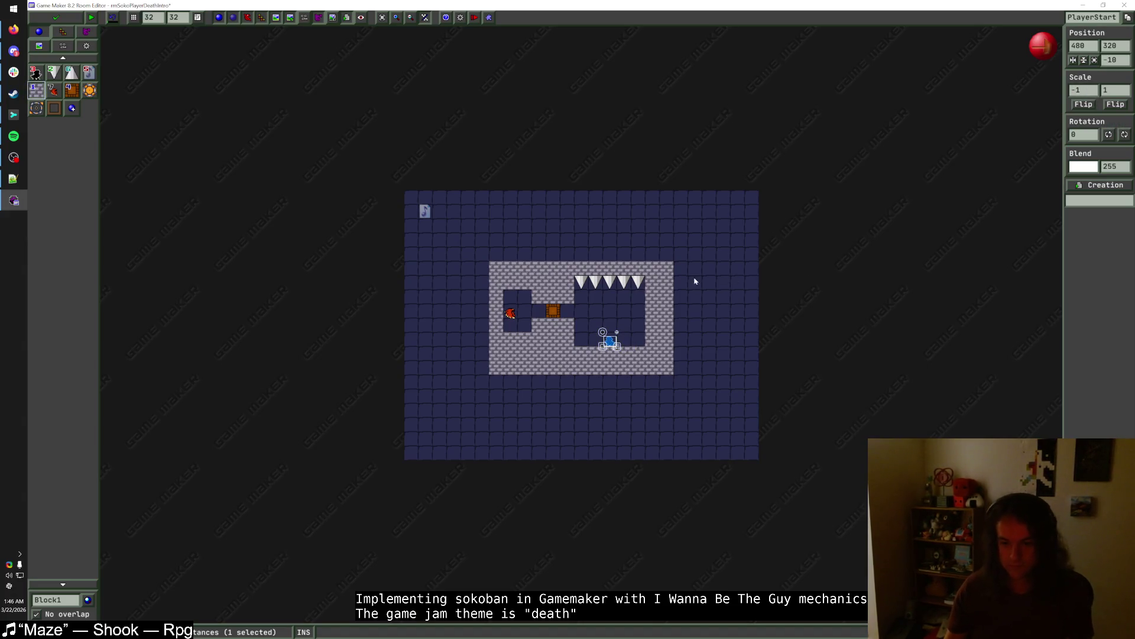
click(616, 327)
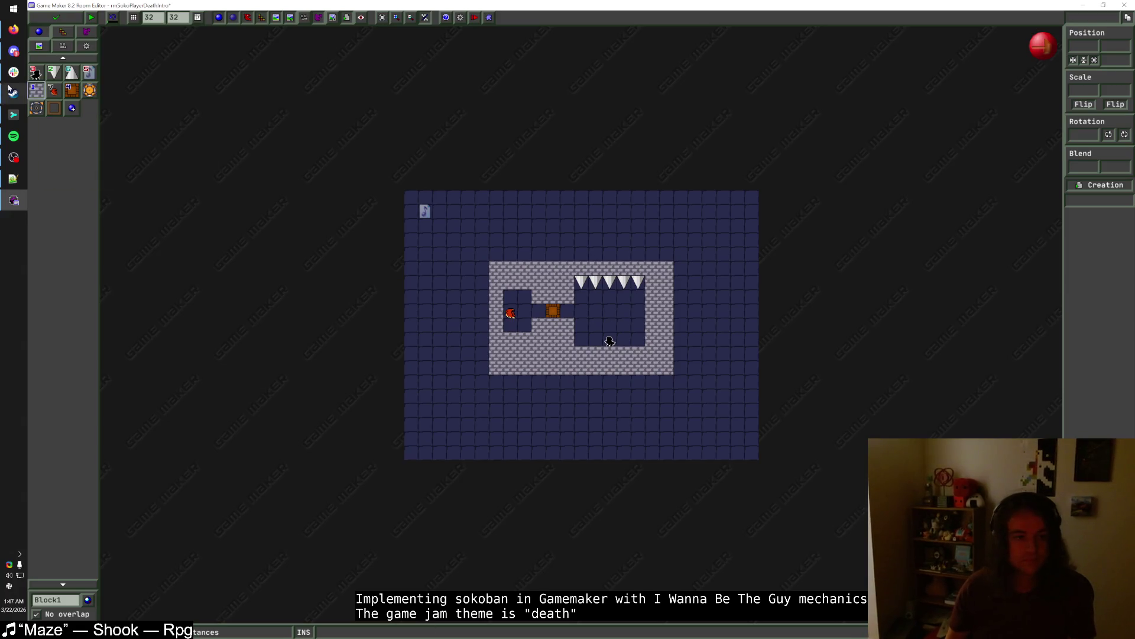
- Lay downward spikes along the top wall with a wall row above, dropping the rightmost spike
click(54, 72)
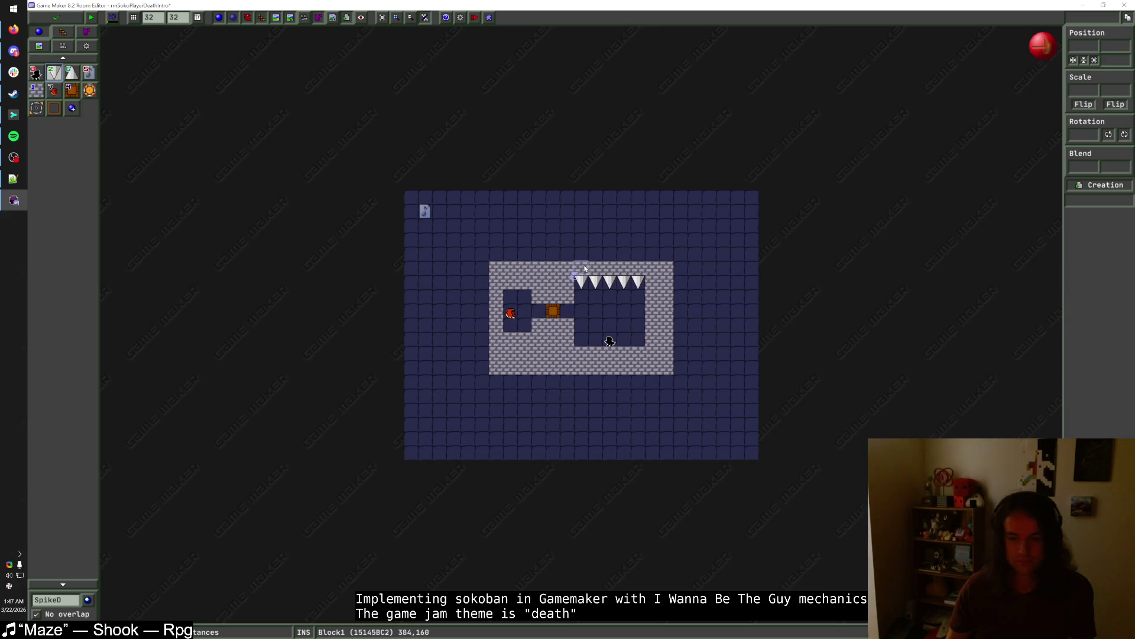
drag(638, 268, 583, 268)
click(41, 92)
drag(663, 260, 488, 254)
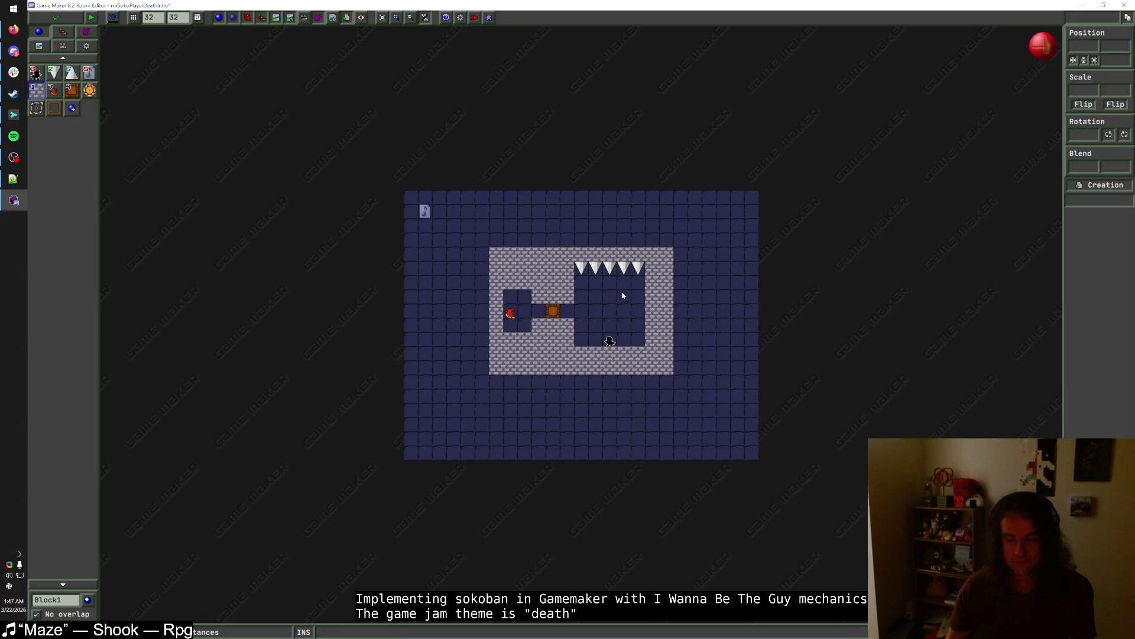
right_click(638, 268)
click(651, 292)
- Move the player start up-left and rework the rightmost wall column
drag(610, 341, 596, 327)
drag(637, 268, 638, 333)
drag(666, 252, 658, 373)
scroll(648, 350, up, 1)
scroll(648, 350, up, 1)
- Shift the walled structure one cell right, add an eight-block left wall column, and save
drag(414, 184, 736, 435)
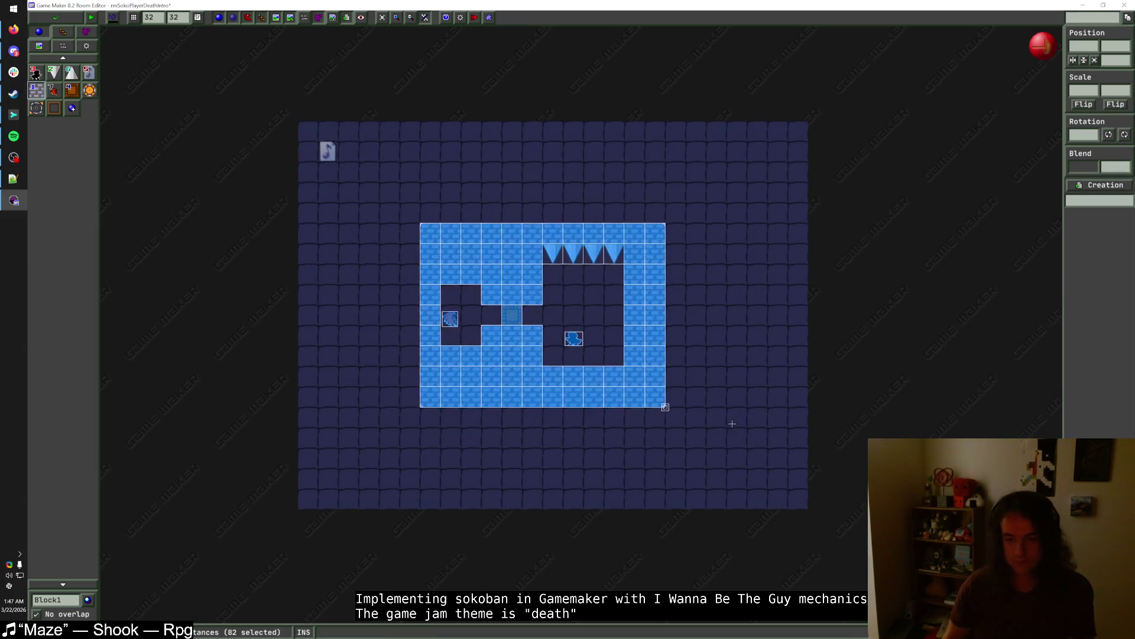
key(Right)
key(Escape)
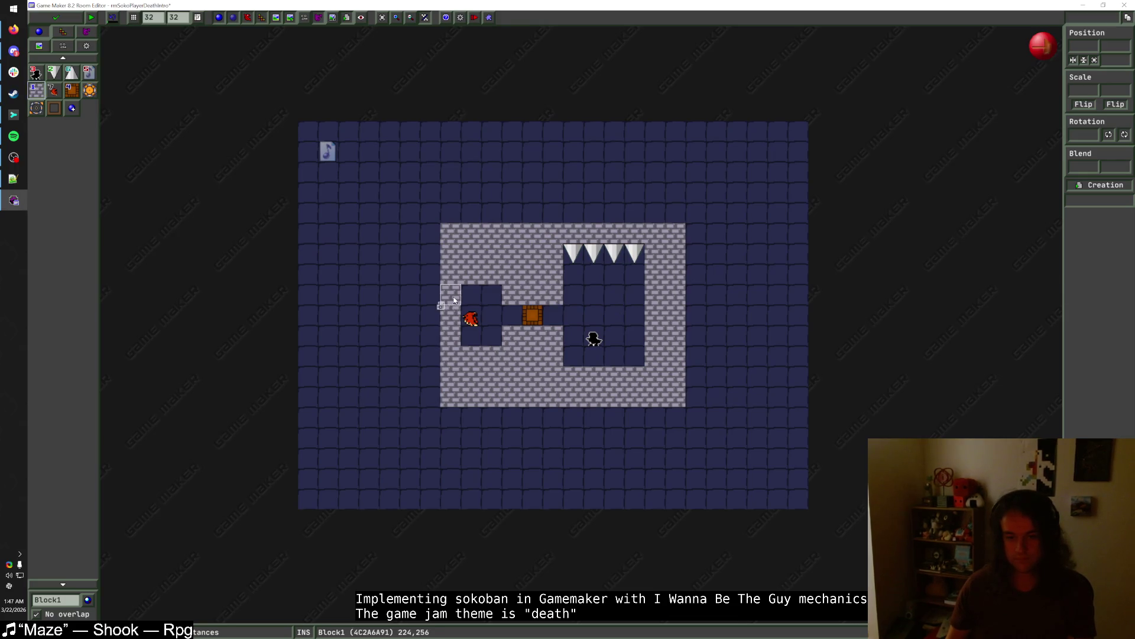
drag(447, 296, 453, 337)
key(ctrl+z)
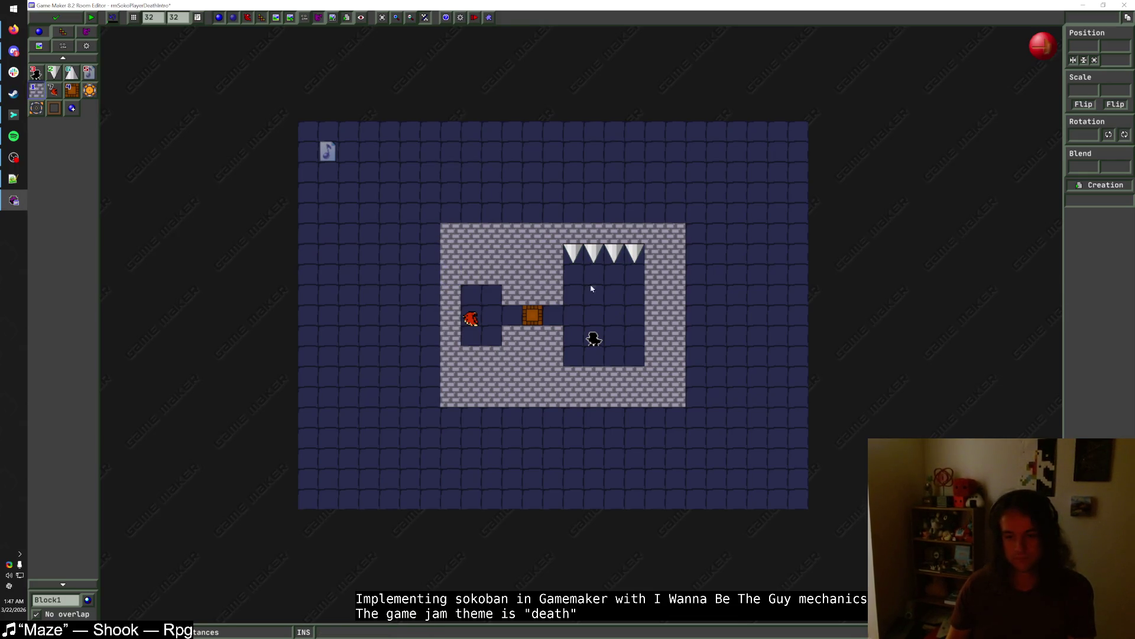
drag(426, 236, 430, 389)
key(Escape)
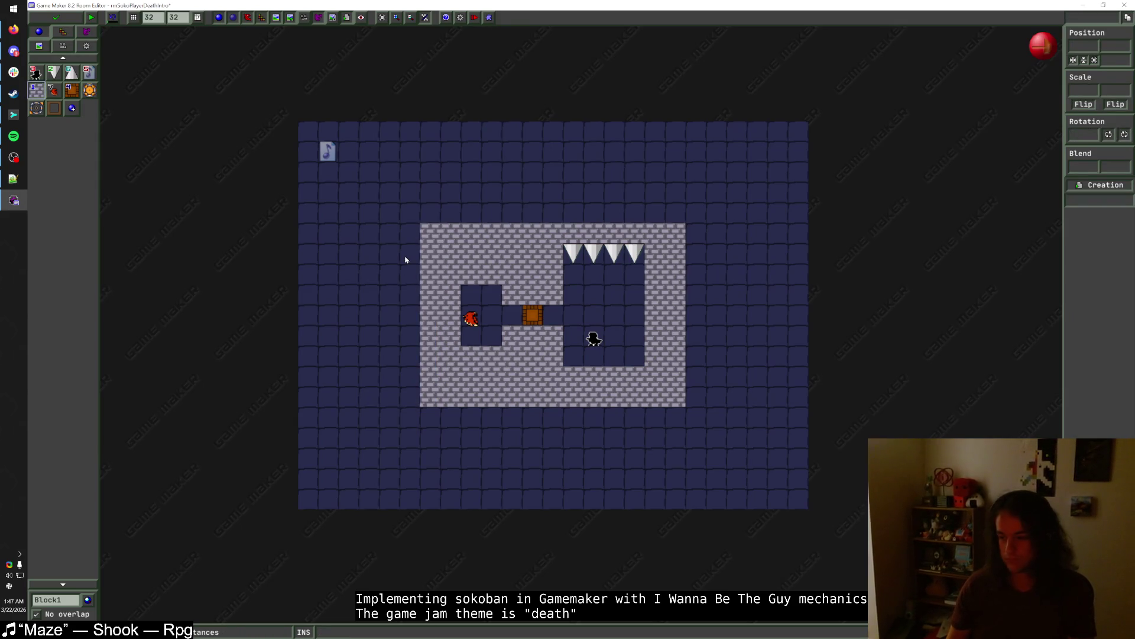
scroll(568, 331, up, 1)
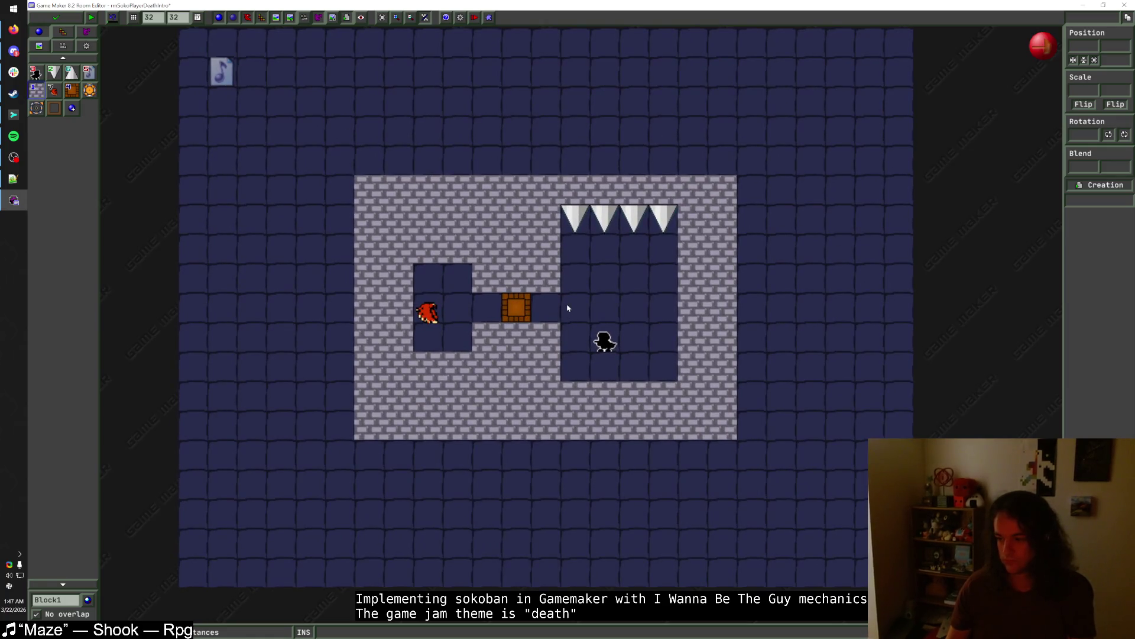
scroll(567, 308, down, 1)
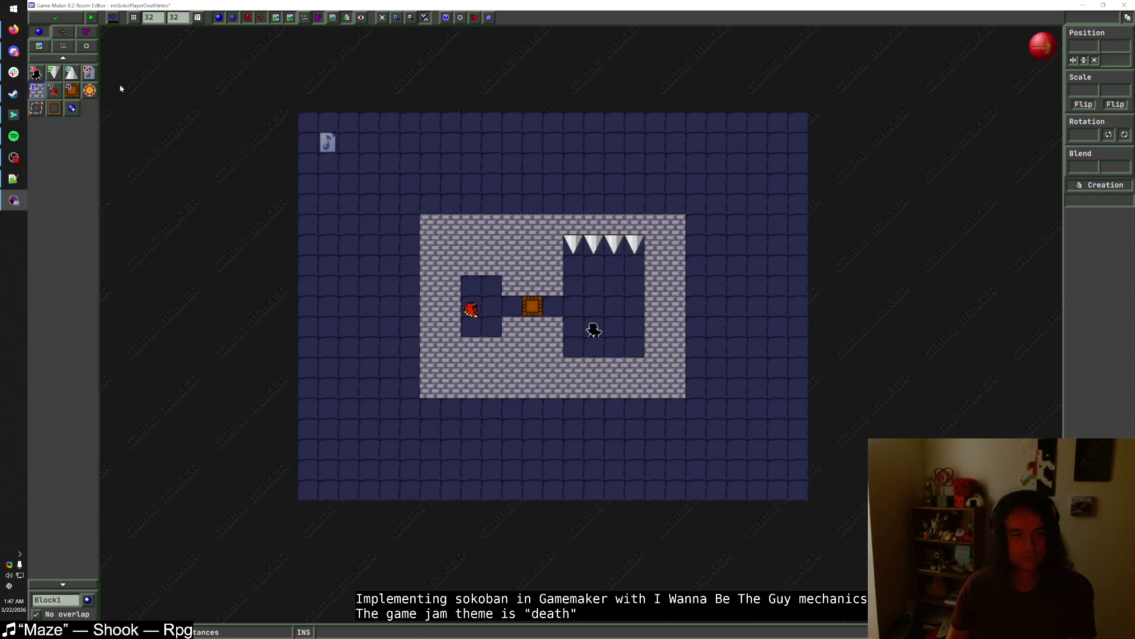
click(68, 21)
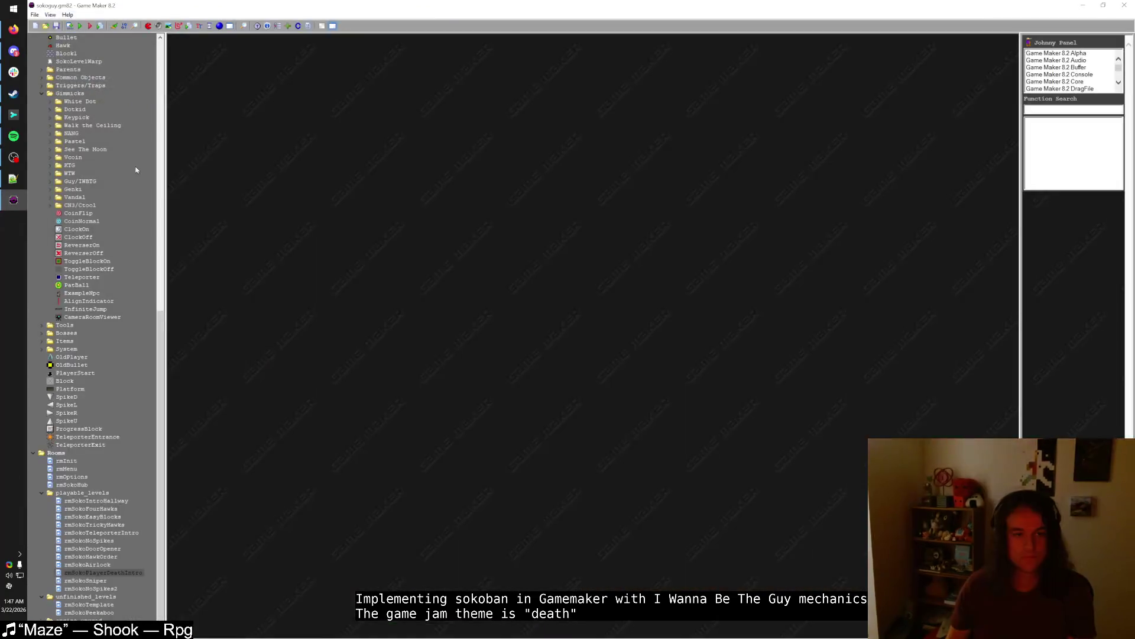
key(ctrl+alt+f)
text(SokoWorl)
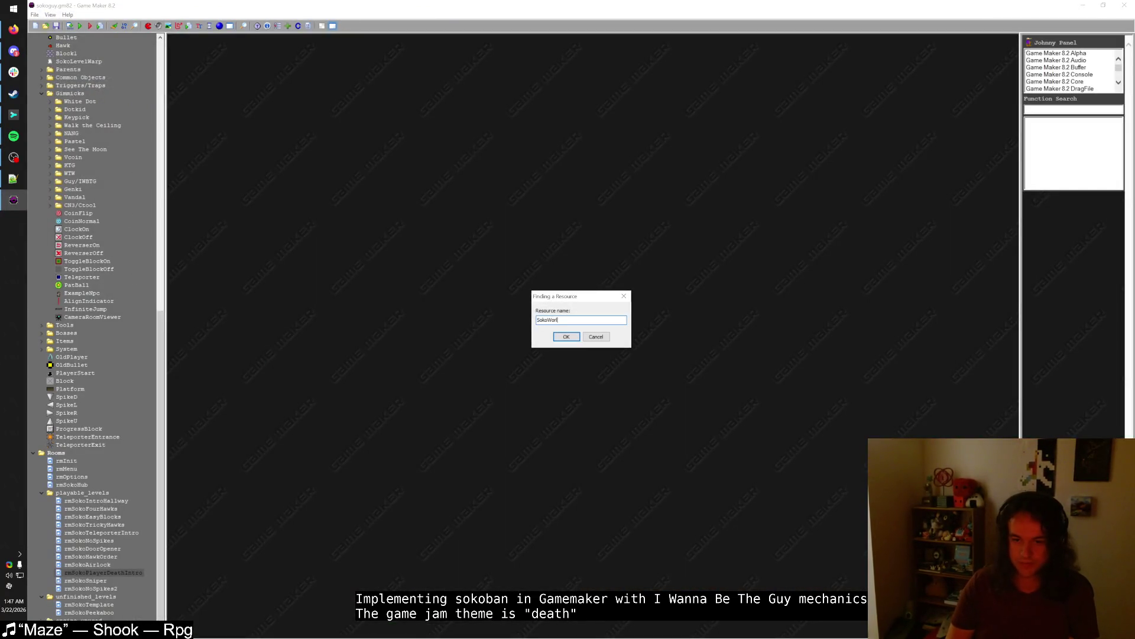
text(d)
key(Return)
double_click(408, 111)
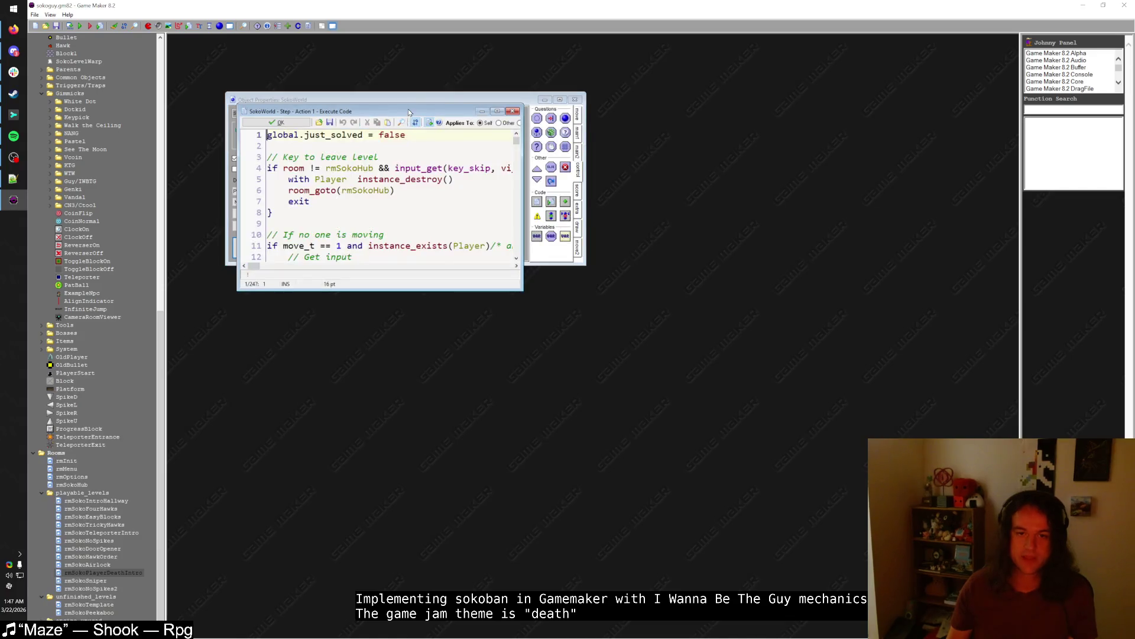
scroll(353, 253, down, 20)
scroll(353, 253, down, 20)
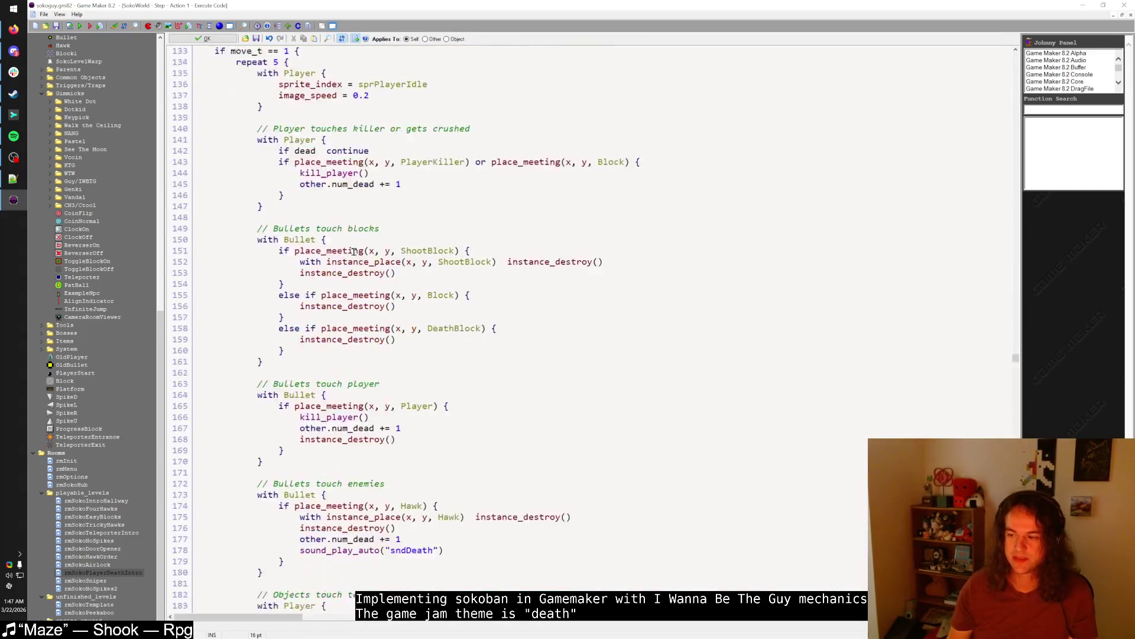
scroll(354, 253, up, 6)
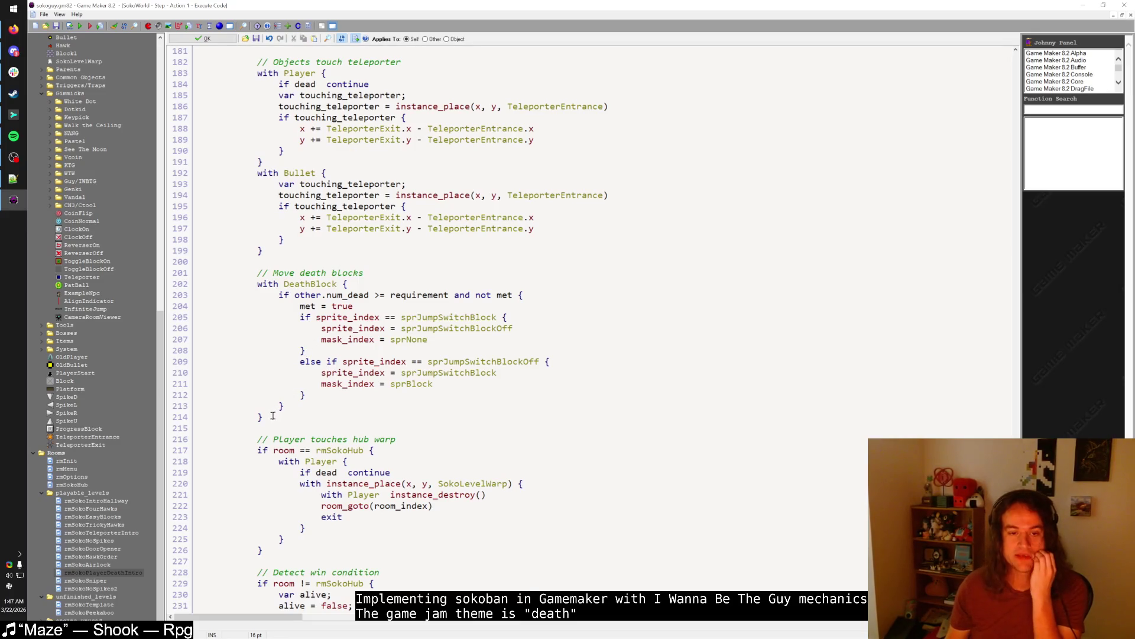
scroll(273, 418, up, 4)
scroll(276, 409, down, 4)
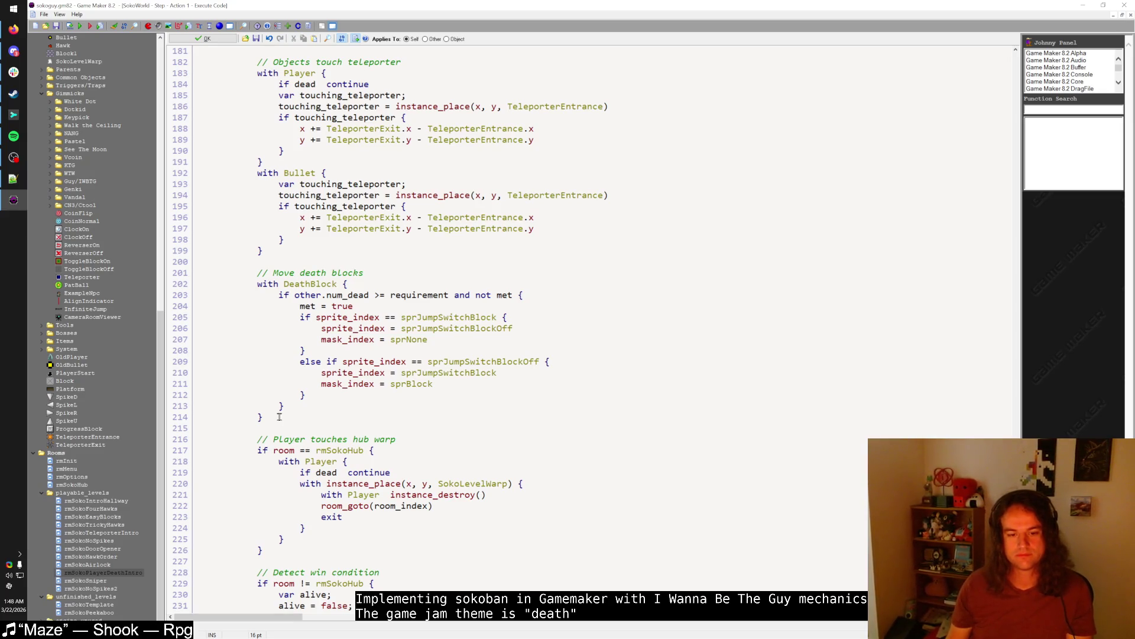
scroll(279, 417, up, 4)
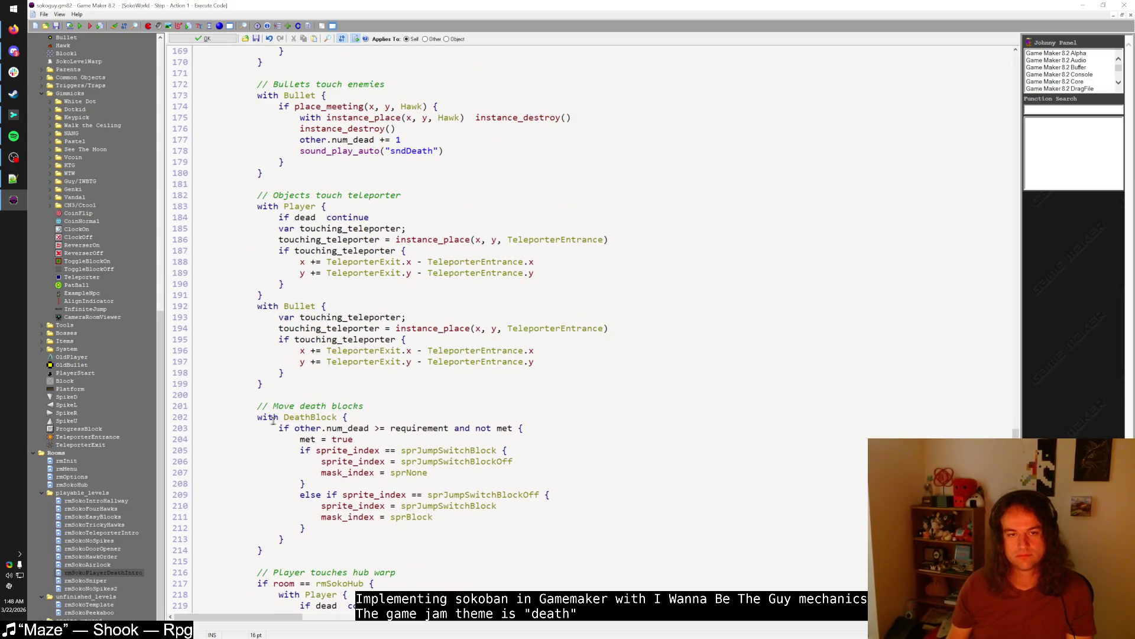
scroll(273, 419, up, 11)
scroll(275, 419, up, 4)
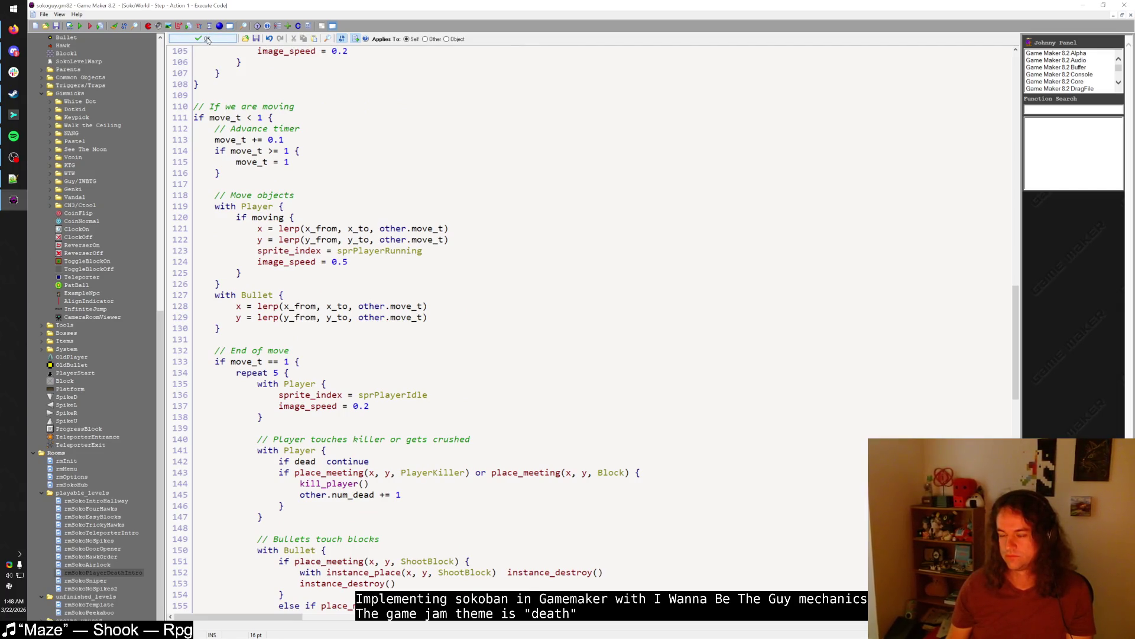
click(207, 39)
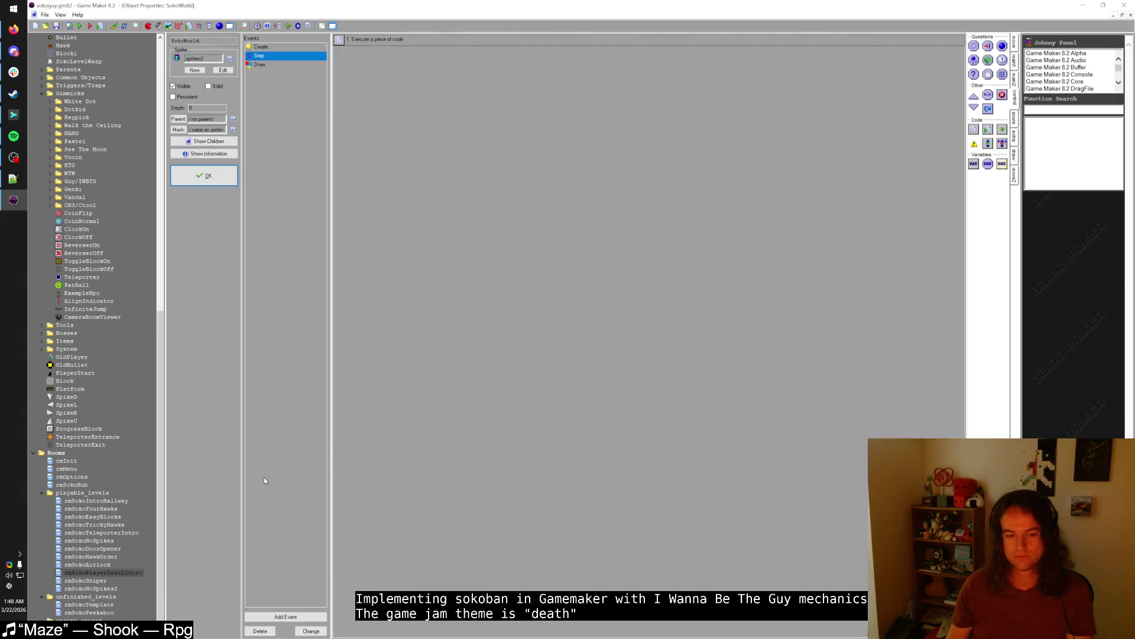
click(208, 177)
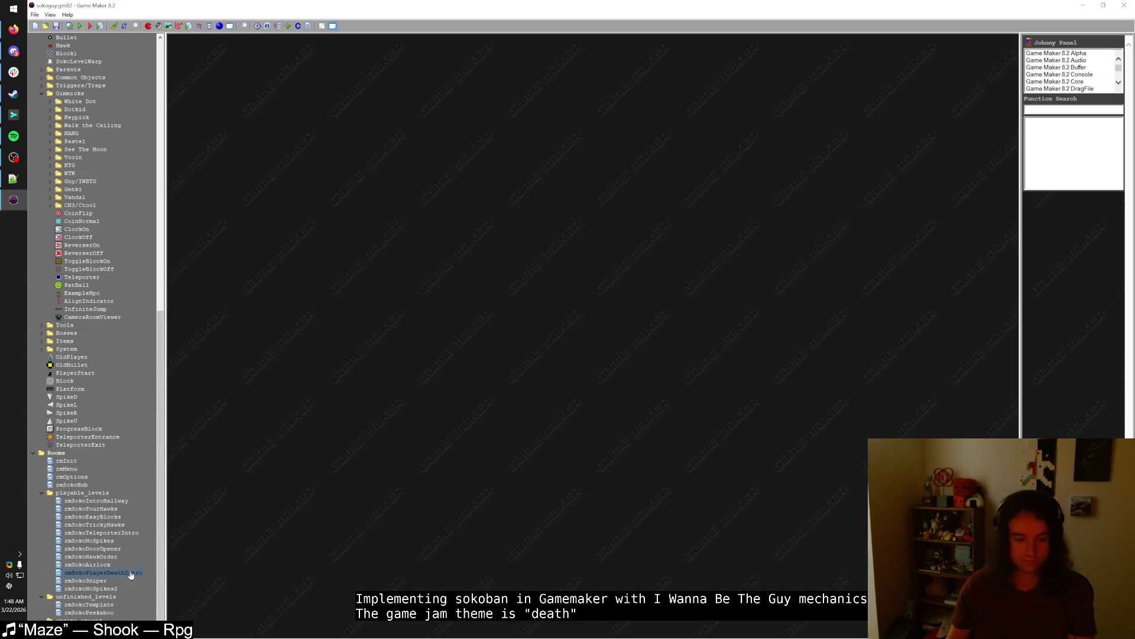
- In rmSokoPlayerDeathIntro, erase two right wall columns and extend the ceiling spike row right
double_click(131, 574)
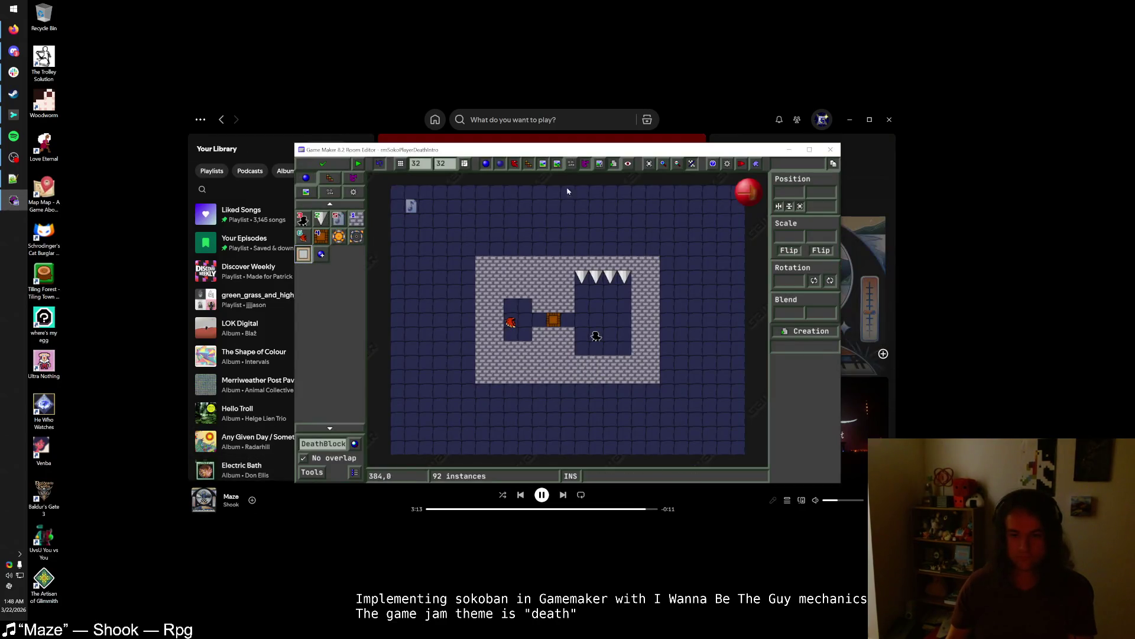
double_click(567, 149)
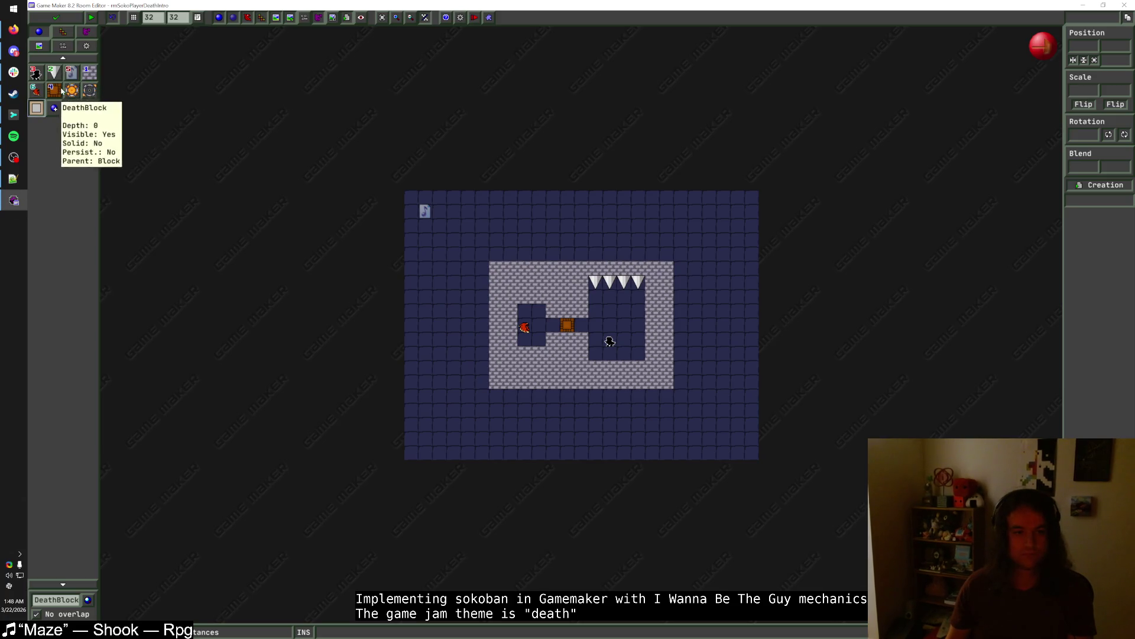
click(54, 72)
right_click(654, 299)
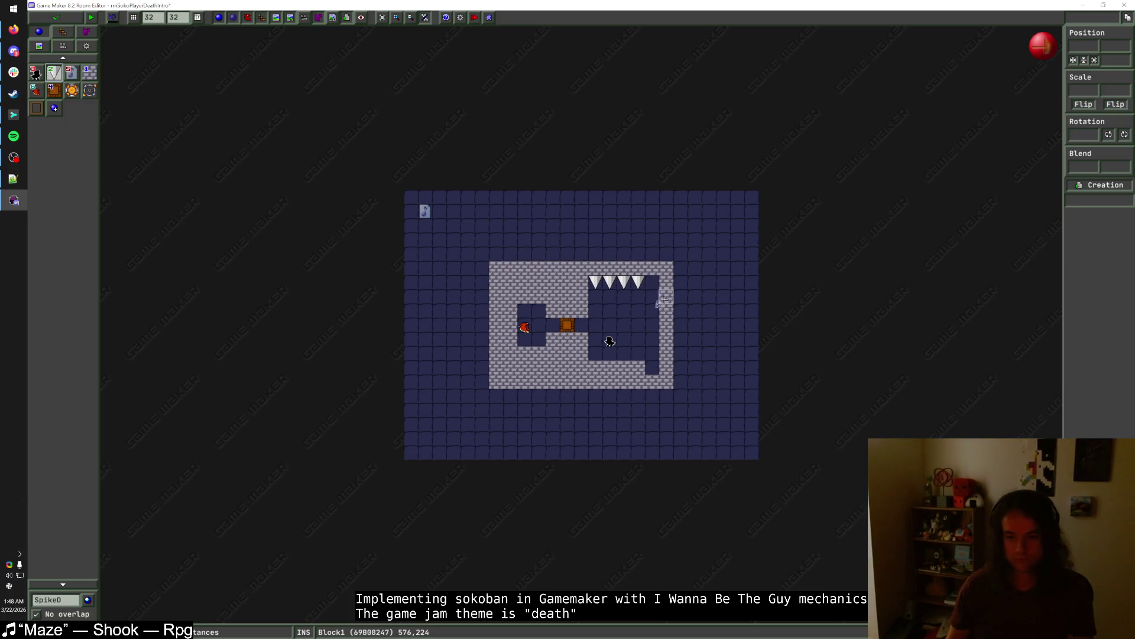
right_click(667, 324)
drag(653, 282, 667, 282)
- Paint a new right wall column and top wall row, and line the pit's top edge with spikes
click(87, 72)
mouse_move(679, 382)
mouse_down()
mouse_move(690, 272)
mouse_move(698, 400)
mouse_up()
click(697, 374)
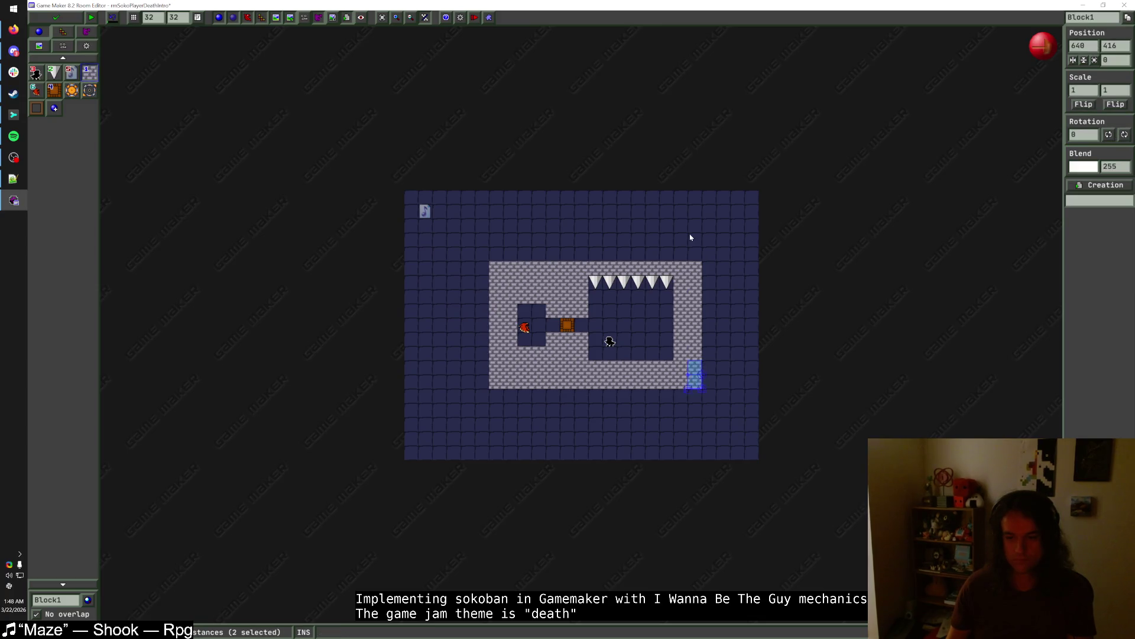
drag(695, 254, 498, 253)
click(584, 255)
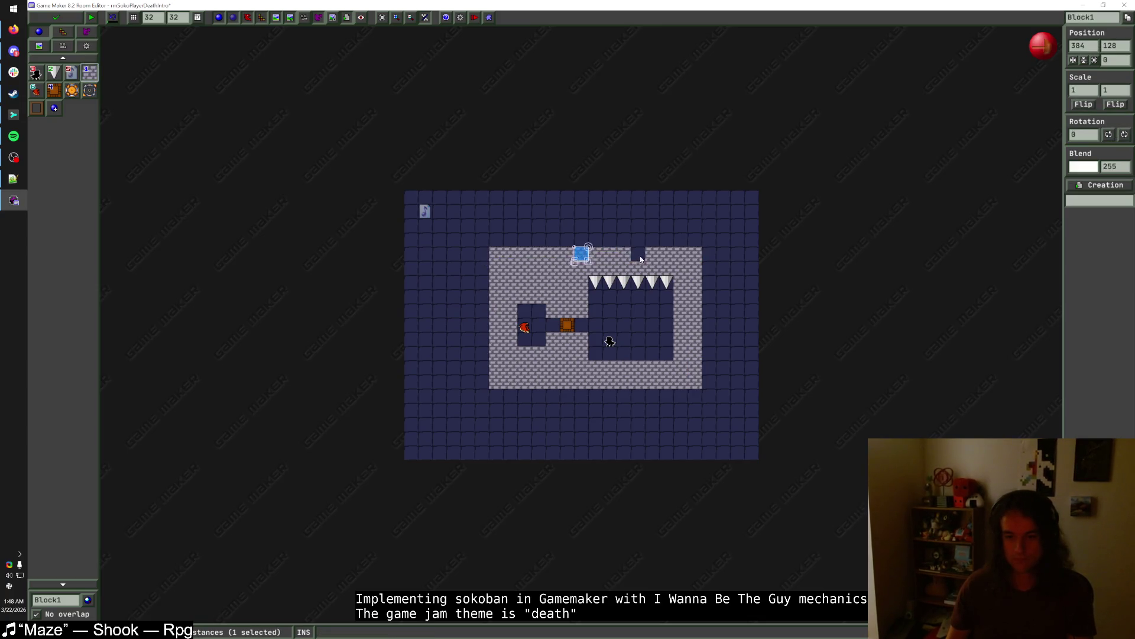
click(638, 254)
scroll(646, 289, up, 2)
scroll(665, 309, down, 1)
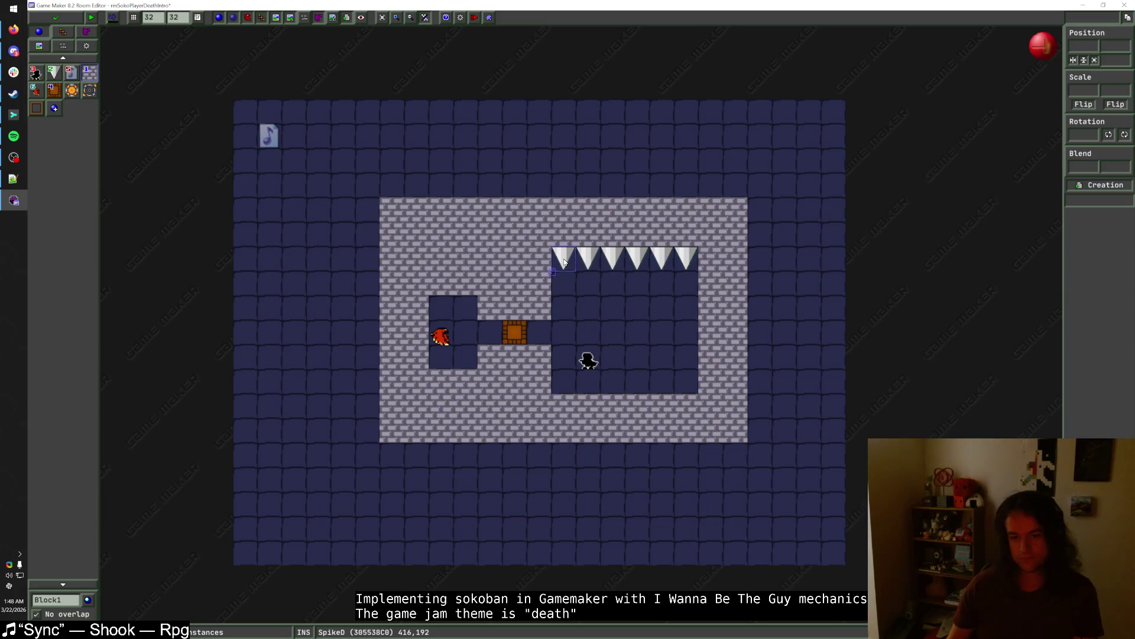
mouse_move(565, 263)
mouse_down()
mouse_move(676, 264)
mouse_move(683, 284)
mouse_move(573, 264)
mouse_up()
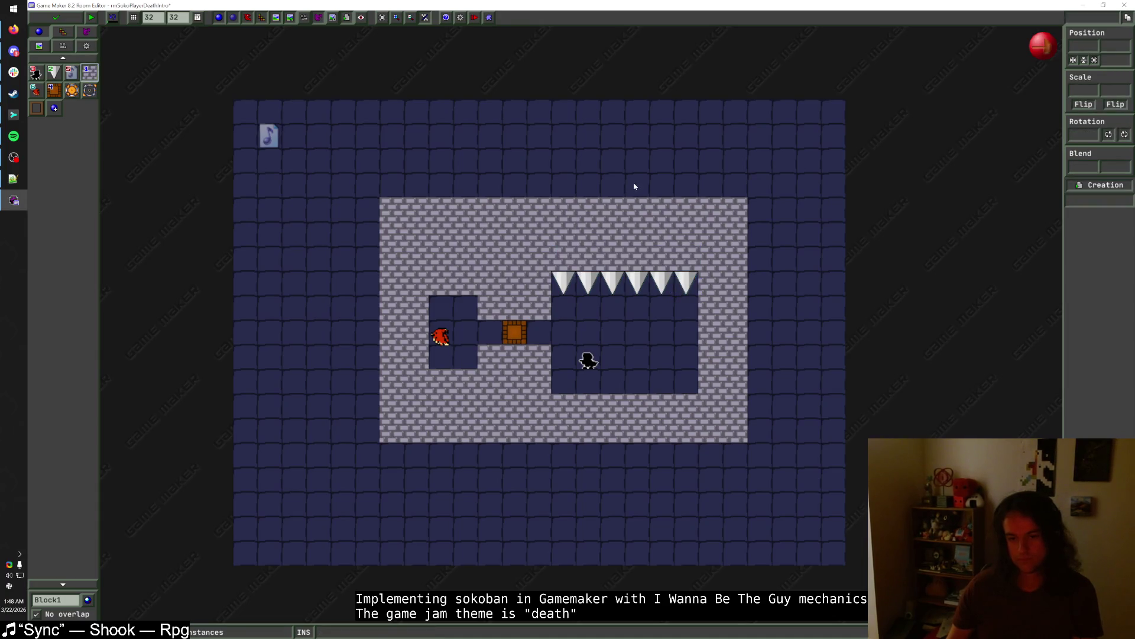
drag(698, 215, 398, 207)
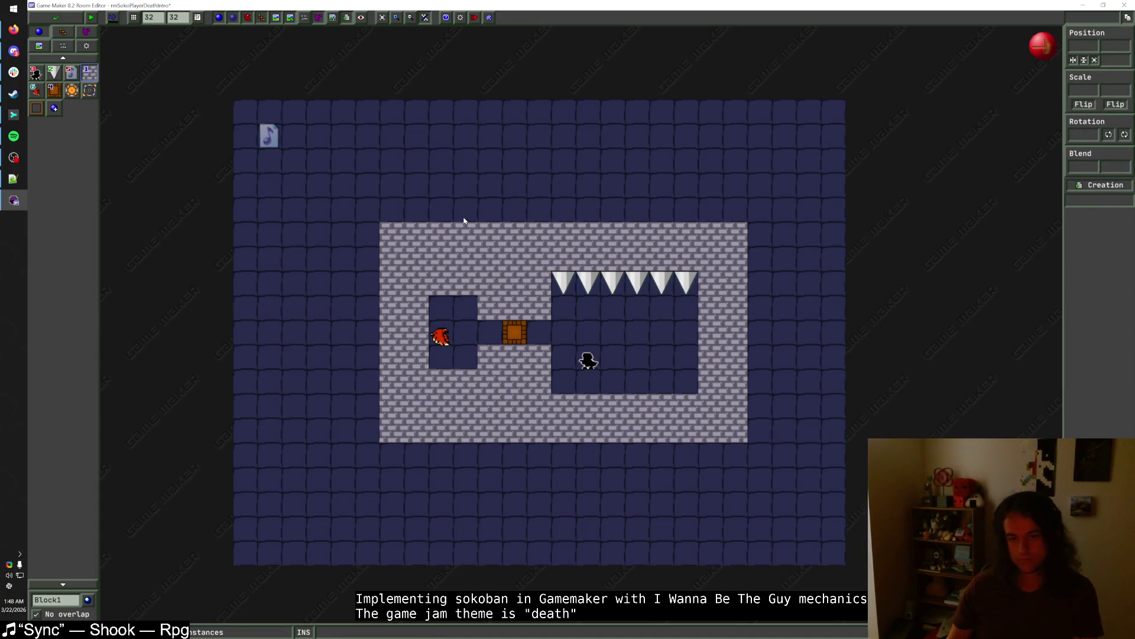
- Shift the whole layout one cell left, rebuild the top spike row, and raise the top wall
mouse_move(354, 208)
mouse_down()
mouse_move(648, 423)
mouse_move(779, 460)
mouse_up()
key(Left)
key(Escape)
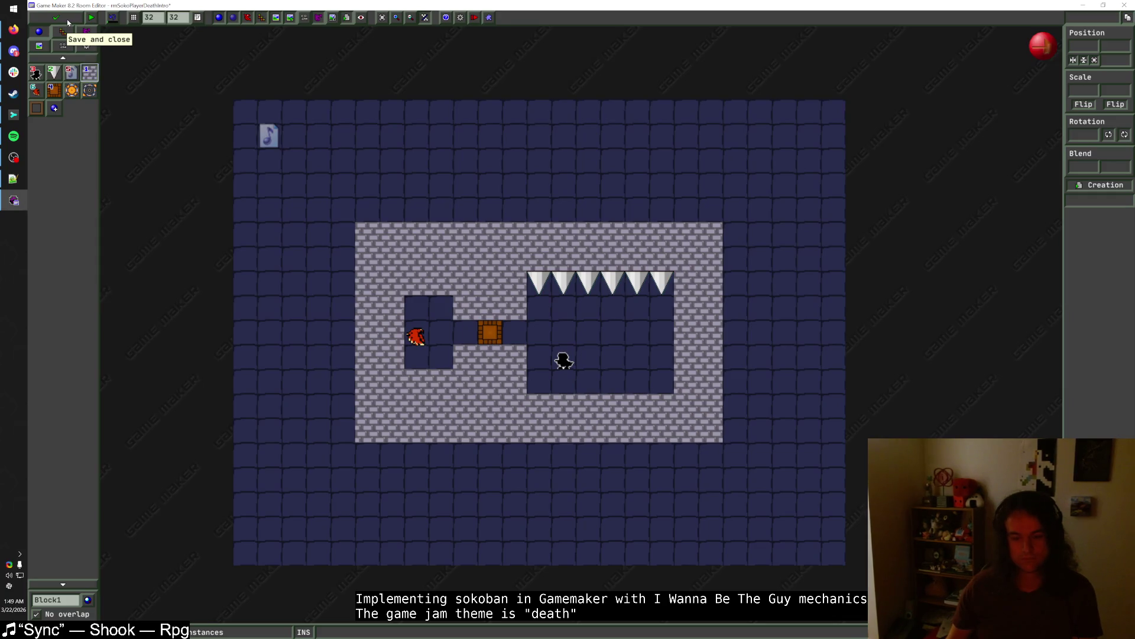
click(54, 72)
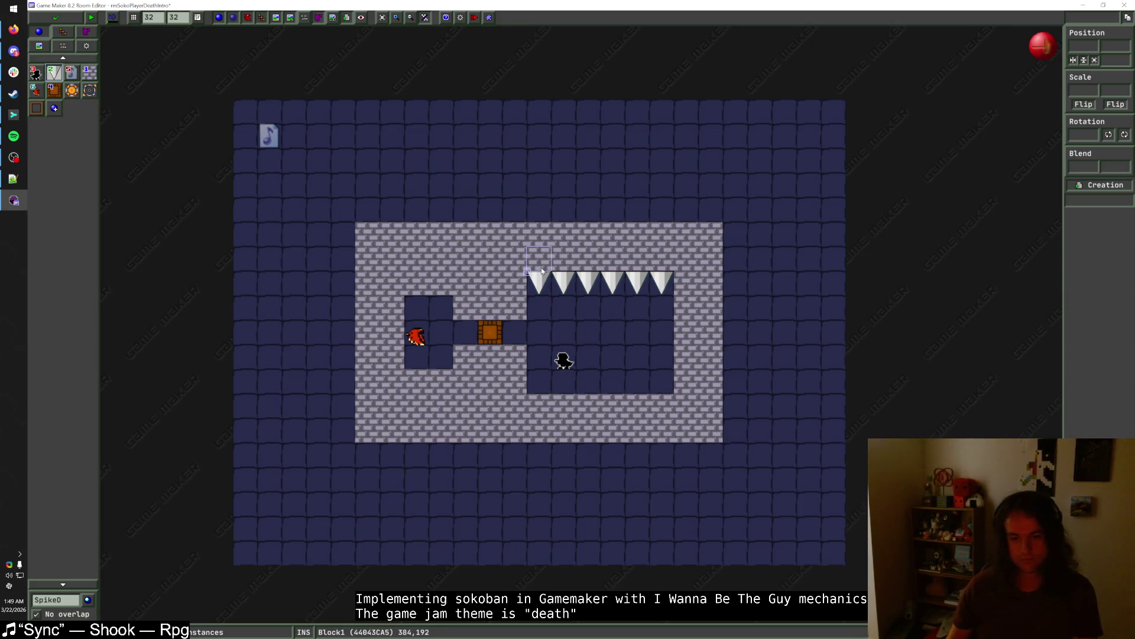
mouse_move(541, 268)
mouse_down()
mouse_move(649, 269)
mouse_move(542, 259)
mouse_up()
click(89, 72)
click(553, 278)
drag(658, 281, 553, 281)
drag(725, 204, 371, 214)
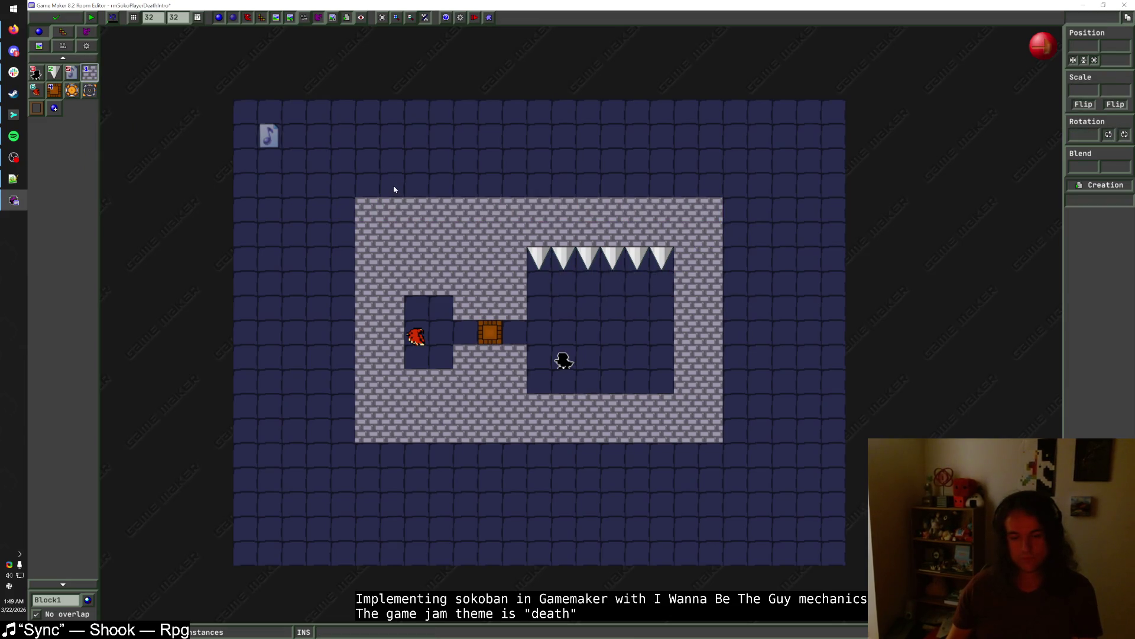
- Try a lower pit floor and player start, revert both, then save and close the room
drag(535, 406, 658, 409)
drag(563, 361, 564, 386)
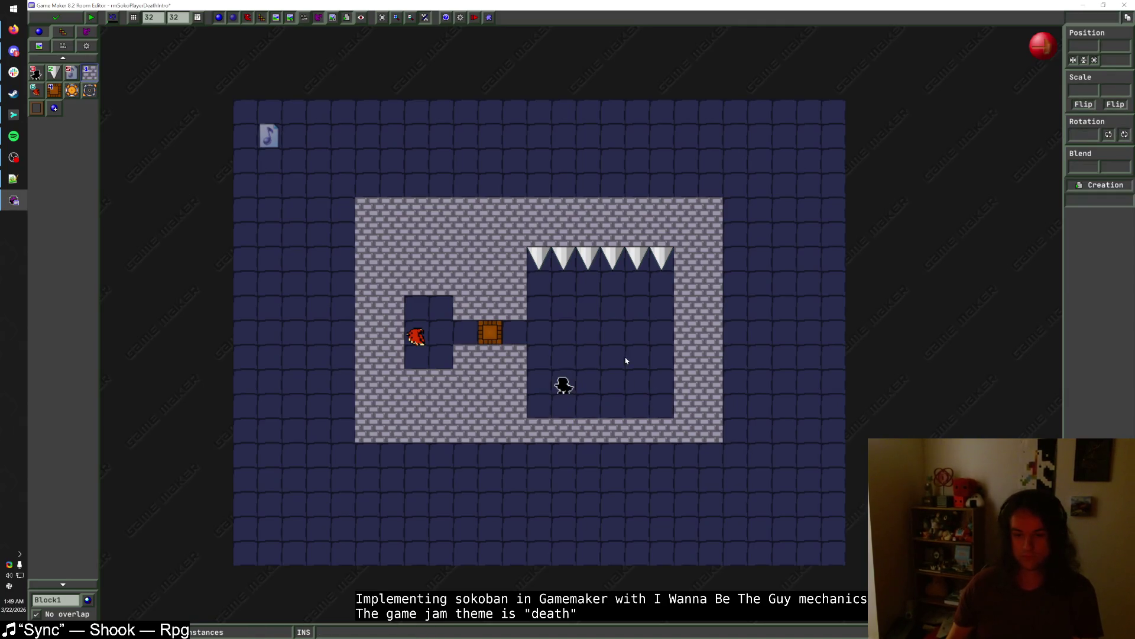
drag(715, 456, 364, 458)
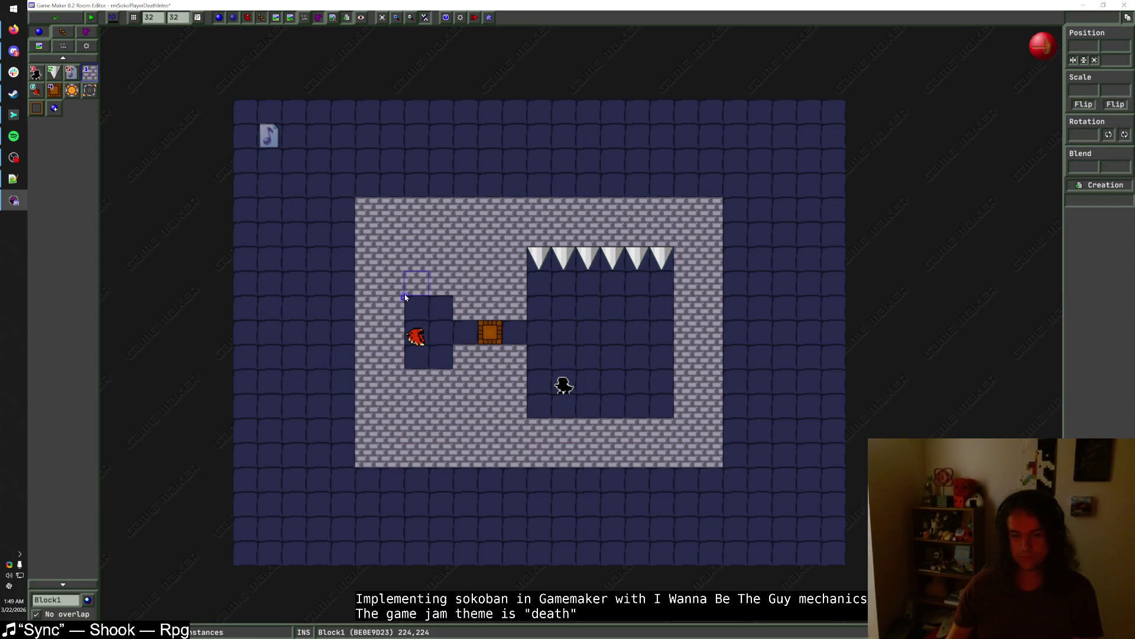
drag(711, 454, 337, 452)
drag(542, 406, 662, 408)
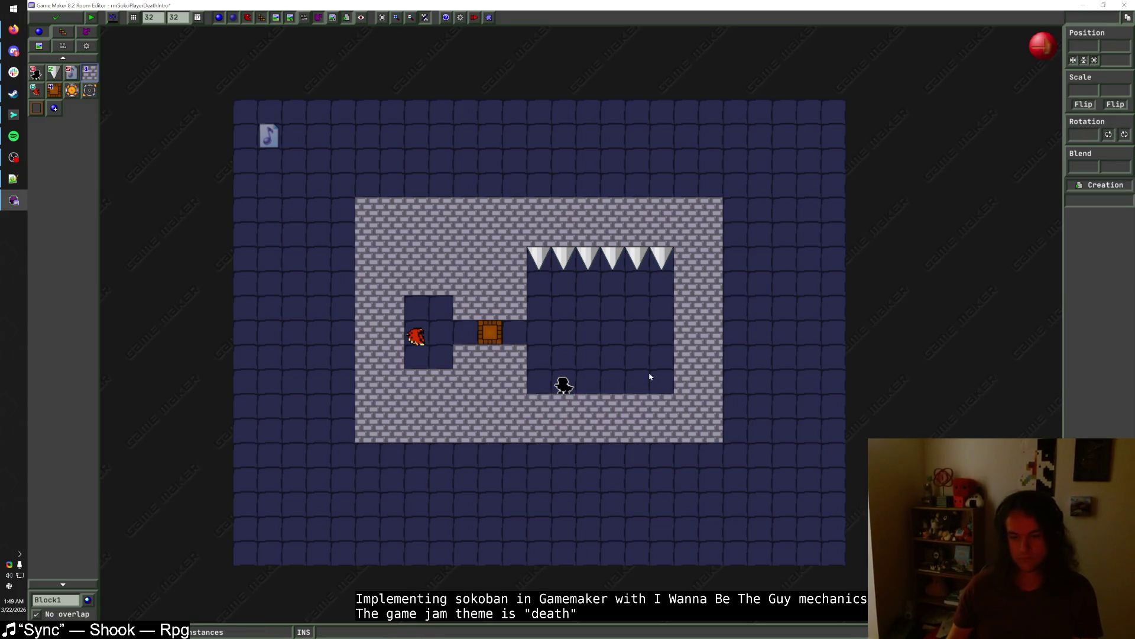
drag(578, 389, 557, 365)
click(661, 257)
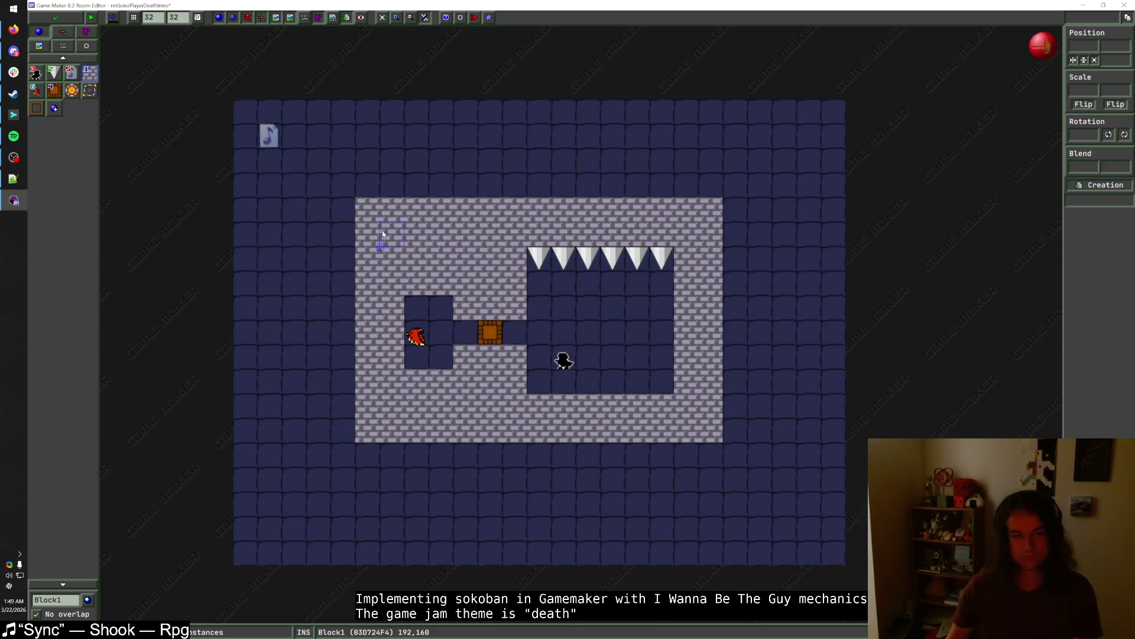
click(71, 16)
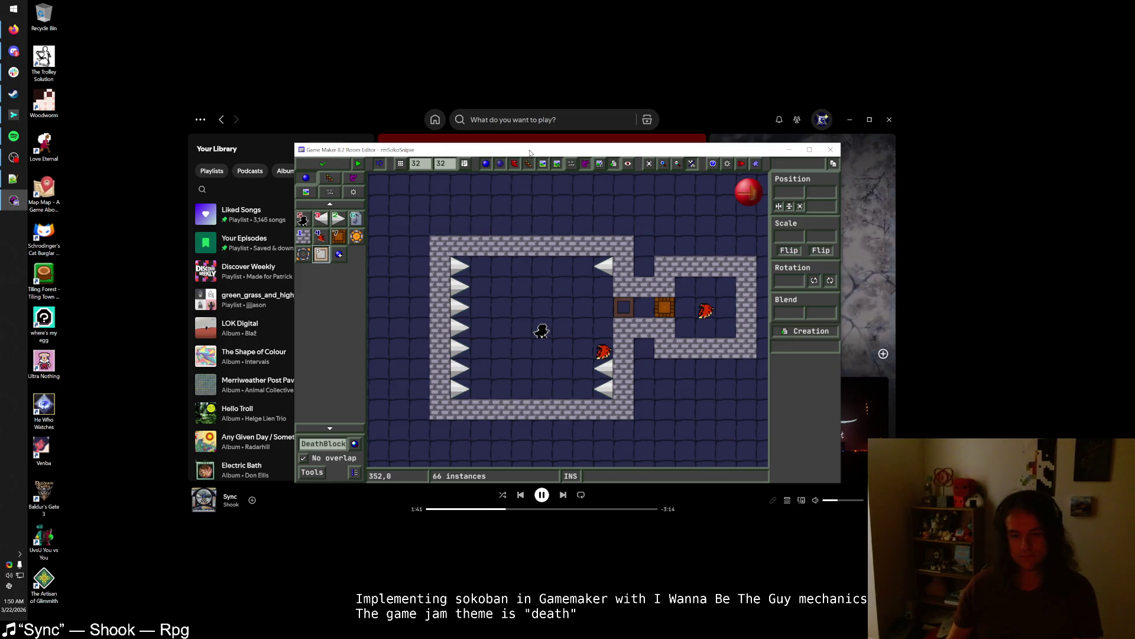
- Delete rmSokoSniper's three SpikeL spikes on the right wall, close the room, and start a test run
click(321, 219)
right_click(603, 367)
right_click(603, 388)
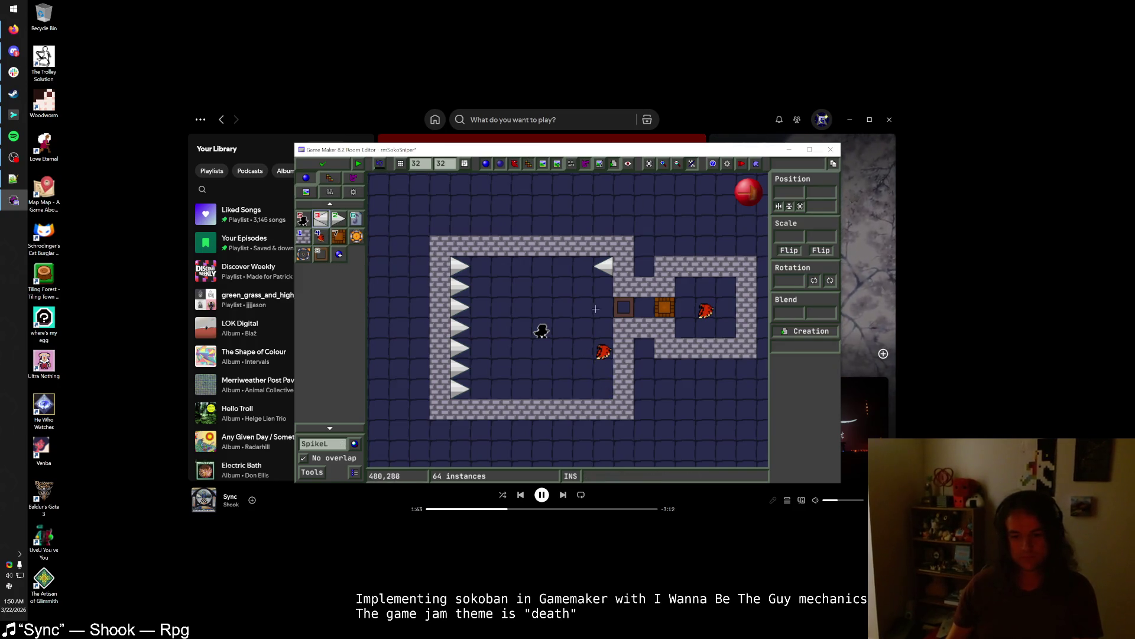
right_click(603, 266)
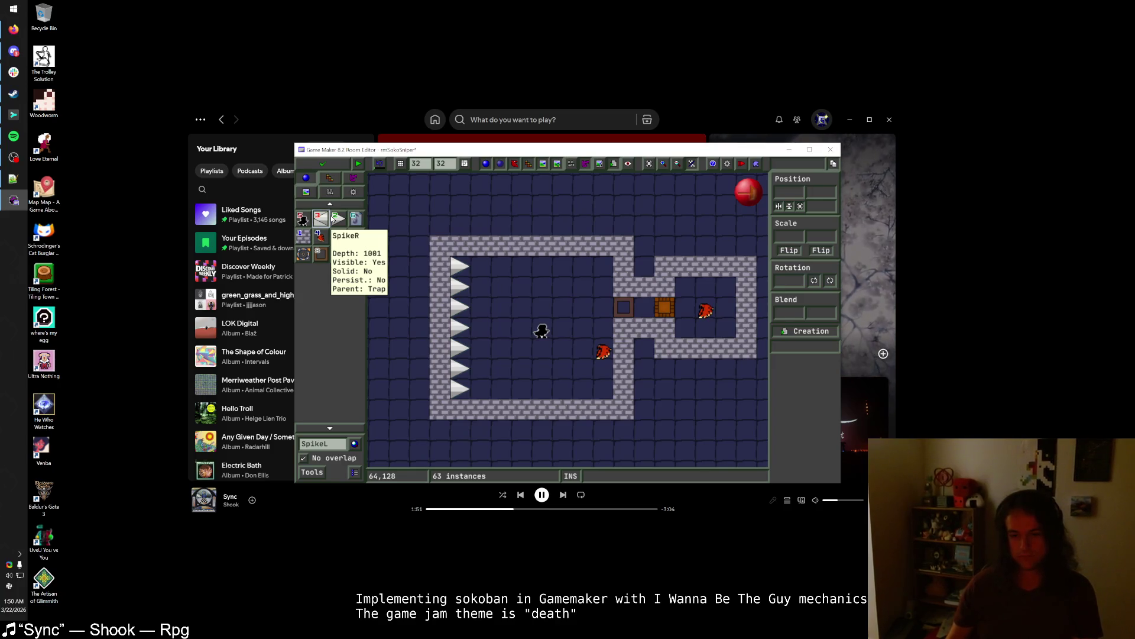
click(323, 163)
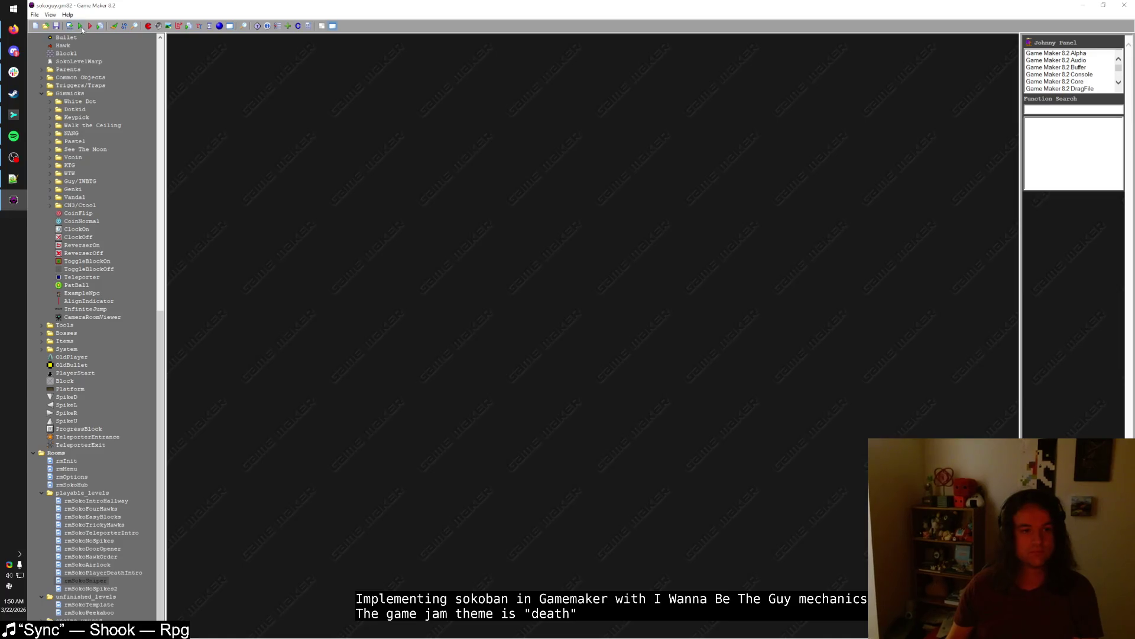
click(82, 27)
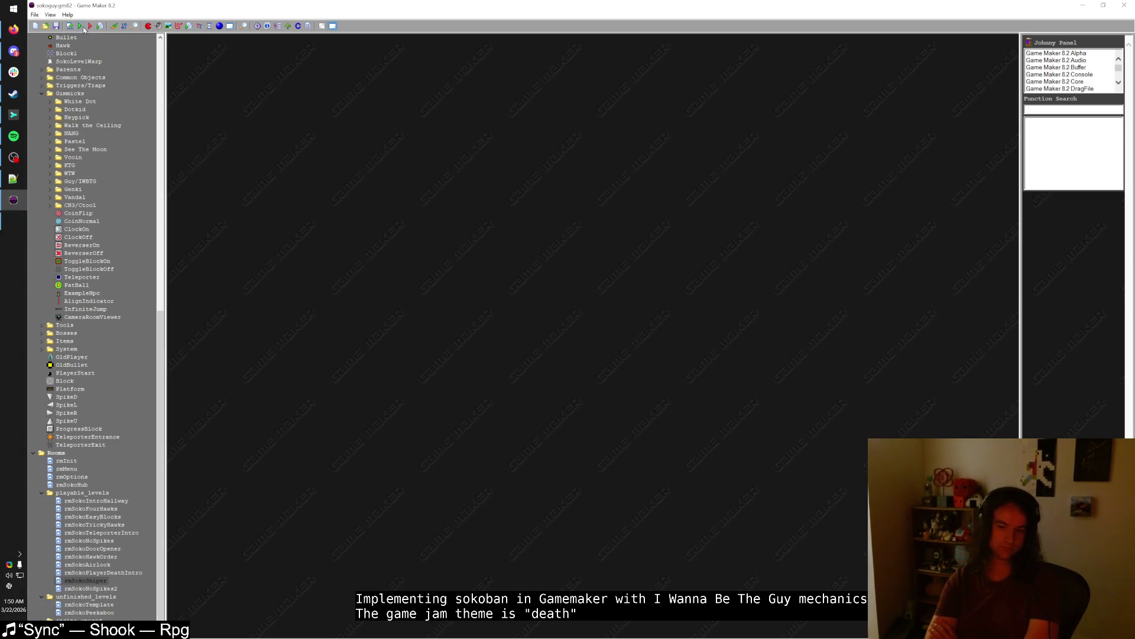
- Enter the game, warp into the spike room, and shoot bullets at the crate
key(shift)
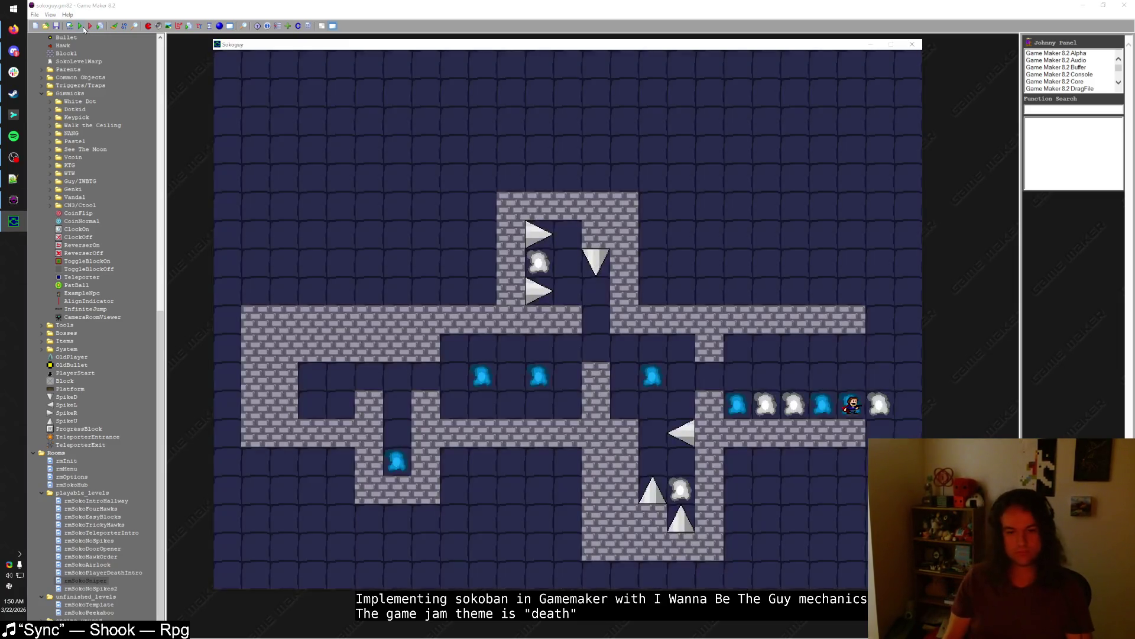
key(Up)
key(Down)
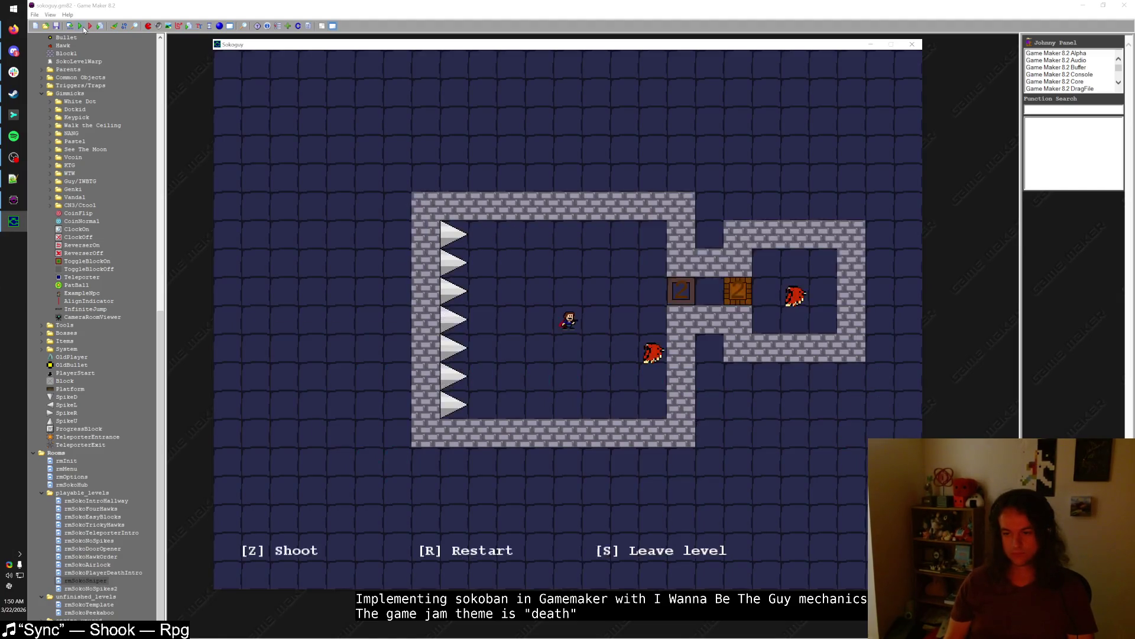
key(Left)
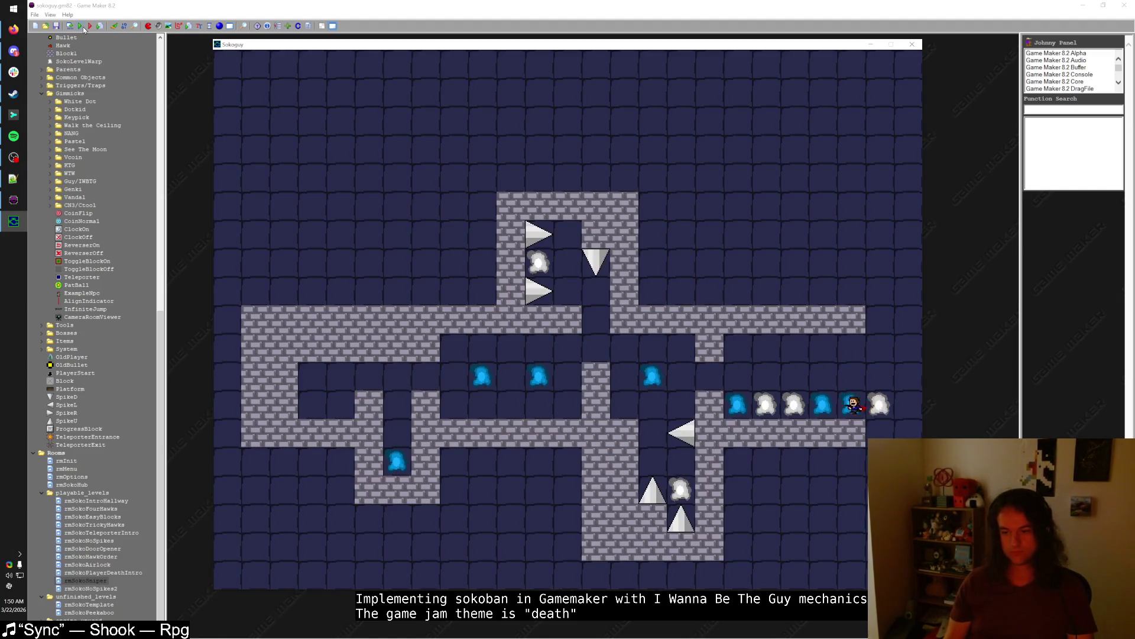
key(Up)
key(z)
key(Up)
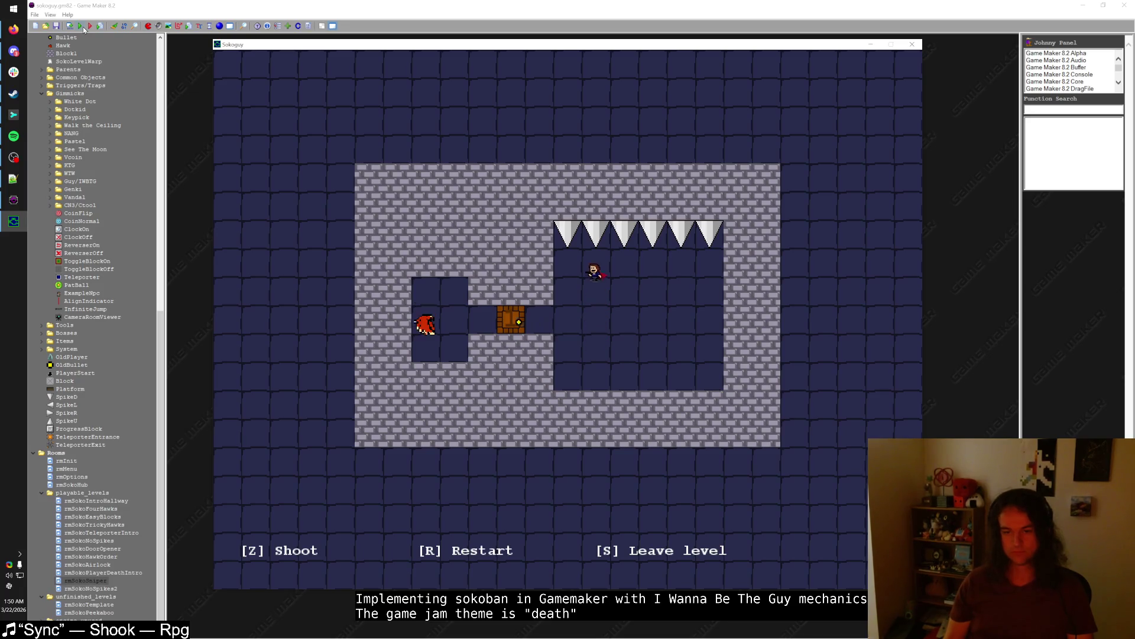
key(Down)
key(z)
key(Up)
key(Up)
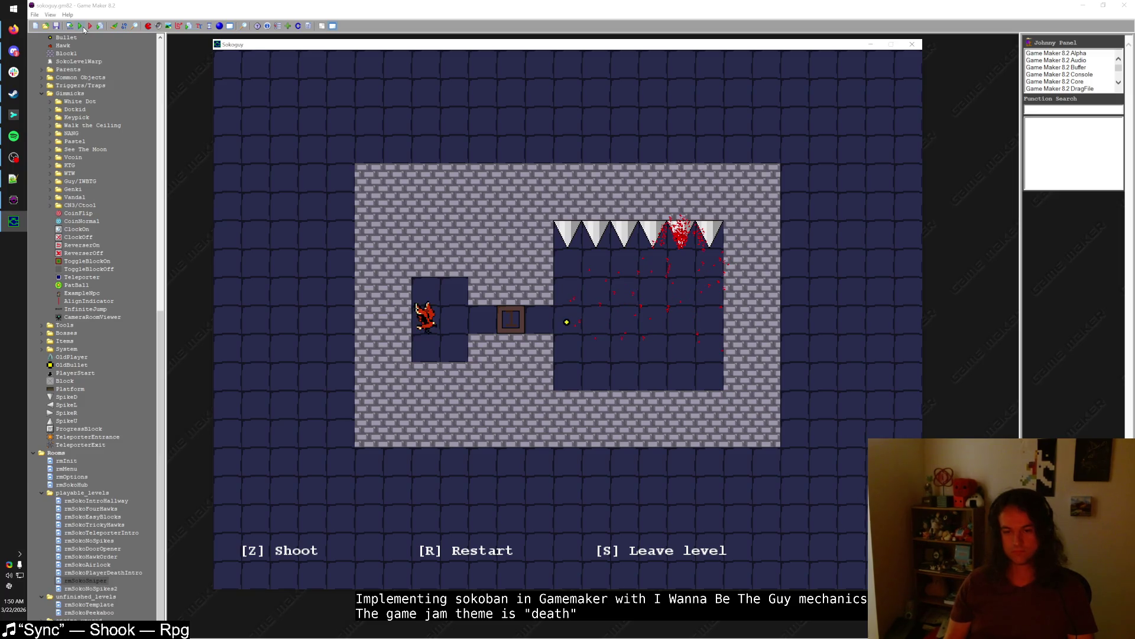
- Restart the level, walk into the ceiling spikes, restart again, and quit the game
key(r)
key(Left)
key(Up)
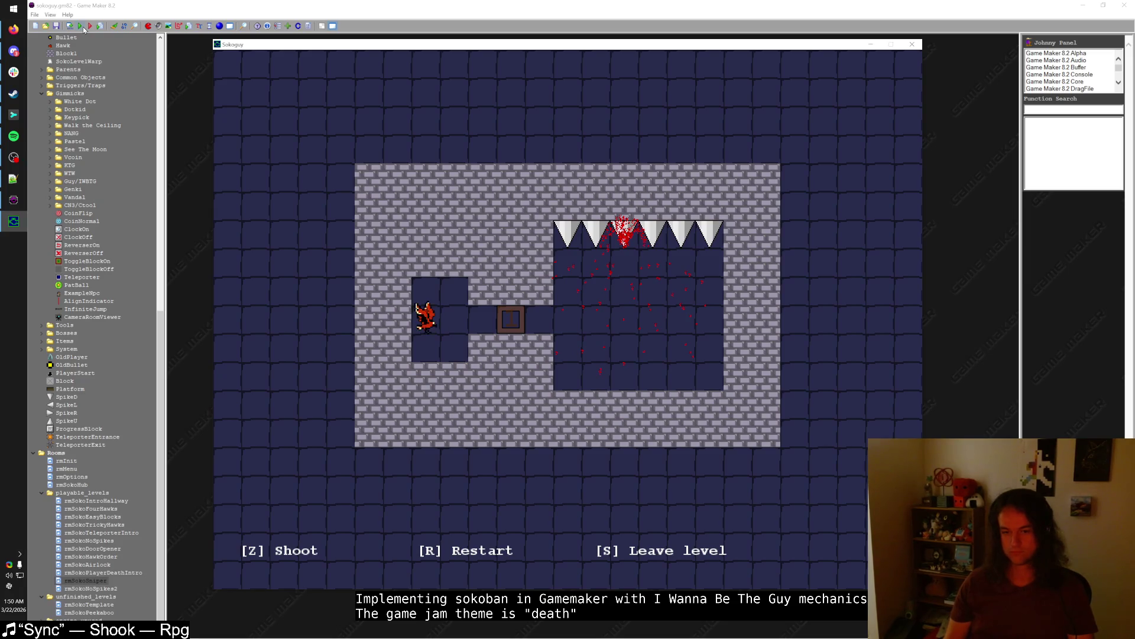
key(r)
key(Escape)
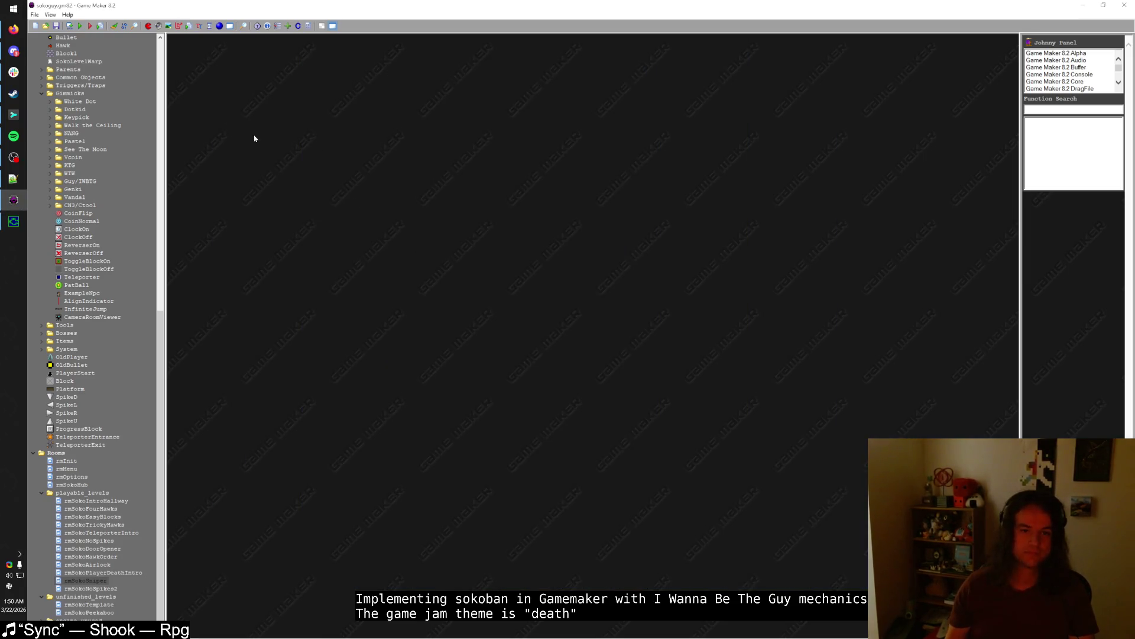
- Find the SokoWorld object and open its Step event code
key(ctrl+alt+f)
text(Soko)
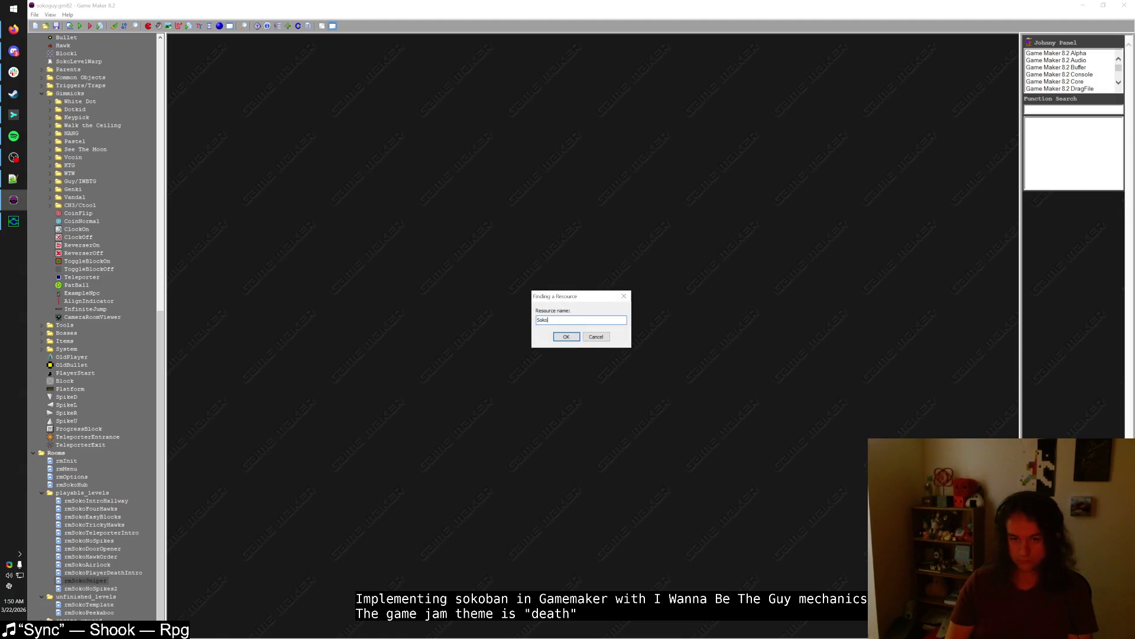
text(World)
key(Return)
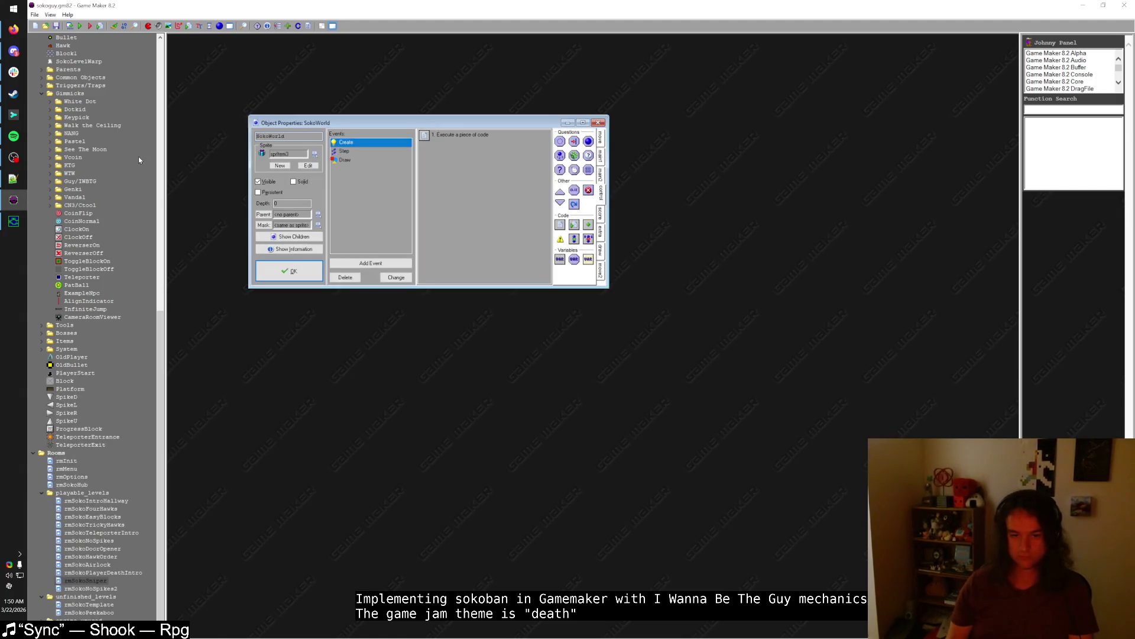
click(344, 151)
double_click(442, 135)
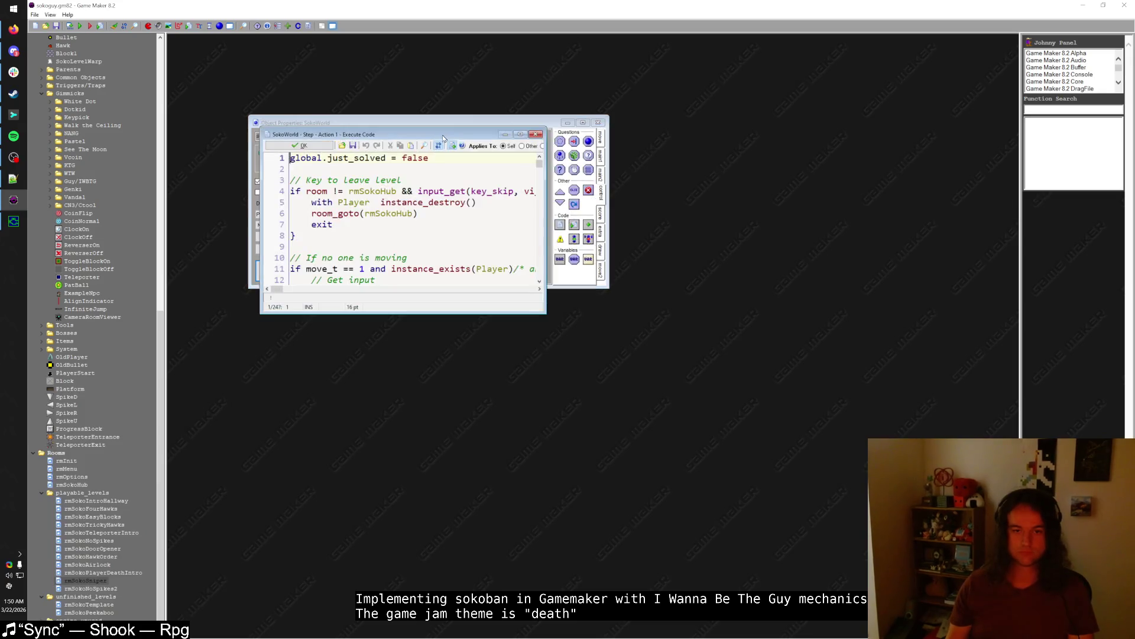
- Move the Bullets touch blocks section to just after the Move death blocks code
scroll(370, 305, down, 20)
scroll(371, 305, down, 20)
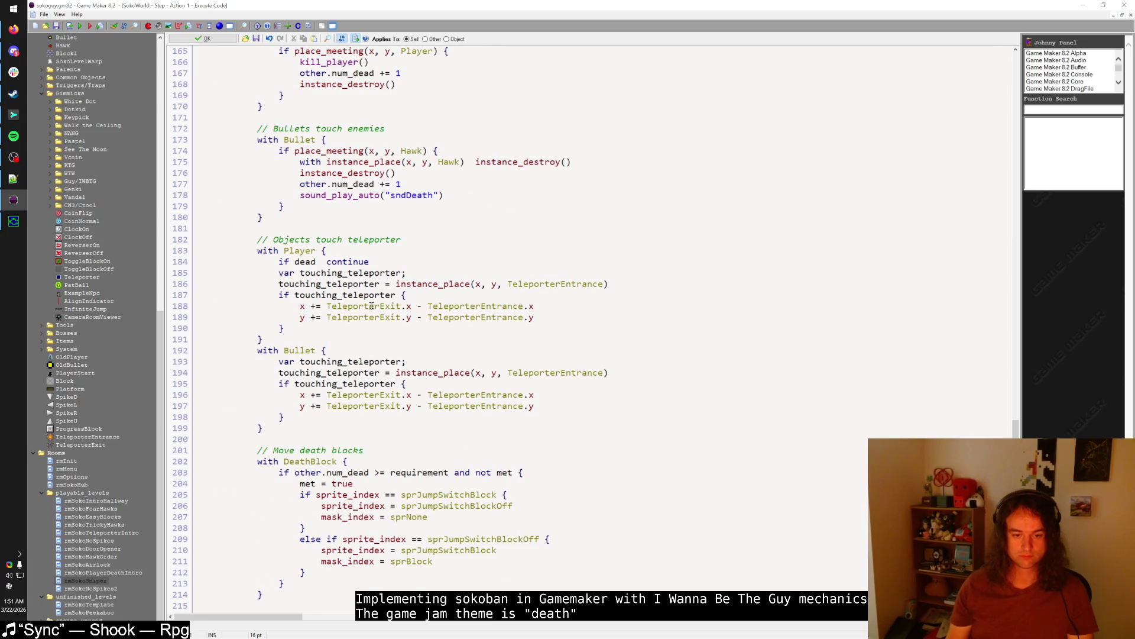
scroll(370, 306, up, 4)
scroll(370, 305, up, 3)
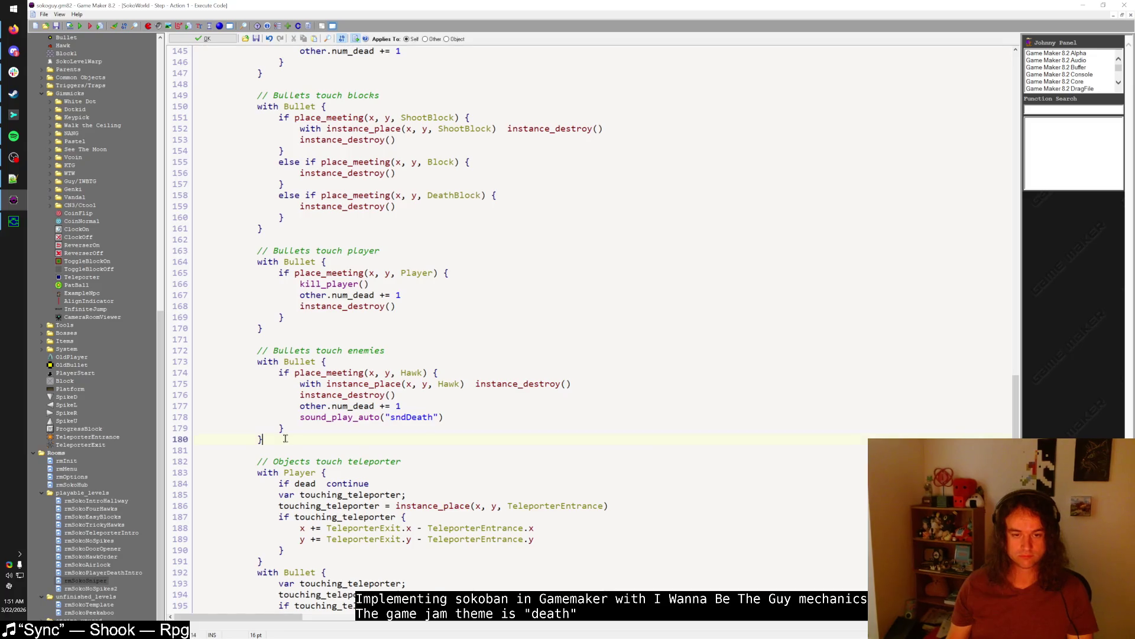
scroll(311, 392, up, 3)
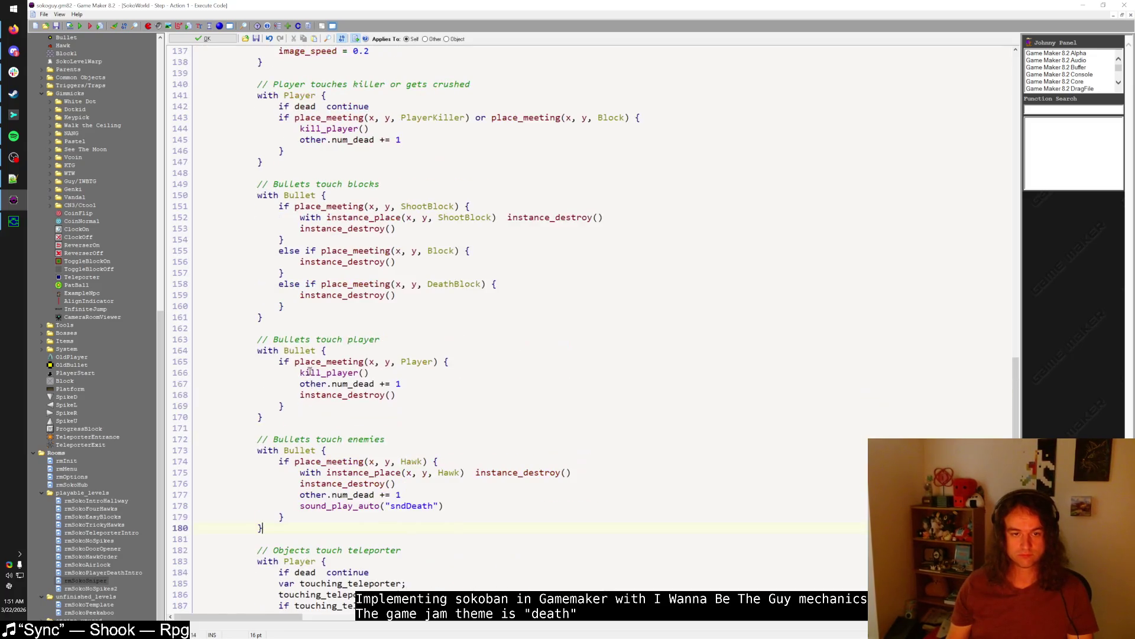
mouse_move(276, 320)
mouse_down()
mouse_move(260, 186)
mouse_move(198, 173)
mouse_up()
key(ctrl+c)
key(BackSpace)
scroll(232, 211, down, 10)
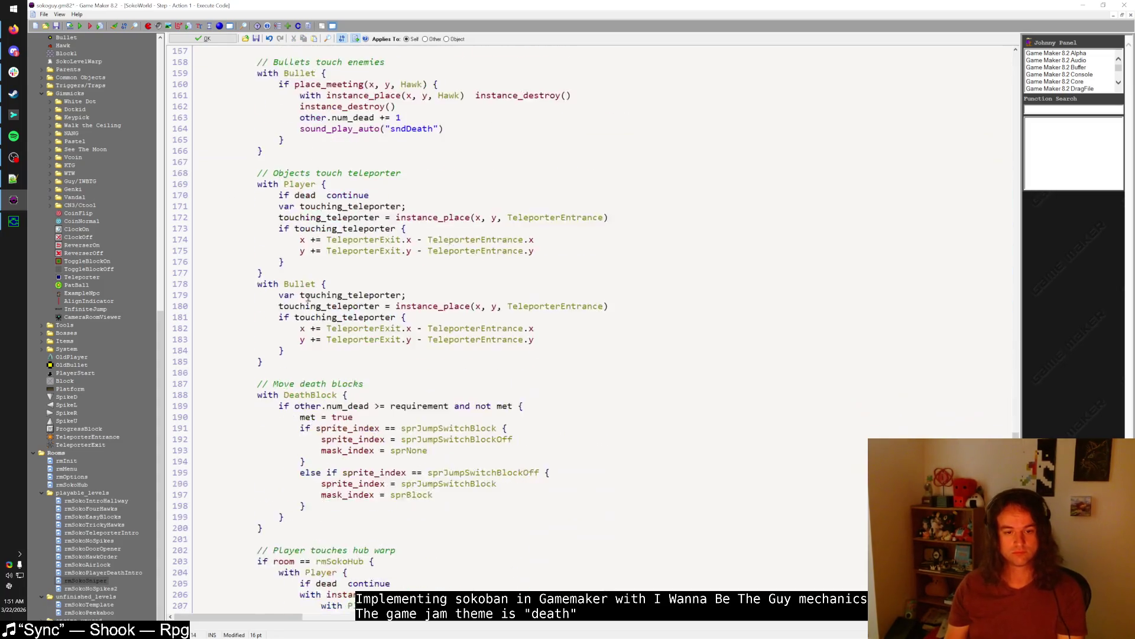
key(Return)
key(ctrl+v)
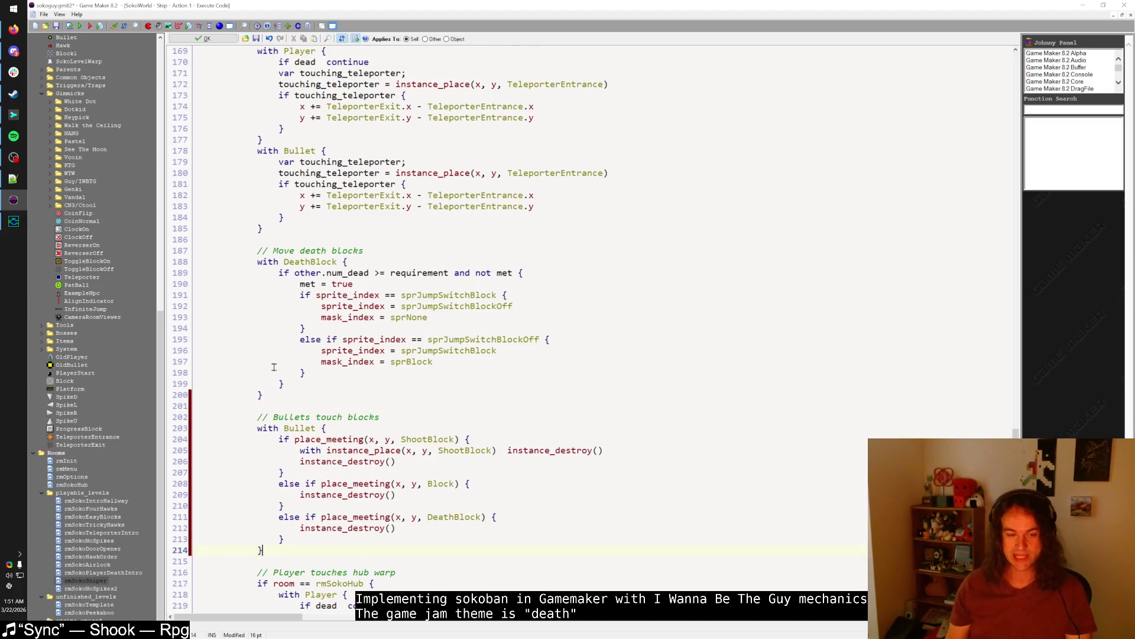
- Playtest the change by walking into the spikes, then quit and open rmSokoPlayerDeathIntro
click(82, 28)
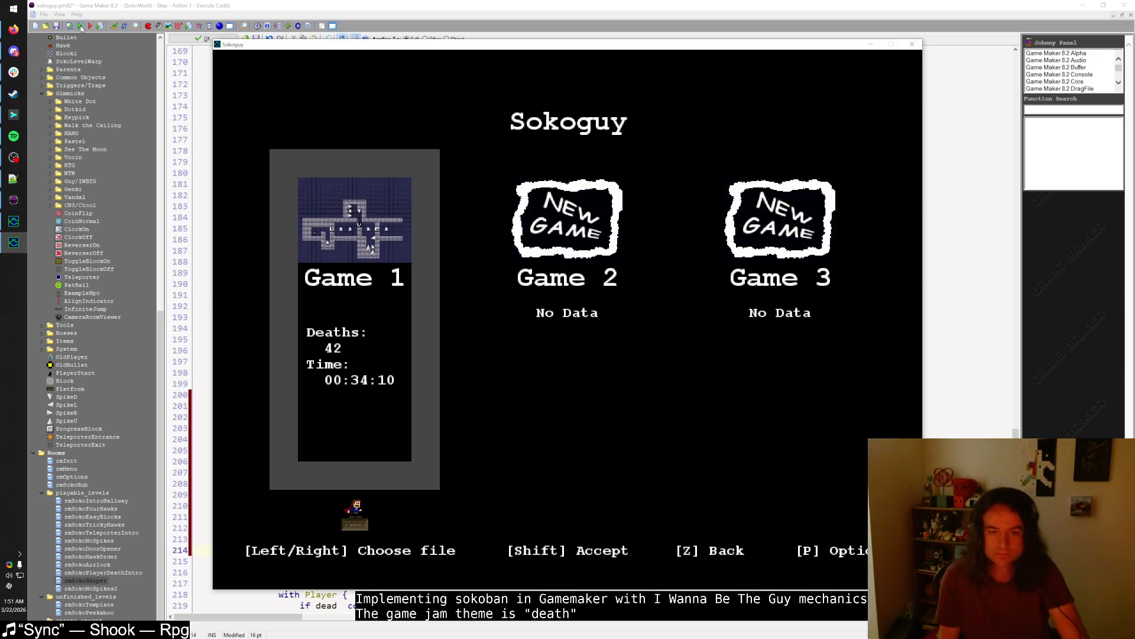
key(shift)
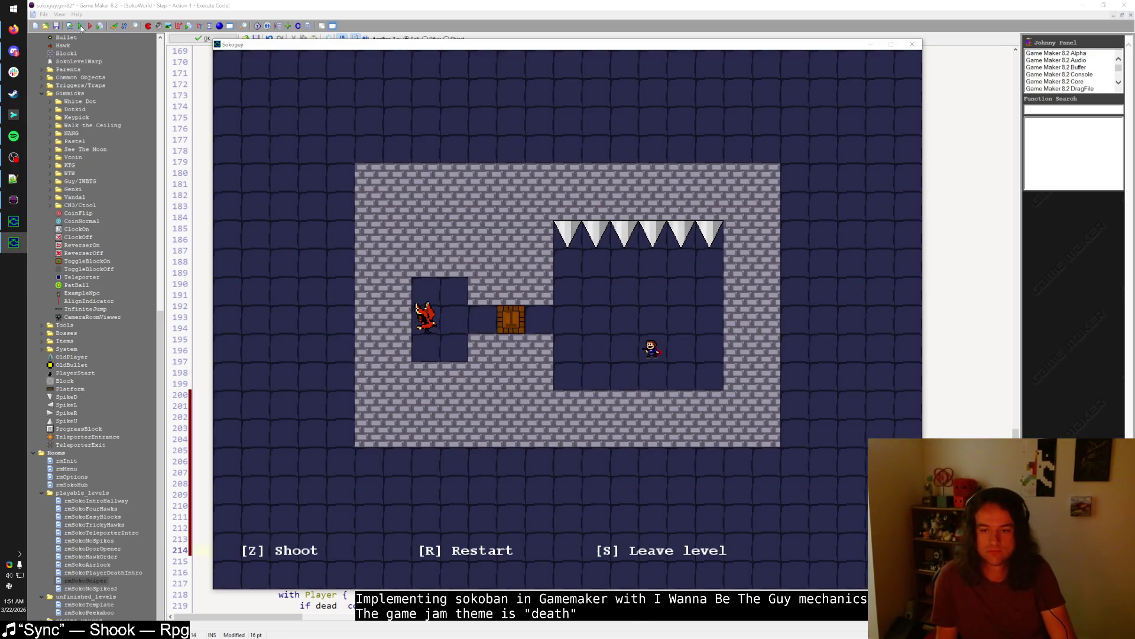
key(shift)
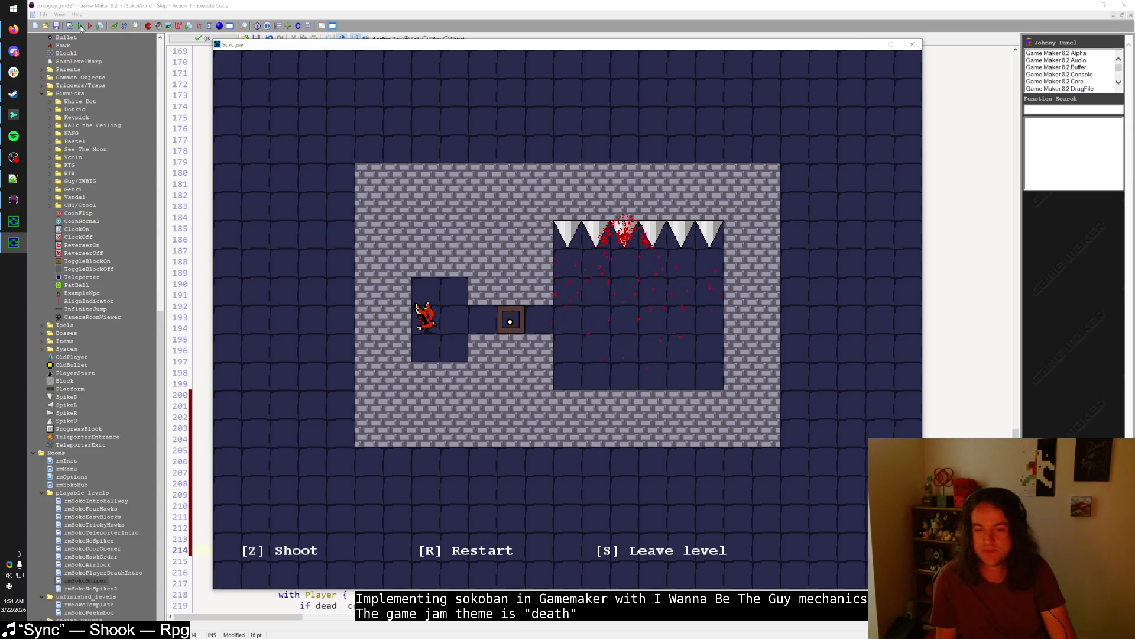
key(s)
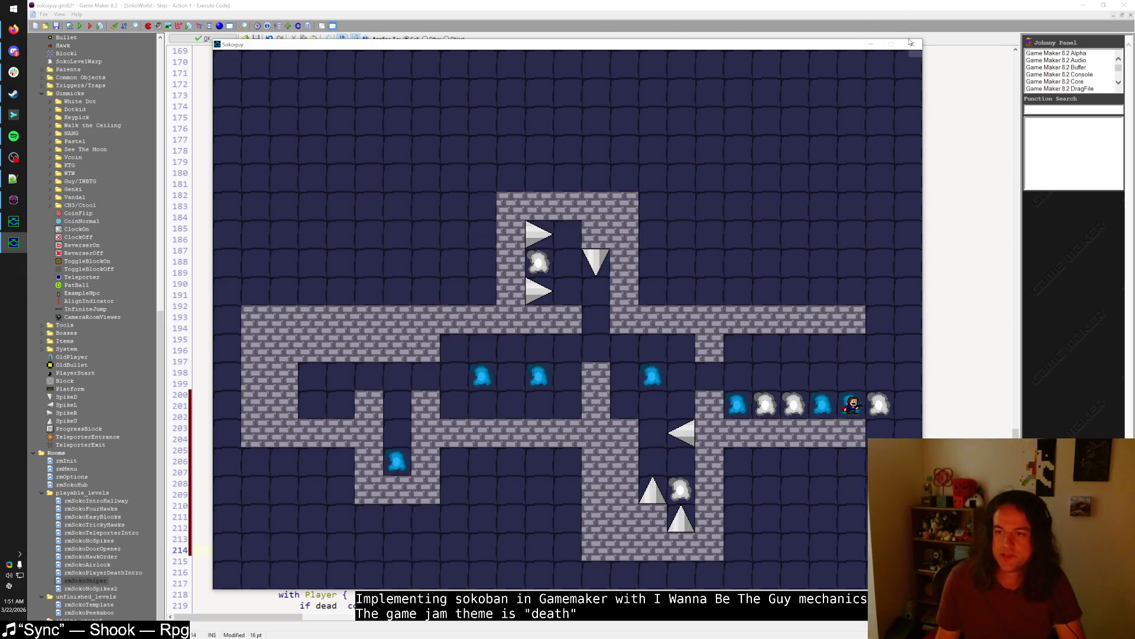
key(Escape)
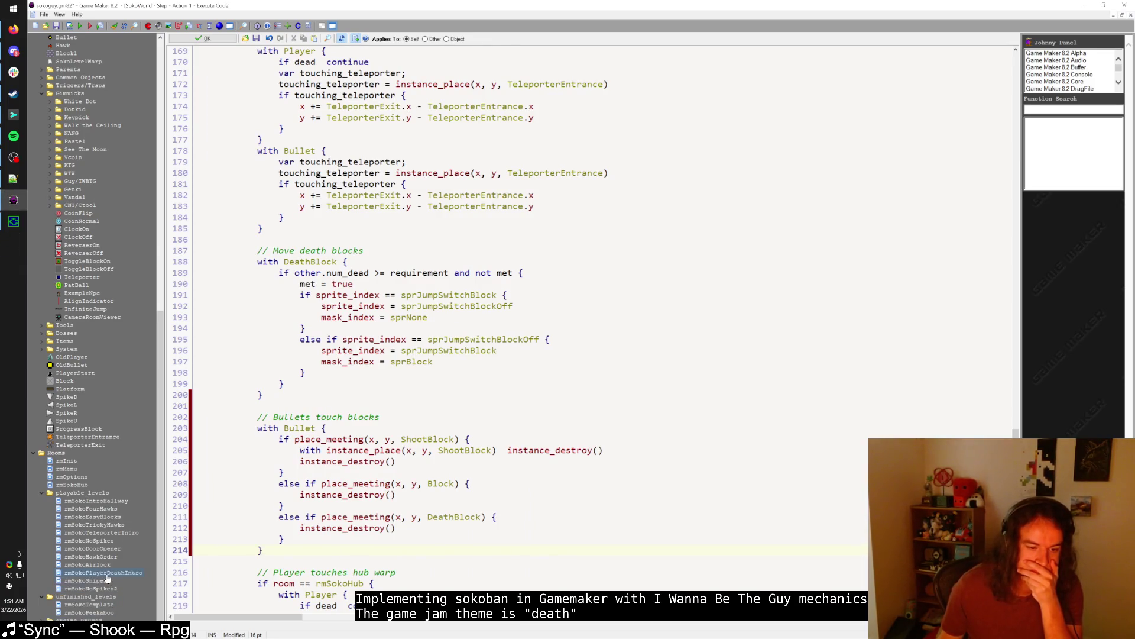
double_click(105, 573)
key(F5)
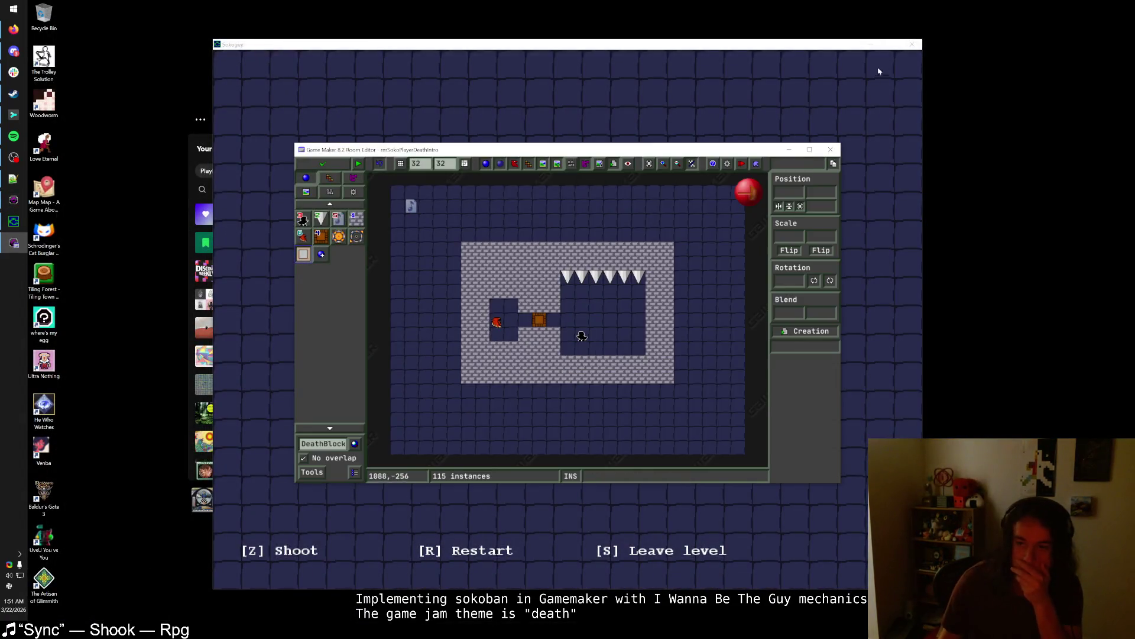
- Erase the wall tiles left of the hawk's pocket and move the Hawk one cell left
click(912, 45)
double_click(681, 149)
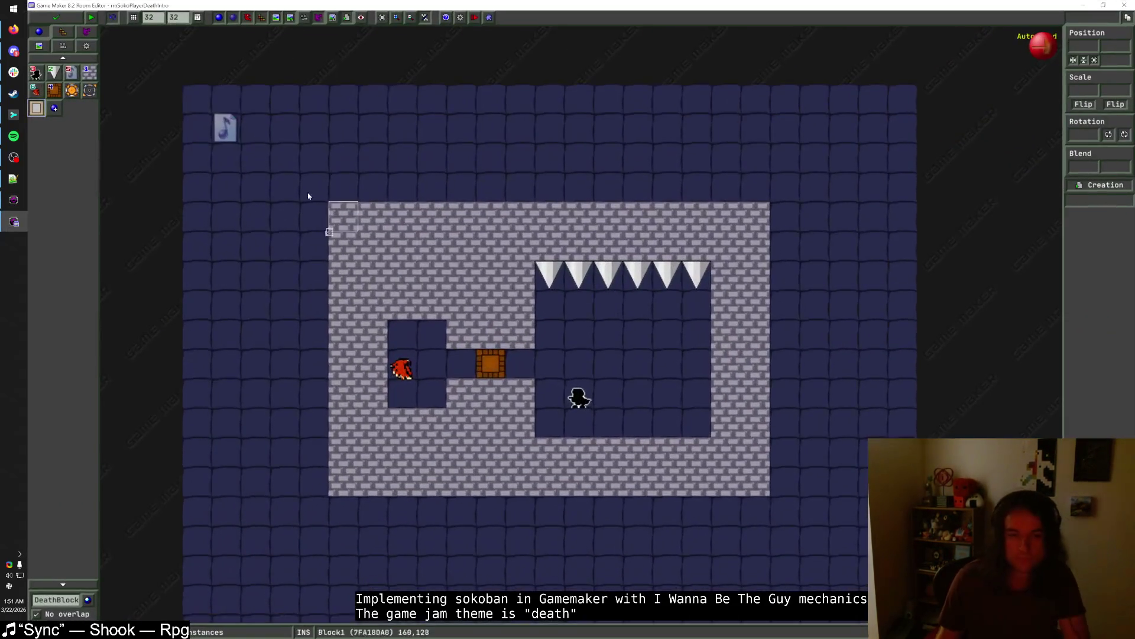
click(36, 90)
right_click(372, 335)
right_click(373, 364)
right_click(372, 393)
drag(402, 368, 373, 368)
right_click(343, 334)
right_click(343, 393)
right_click(343, 364)
click(349, 373)
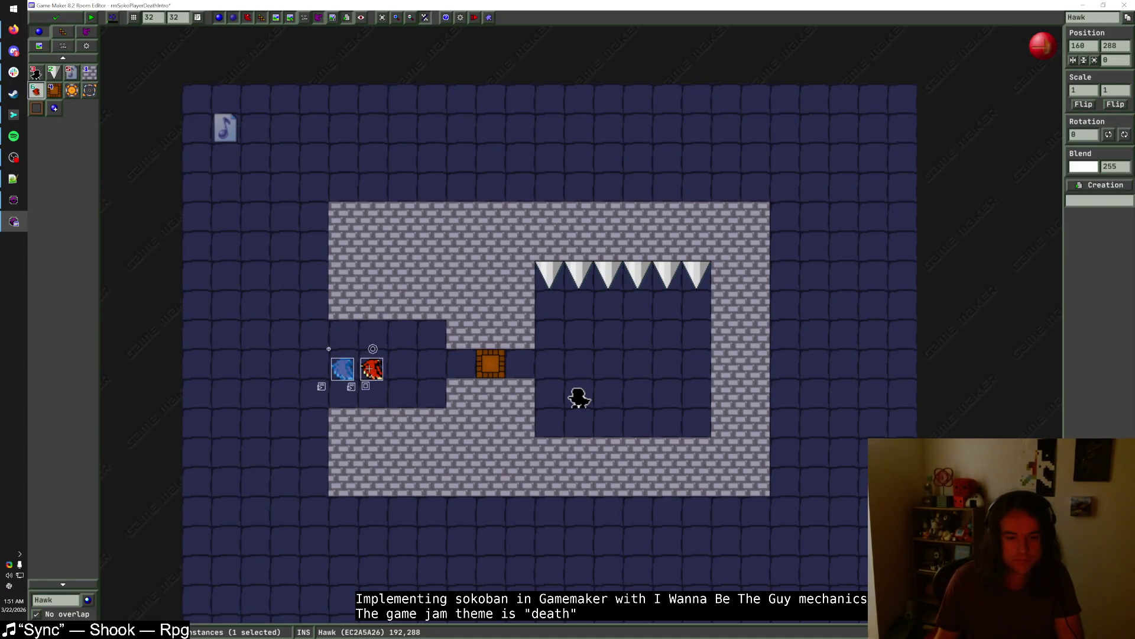
right_click(343, 368)
drag(371, 369, 342, 369)
- Paint Block1 walls down the left side and shift the whole layout one cell right
click(89, 73)
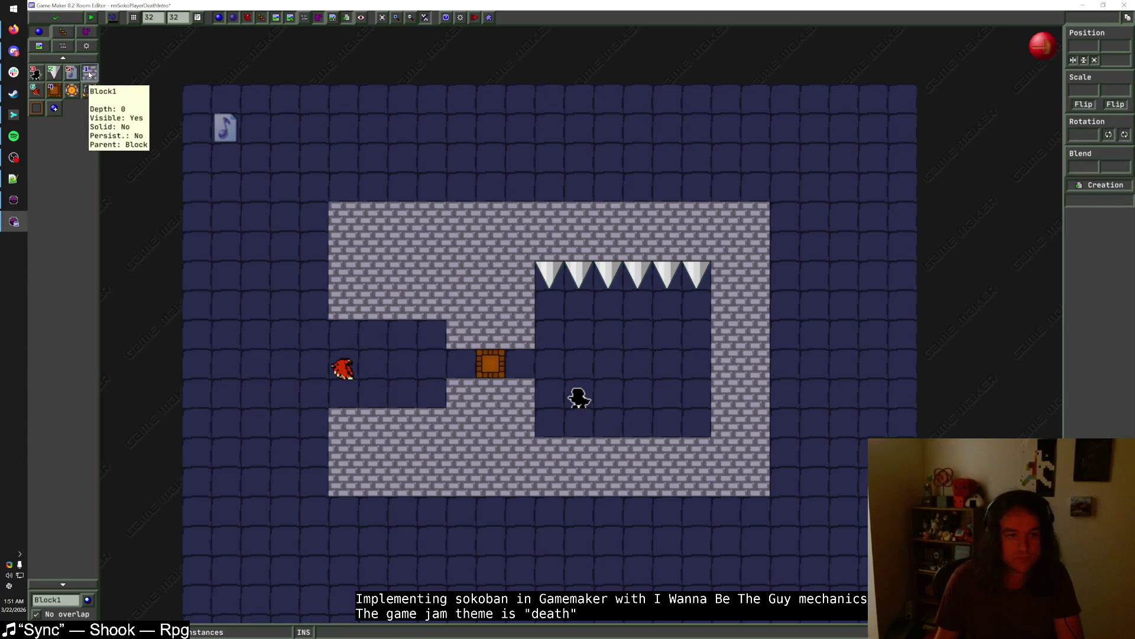
mouse_move(319, 218)
mouse_down()
mouse_move(328, 457)
mouse_move(326, 231)
mouse_move(314, 520)
mouse_move(284, 207)
mouse_up()
click(290, 479)
mouse_move(254, 172)
mouse_down()
mouse_move(443, 317)
mouse_move(791, 531)
mouse_up()
key(Right)
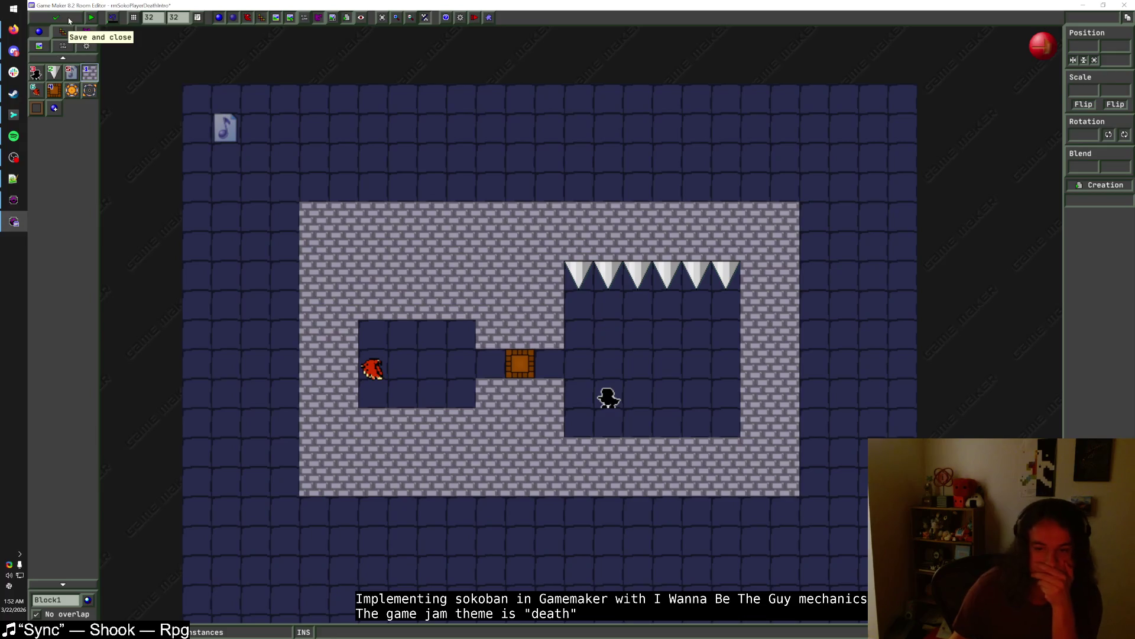
- Save the room, run the game, advance to the two-hawk spike room and die on the left spikes
click(68, 16)
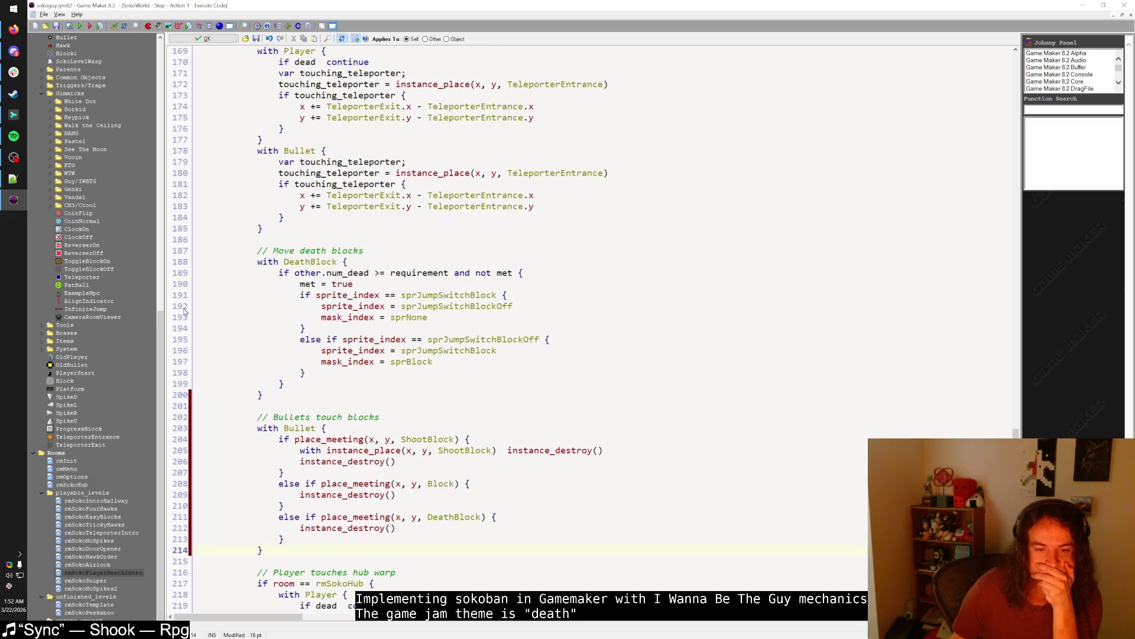
click(300, 557)
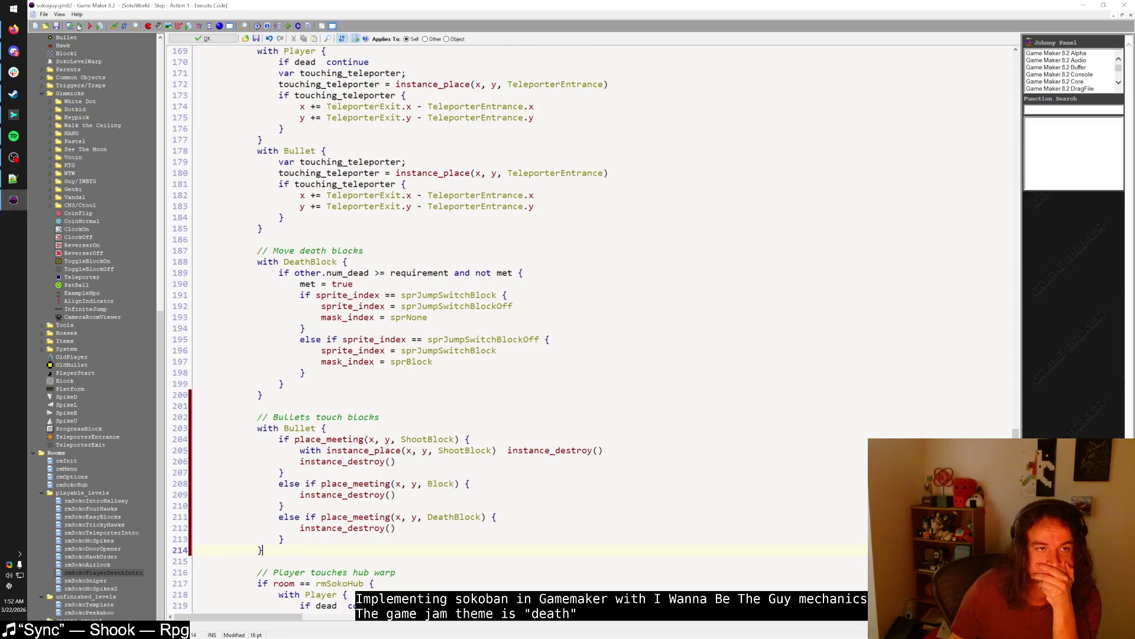
click(80, 27)
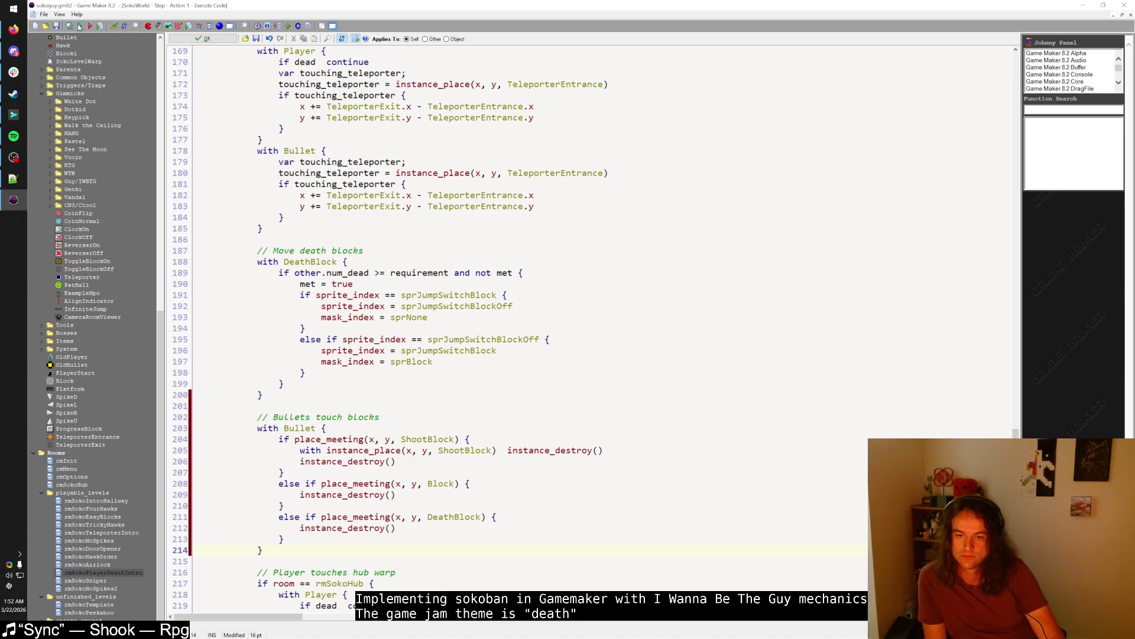
key(shift)
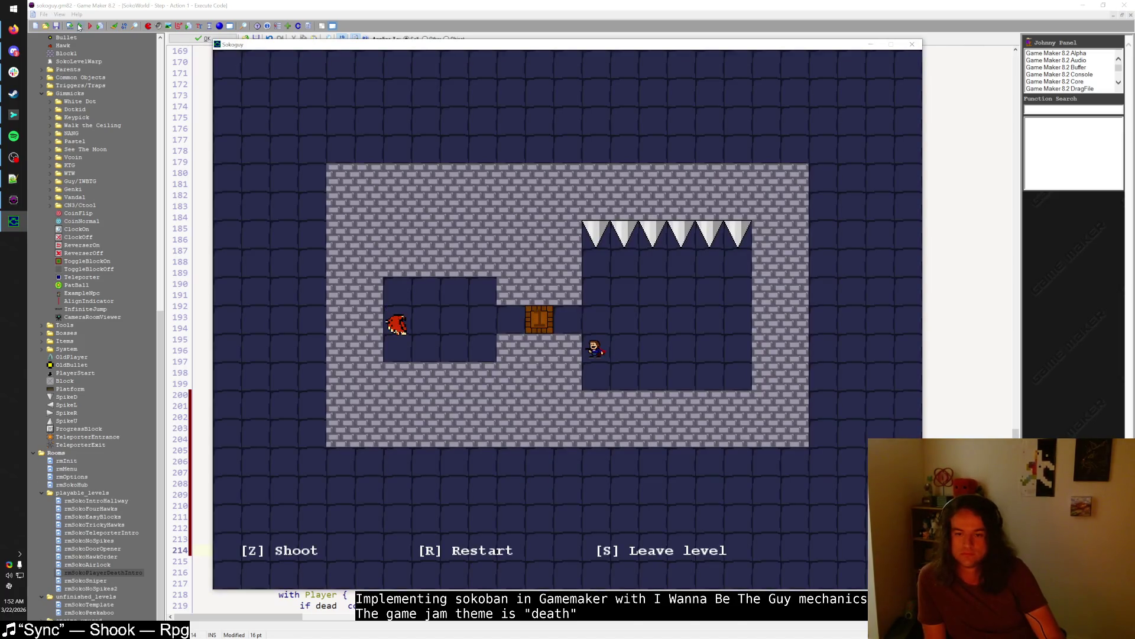
key(Page_Down)
key(Page_Down)
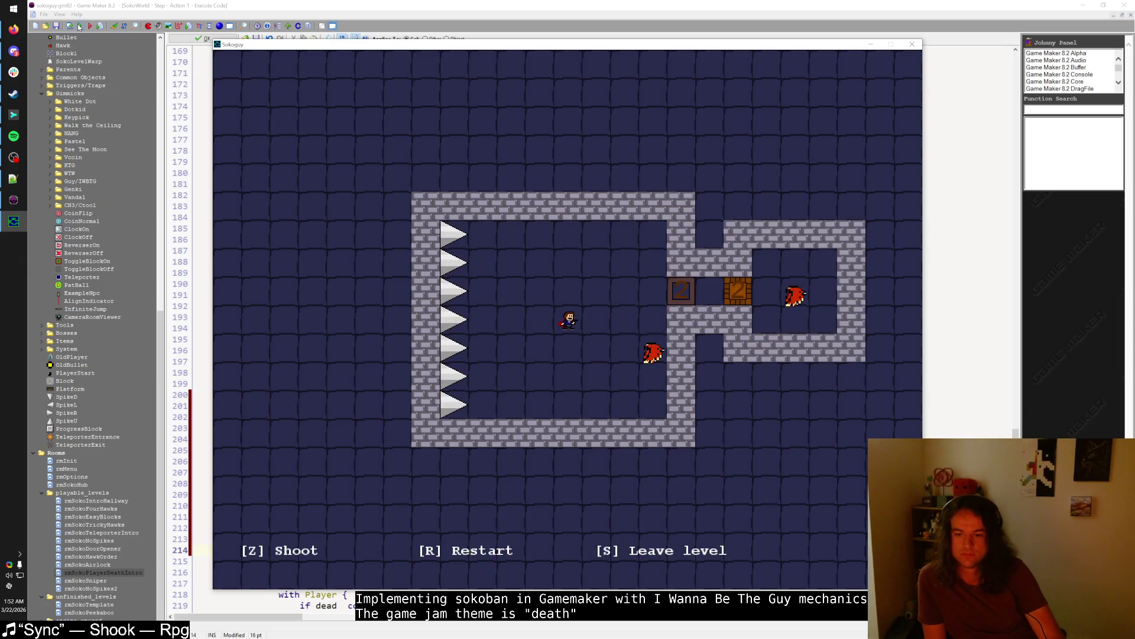
key(Up)
key(Right)
key(Right)
key(Right)
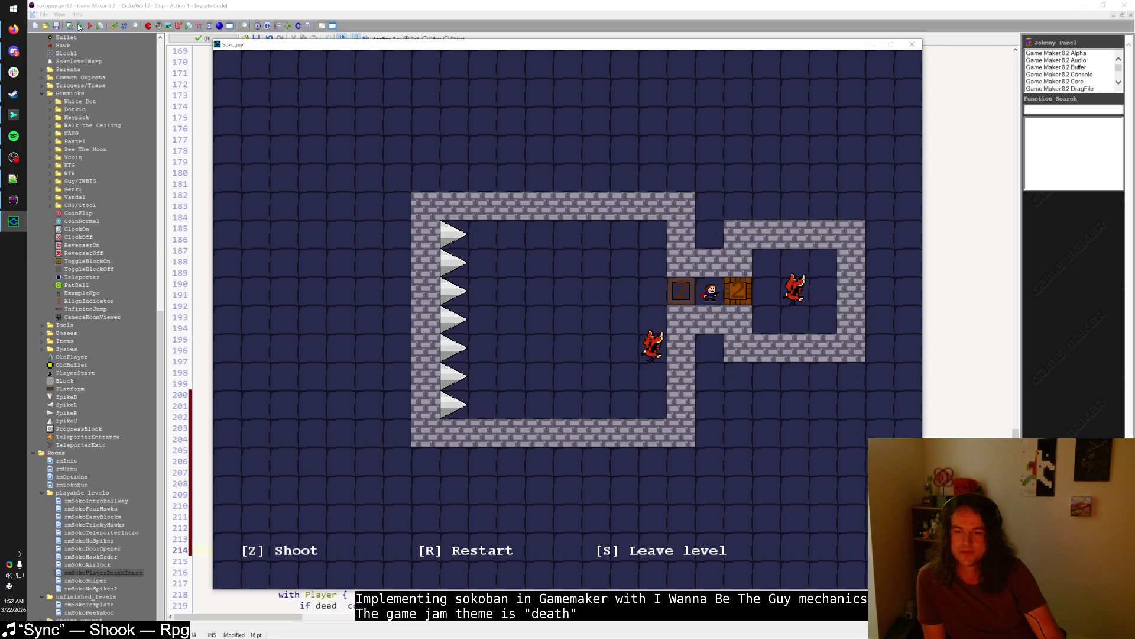
key(Left)
key(Left)
key(Left)
key(Left)
key(Left)
key(Left)
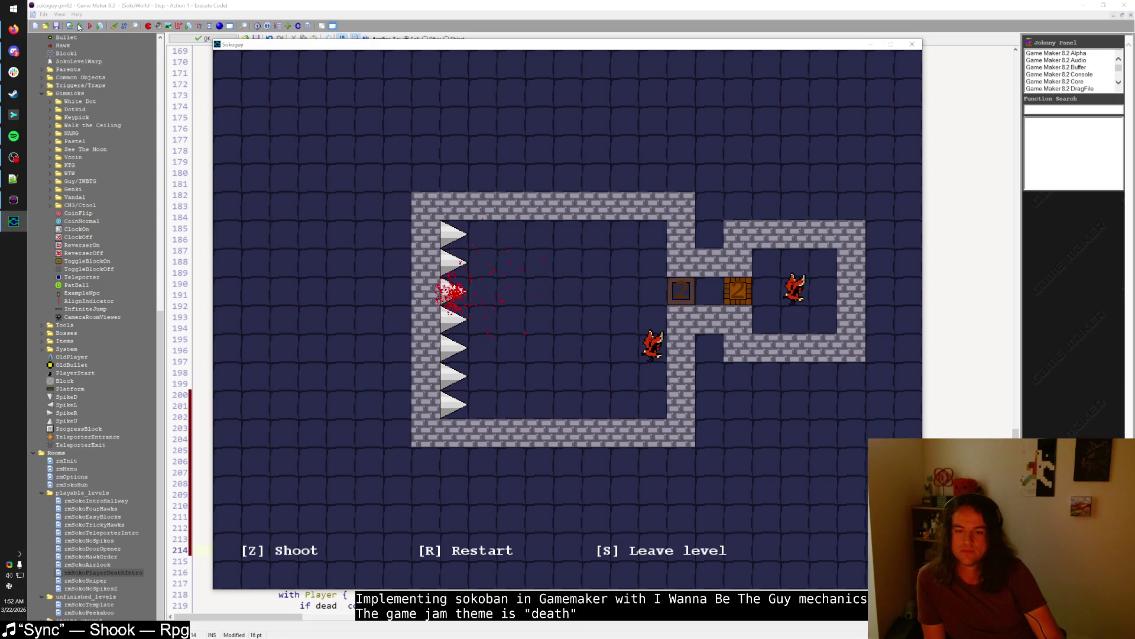
key(Down)
key(Right)
key(Right)
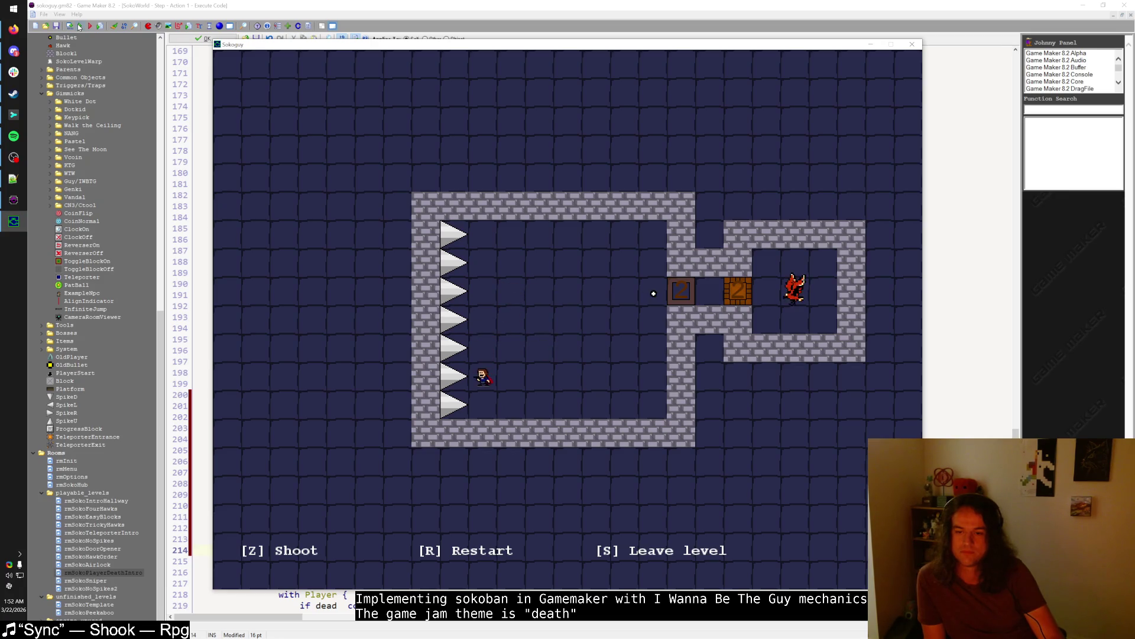
key(Left)
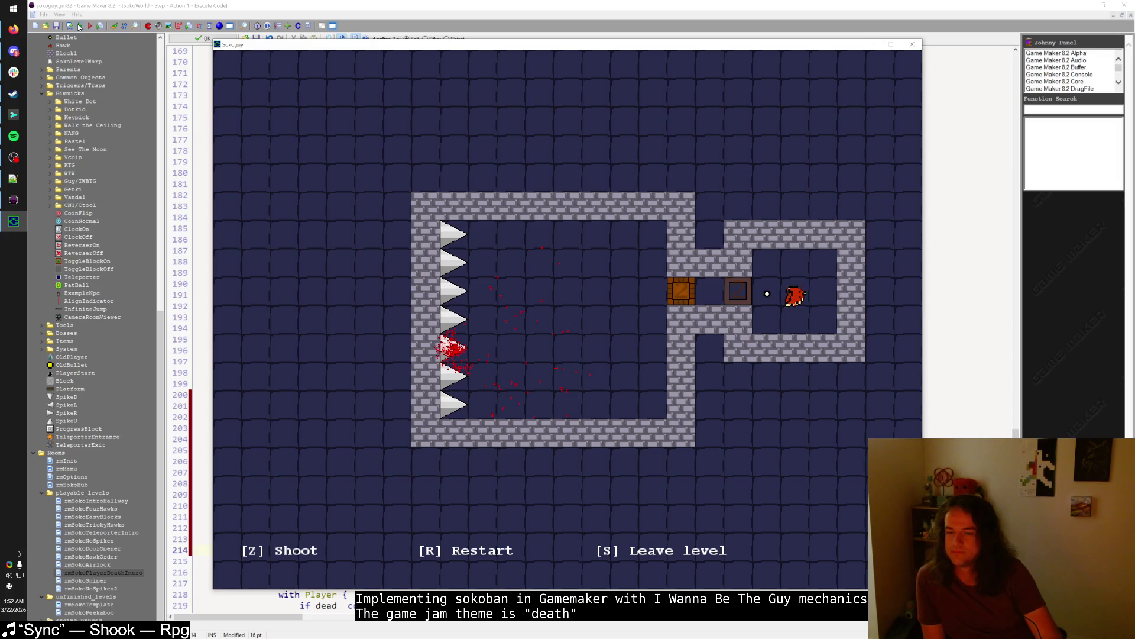
- Restart the level, walk through the room into the spikes again, restart and quit
key(r)
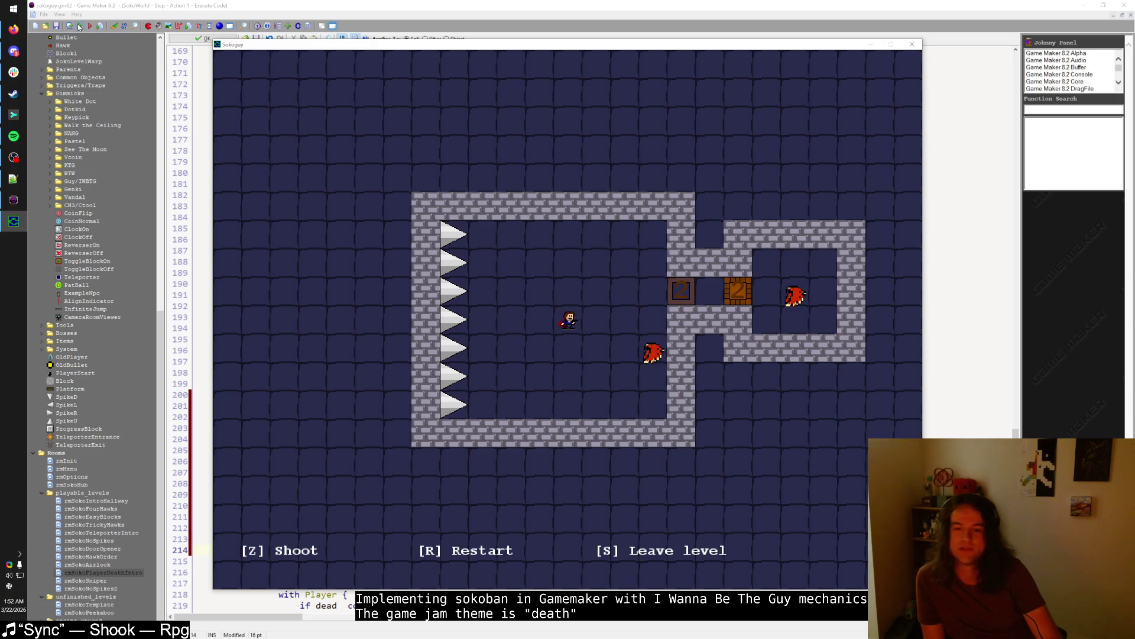
key(Left)
key(Left)
key(Left)
key(Down)
key(Right)
key(Up)
key(Left)
key(Right)
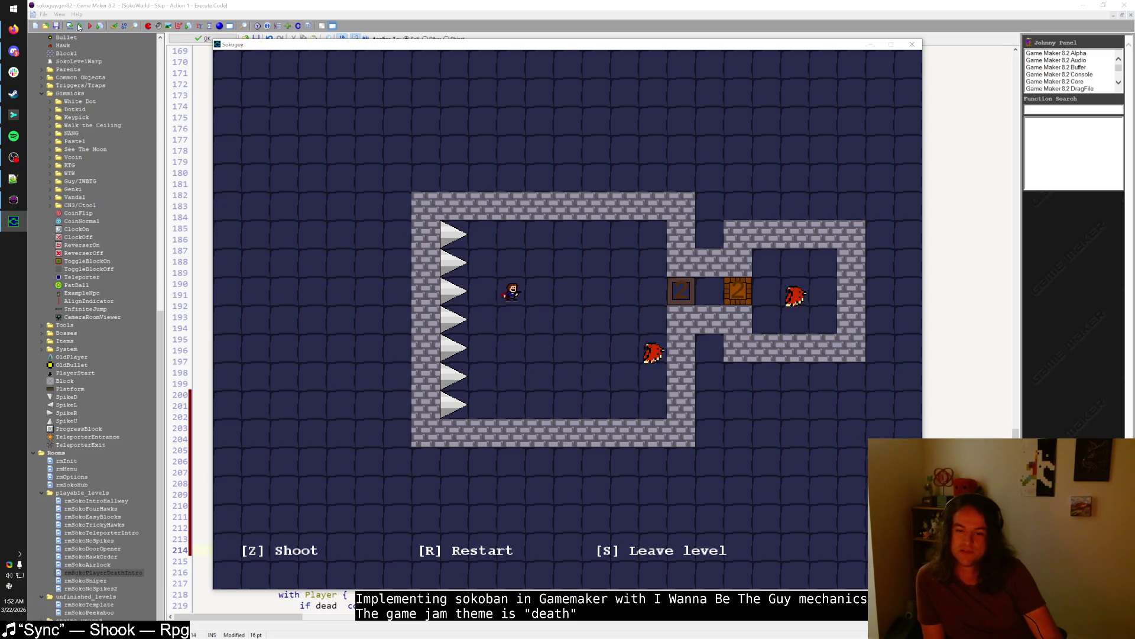
key(Down)
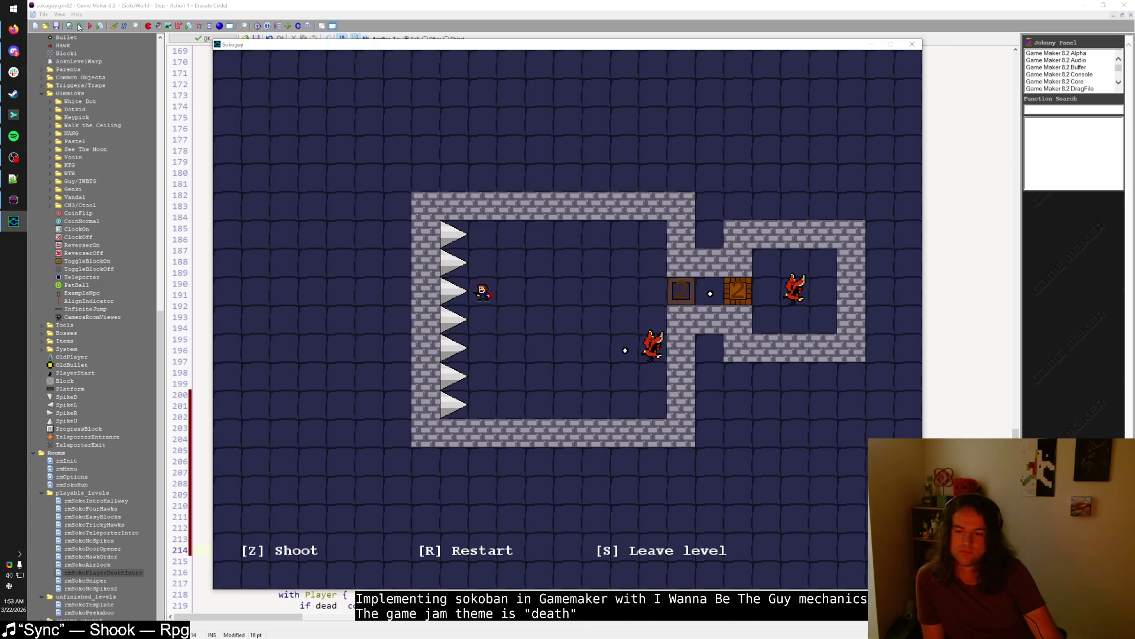
key(Left)
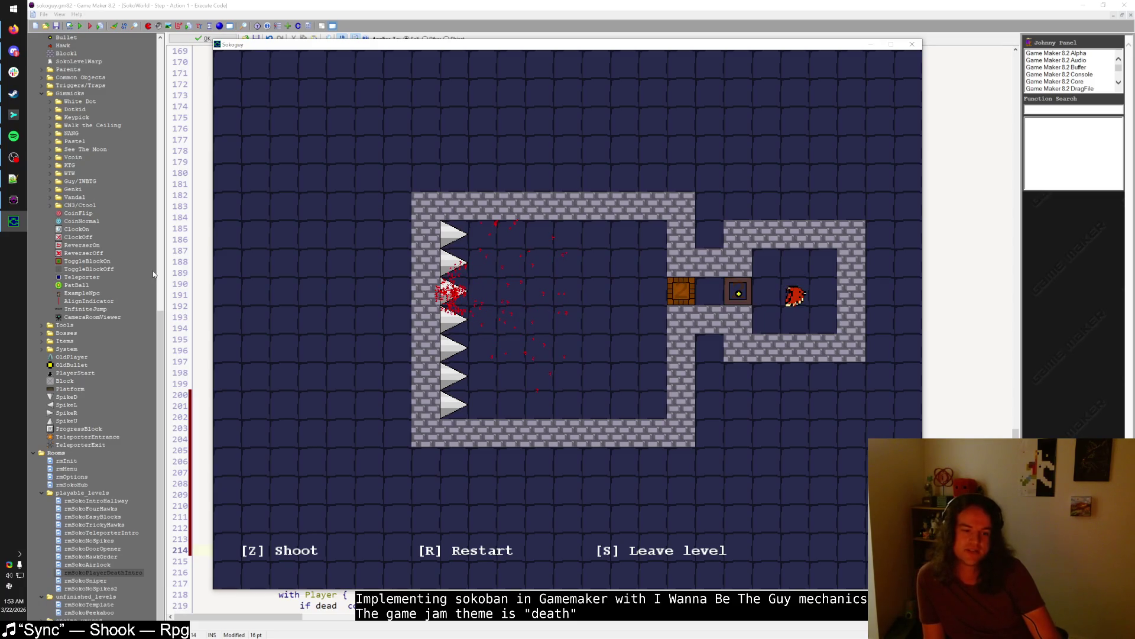
key(r)
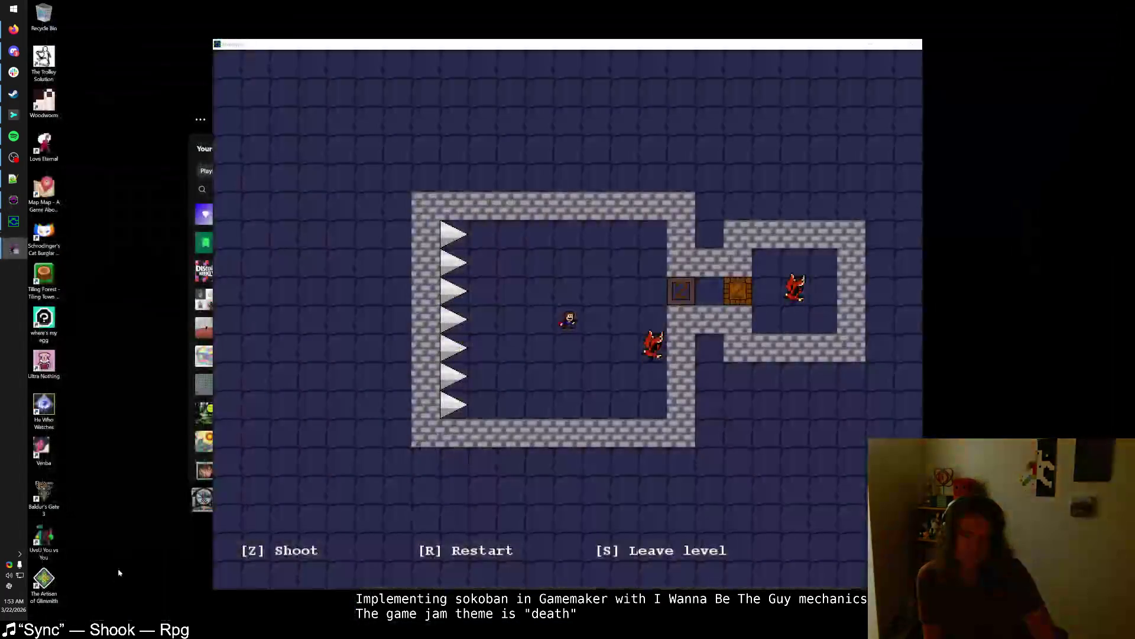
key(Escape)
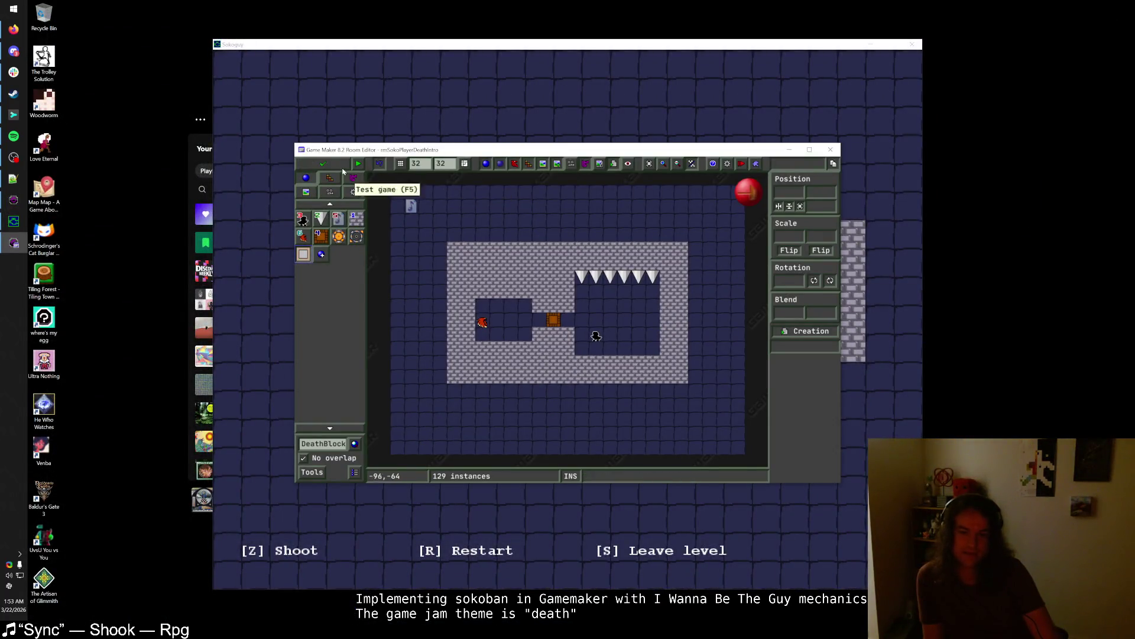
- Move the death block one cell right and set its requirement to 2
click(314, 180)
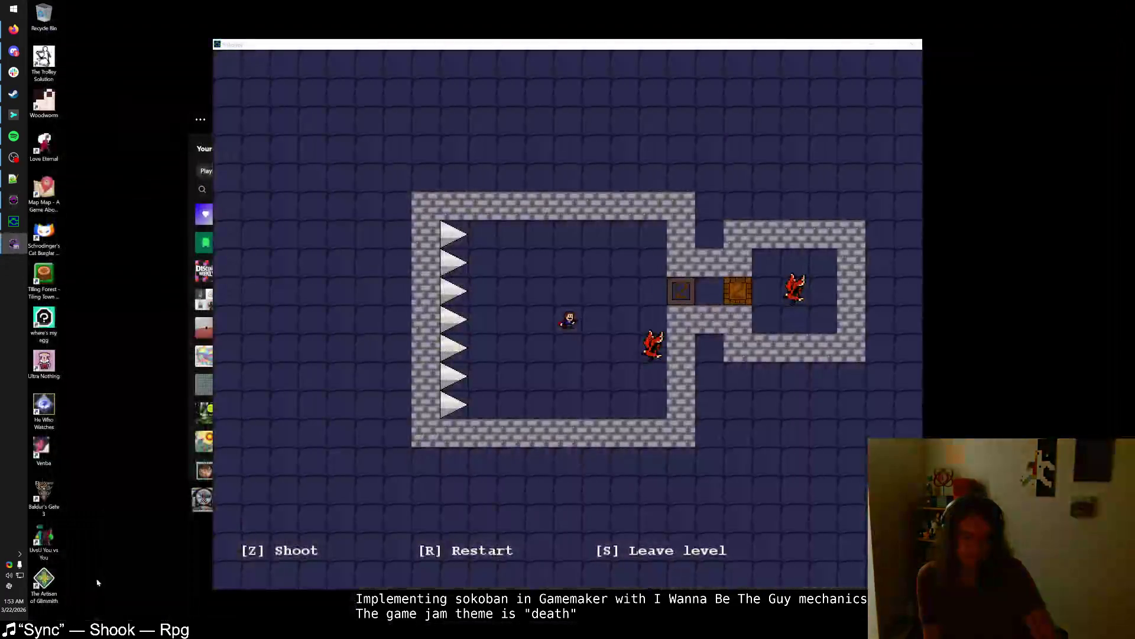
click(921, 48)
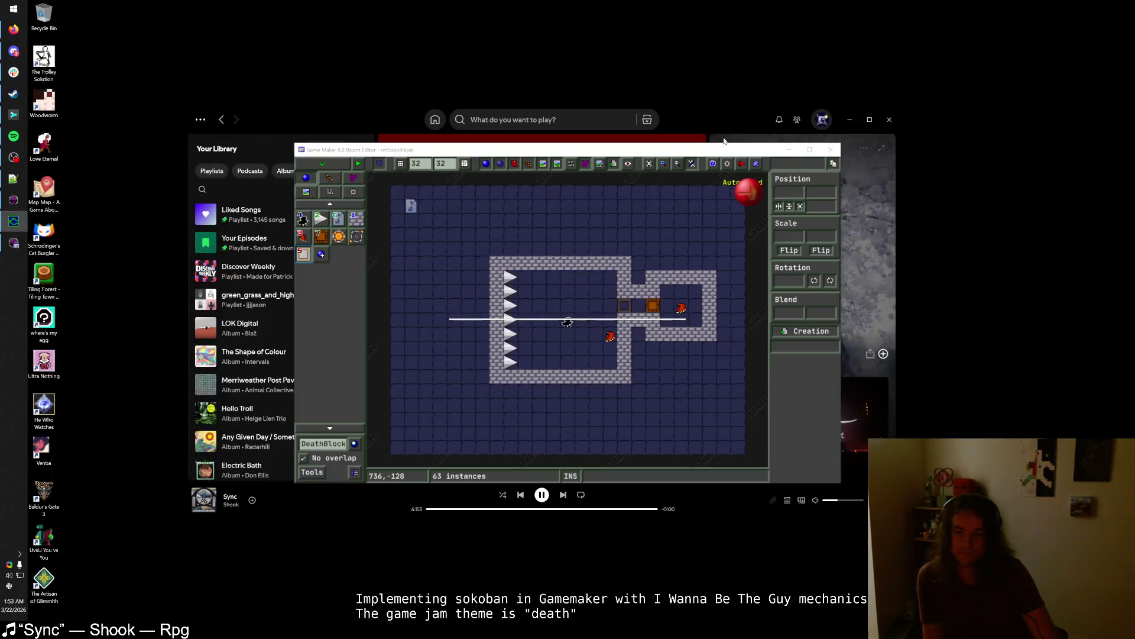
double_click(702, 152)
scroll(692, 275, up, 3)
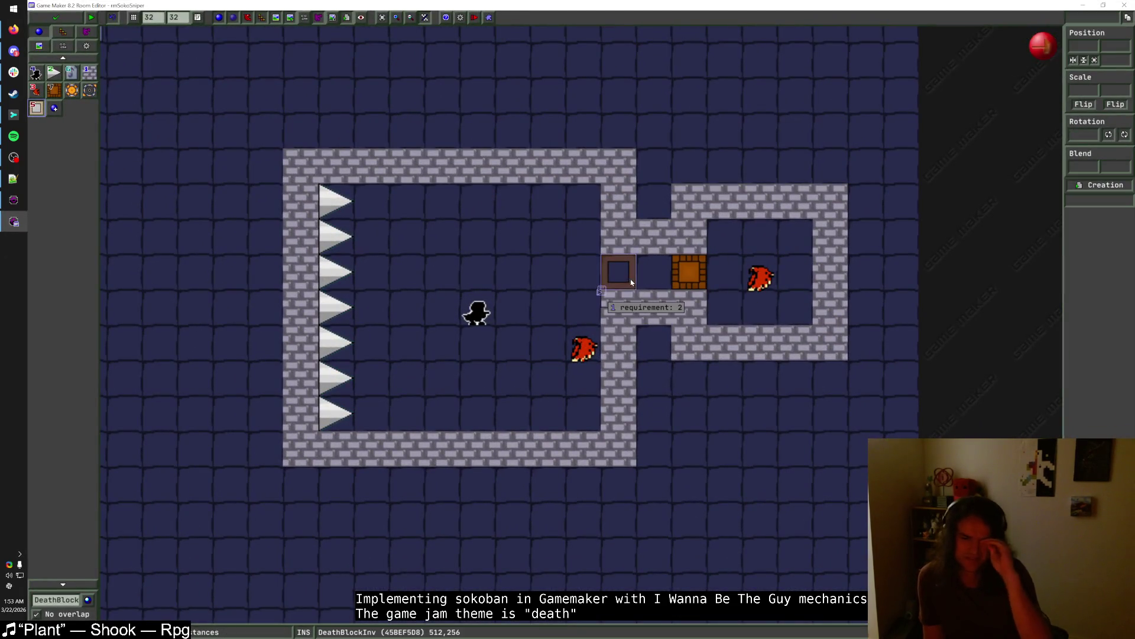
drag(631, 283, 667, 283)
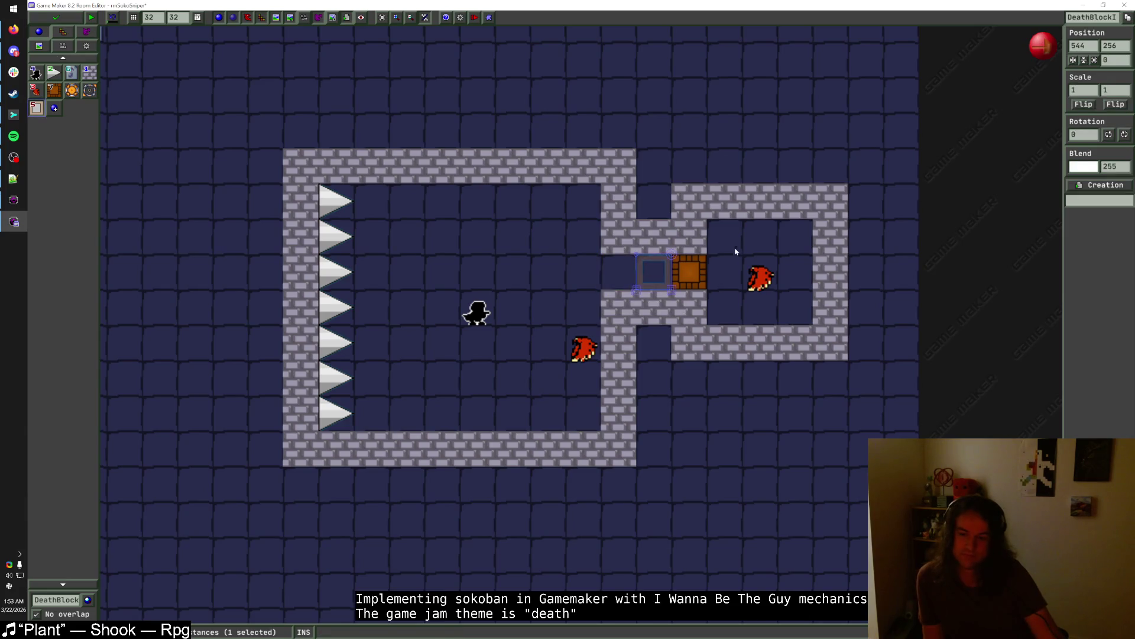
click(735, 252)
click(670, 271)
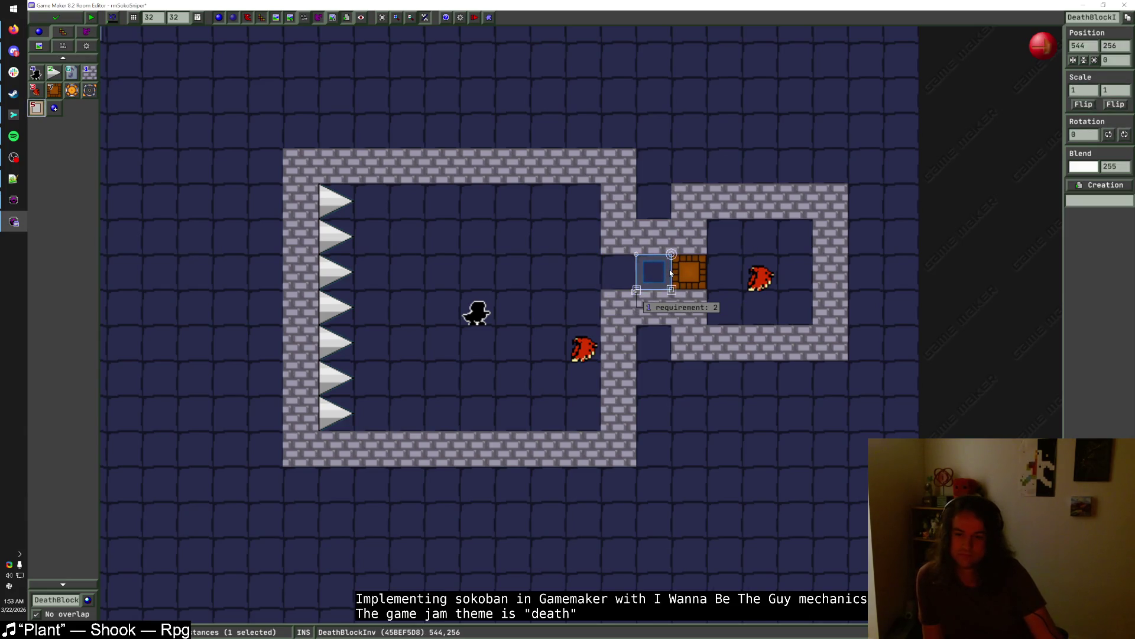
right_click(669, 269)
click(686, 310)
click(567, 341)
- Fill the wall gaps with Block1 along the top, bottom and right sides
click(90, 73)
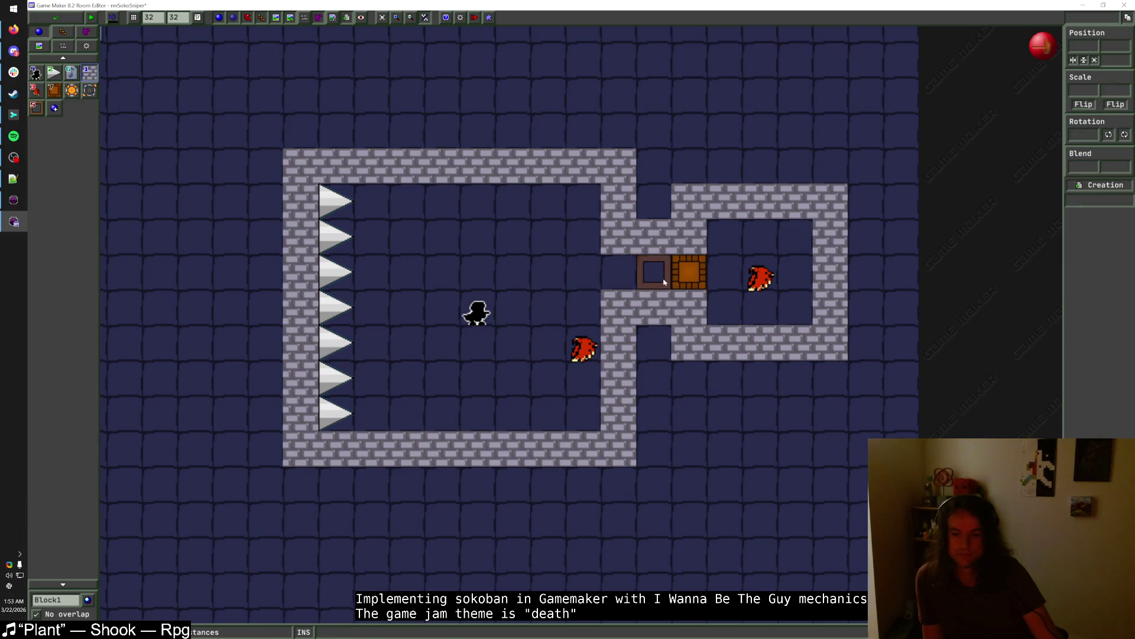
click(657, 202)
click(654, 343)
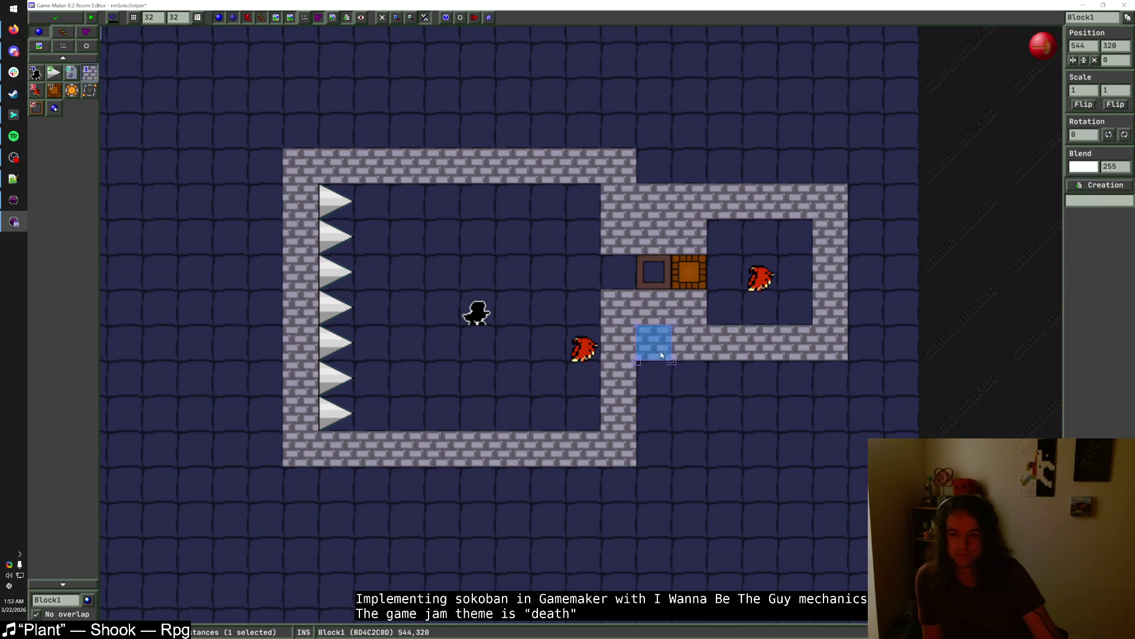
mouse_move(654, 385)
mouse_down()
mouse_move(866, 378)
mouse_move(866, 165)
mouse_move(654, 166)
mouse_up()
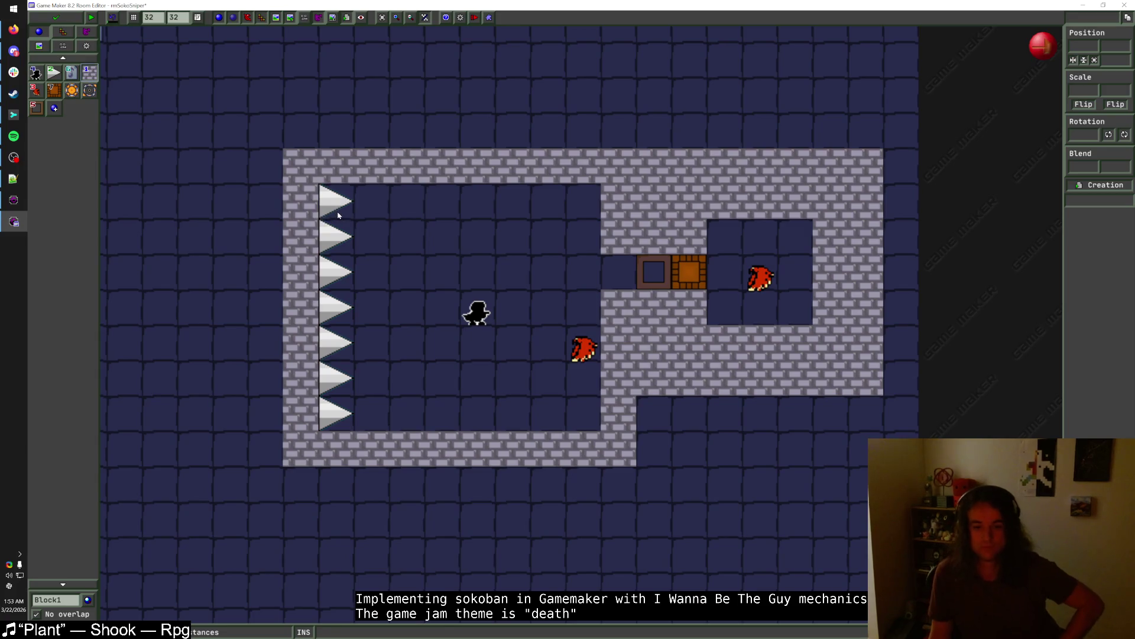
- Shift the player start and the spike column one cell right
click(473, 320)
drag(474, 320, 510, 319)
click(461, 347)
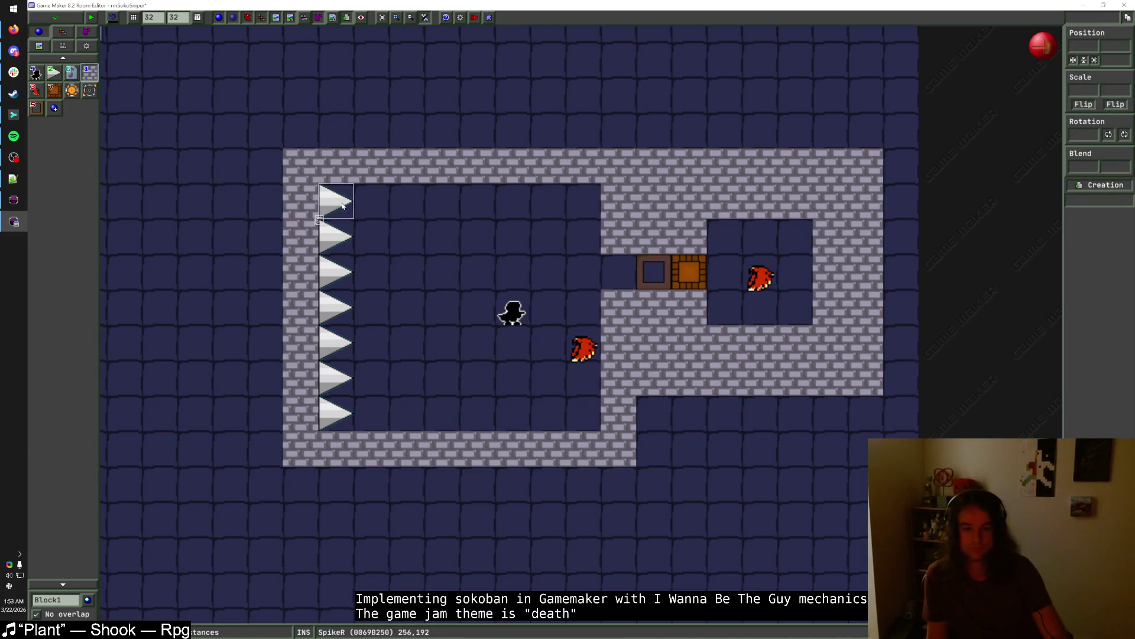
drag(336, 204, 372, 204)
drag(337, 240, 373, 240)
mouse_move(339, 282)
mouse_down()
mouse_move(374, 282)
mouse_move(388, 422)
mouse_up()
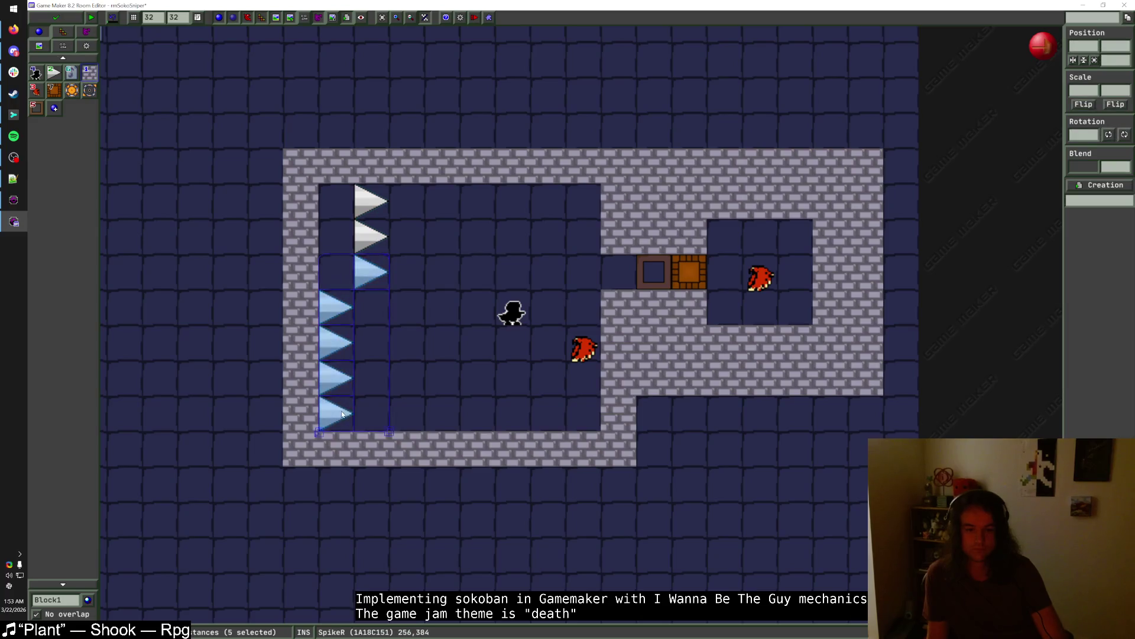
key(Right)
click(408, 269)
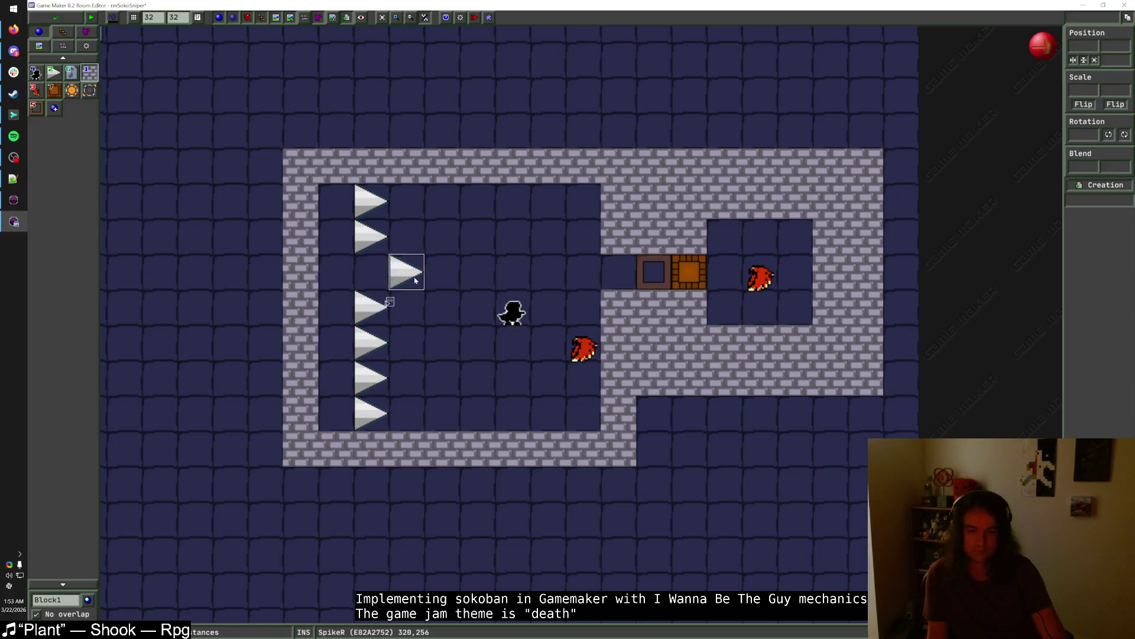
- Realign the stray spike and repaint Block1 walls on all four sides, trimming the top-right blocks
drag(414, 265, 380, 264)
mouse_move(307, 164)
mouse_down()
mouse_move(296, 442)
mouse_move(334, 364)
mouse_move(324, 203)
mouse_up()
mouse_move(335, 476)
mouse_down()
mouse_move(661, 471)
mouse_move(654, 411)
mouse_up()
drag(882, 122, 391, 139)
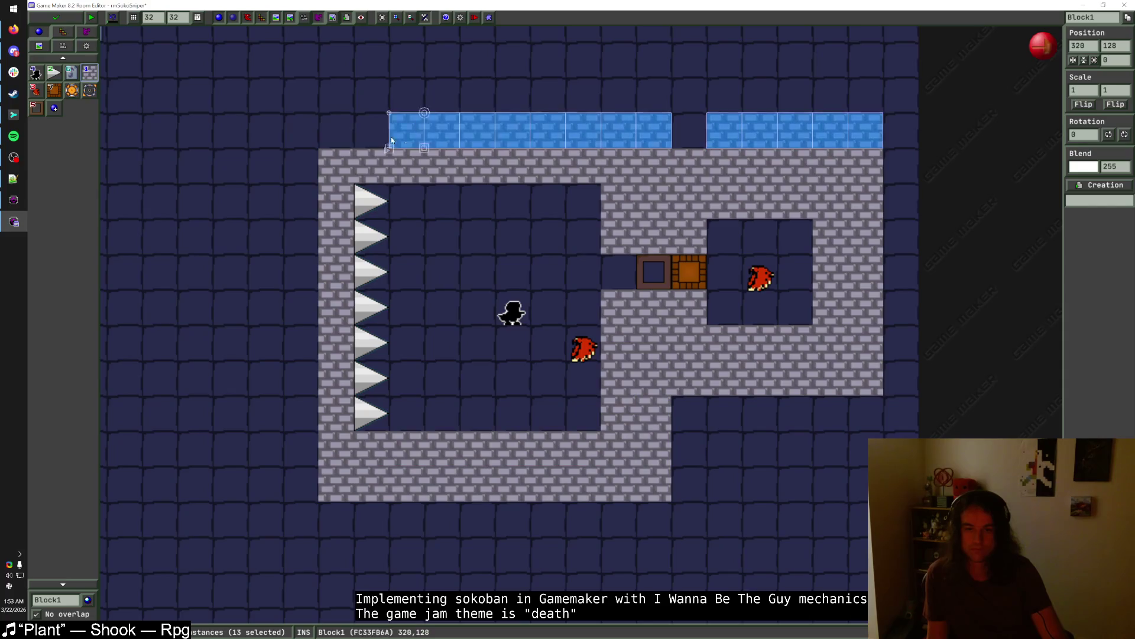
click(689, 130)
drag(300, 130, 298, 485)
scroll(498, 291, down, 1)
scroll(499, 291, up, 1)
scroll(672, 223, down, 1)
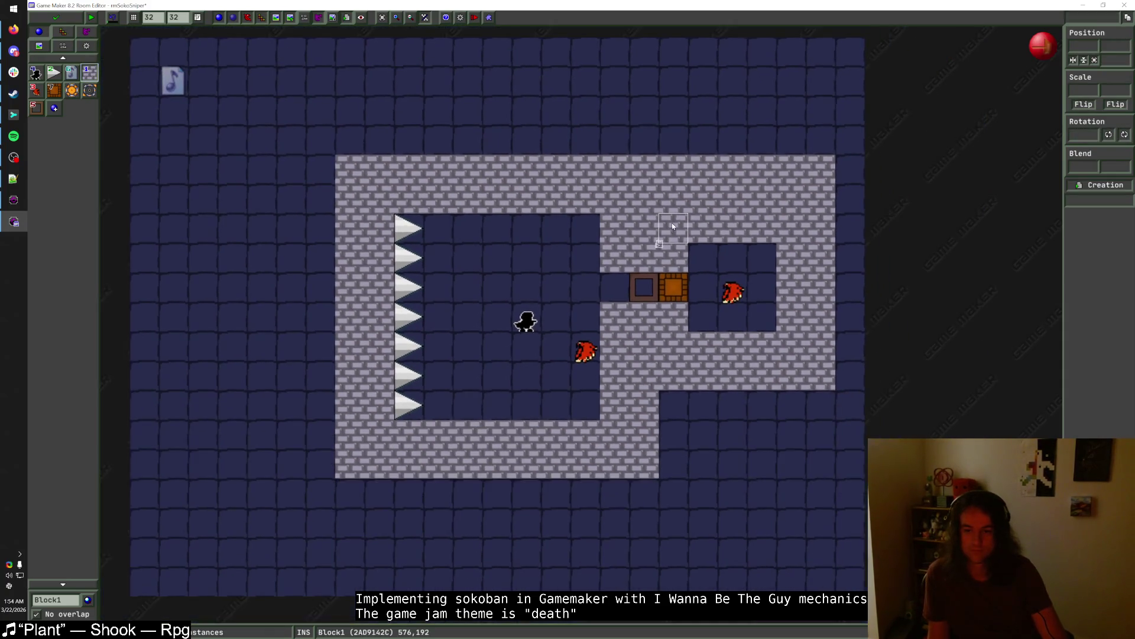
scroll(676, 222, up, 1)
drag(837, 171, 676, 170)
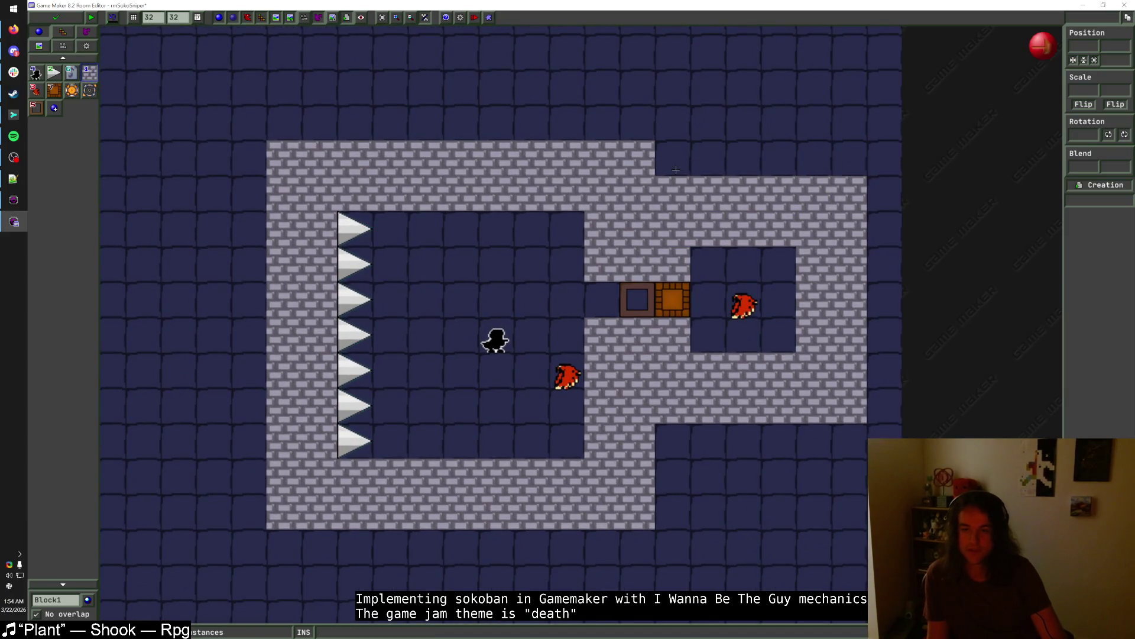
- Select every instance in the room and move the layout three cells left
scroll(686, 237, down, 1)
scroll(688, 236, up, 1)
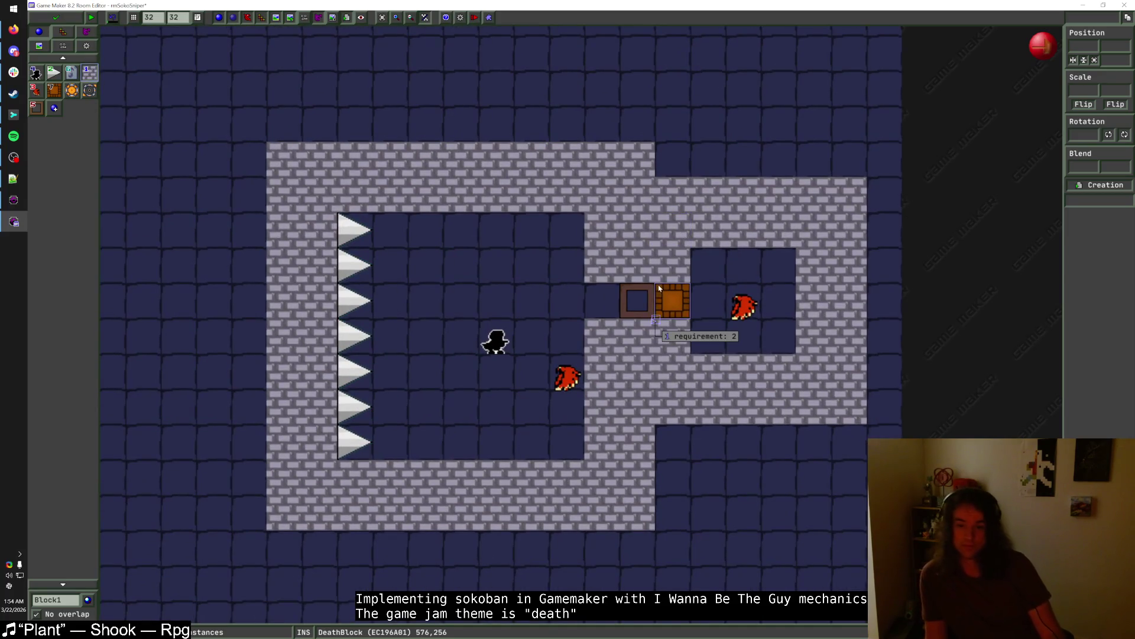
scroll(770, 283, down, 1)
scroll(844, 446, down, 1)
drag(838, 452, 400, 169)
key(Left)
key(Left)
key(Left)
key(Escape)
scroll(662, 222, up, 1)
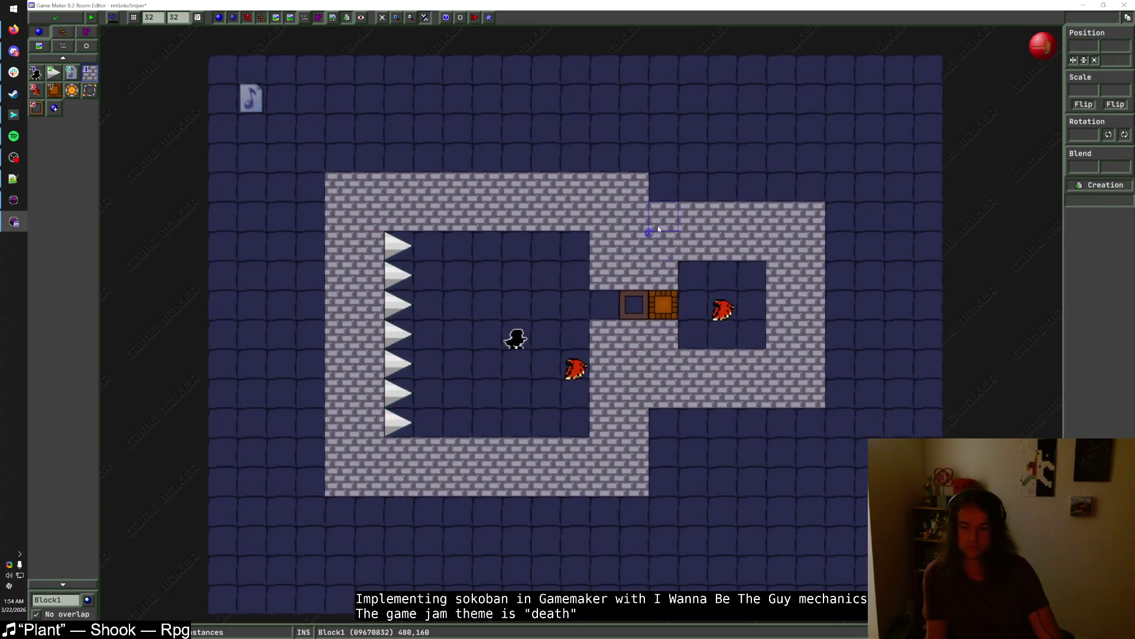
mouse_move(626, 297)
mouse_move(660, 308)
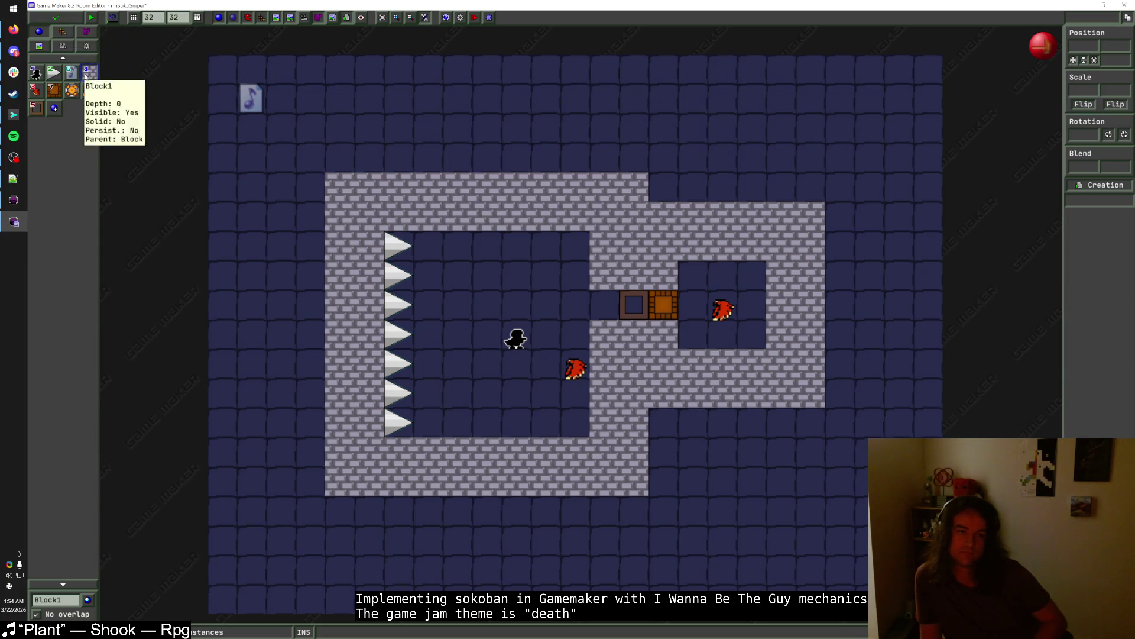
click(37, 90)
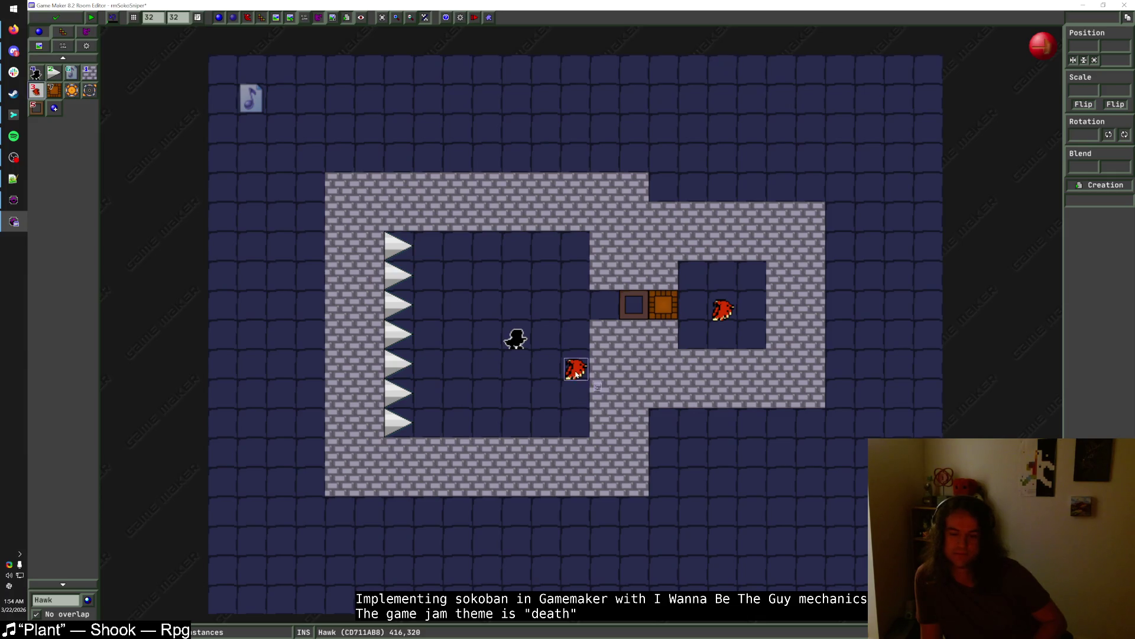
- Move the lower hawk one cell left and extend the top and bottom walls one column right
drag(575, 372, 517, 372)
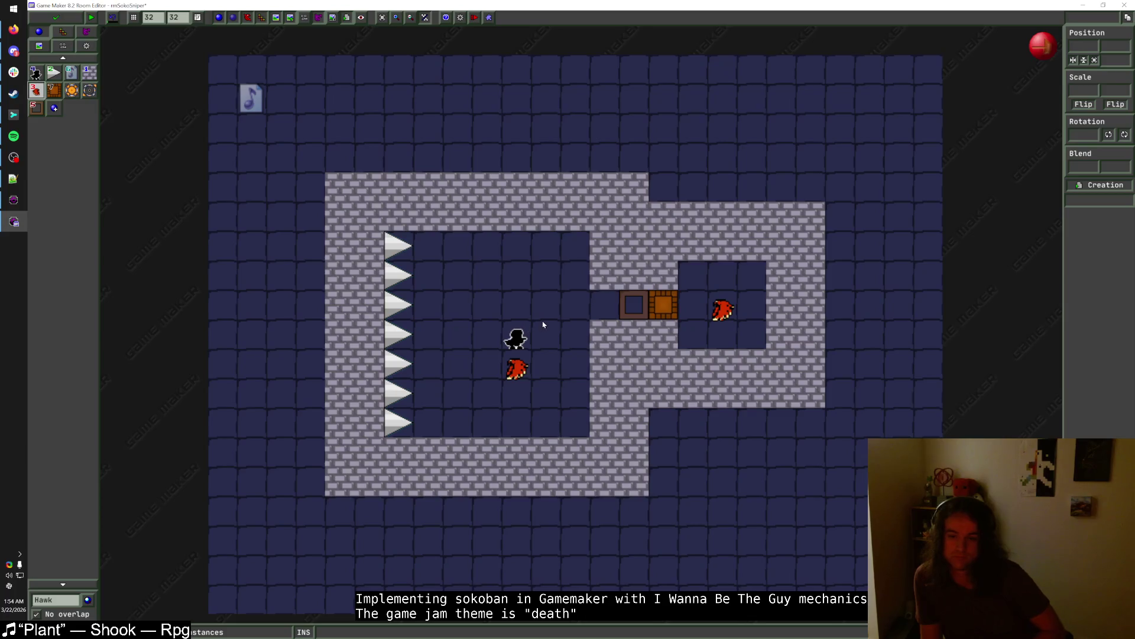
key(1)
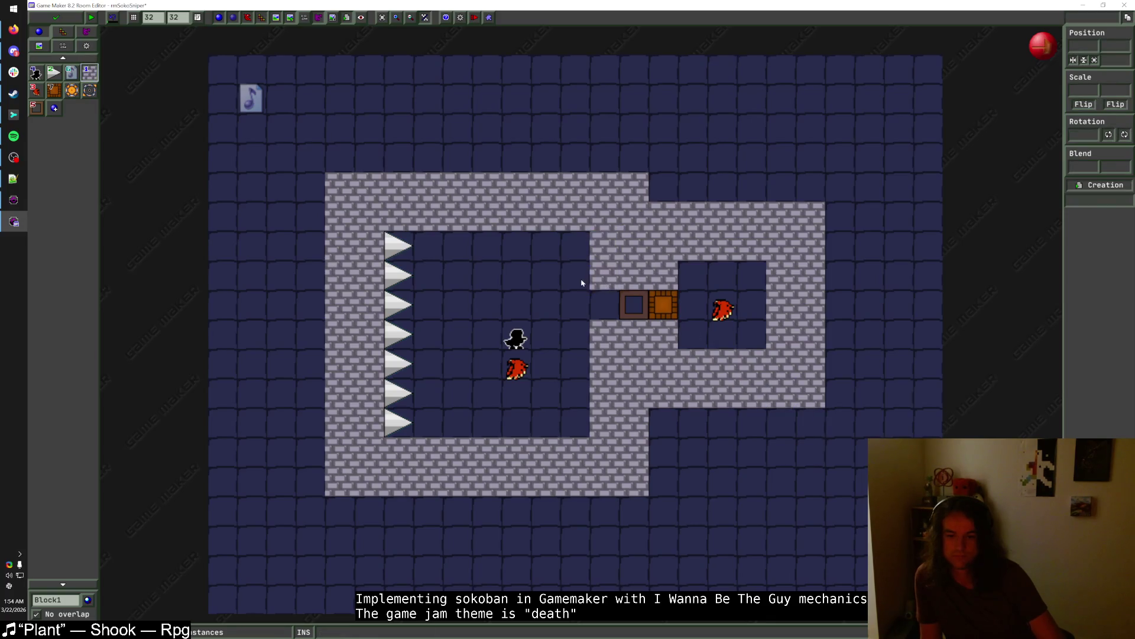
mouse_move(592, 233)
mouse_down()
mouse_move(822, 429)
mouse_move(815, 407)
mouse_move(828, 397)
mouse_move(857, 406)
mouse_up()
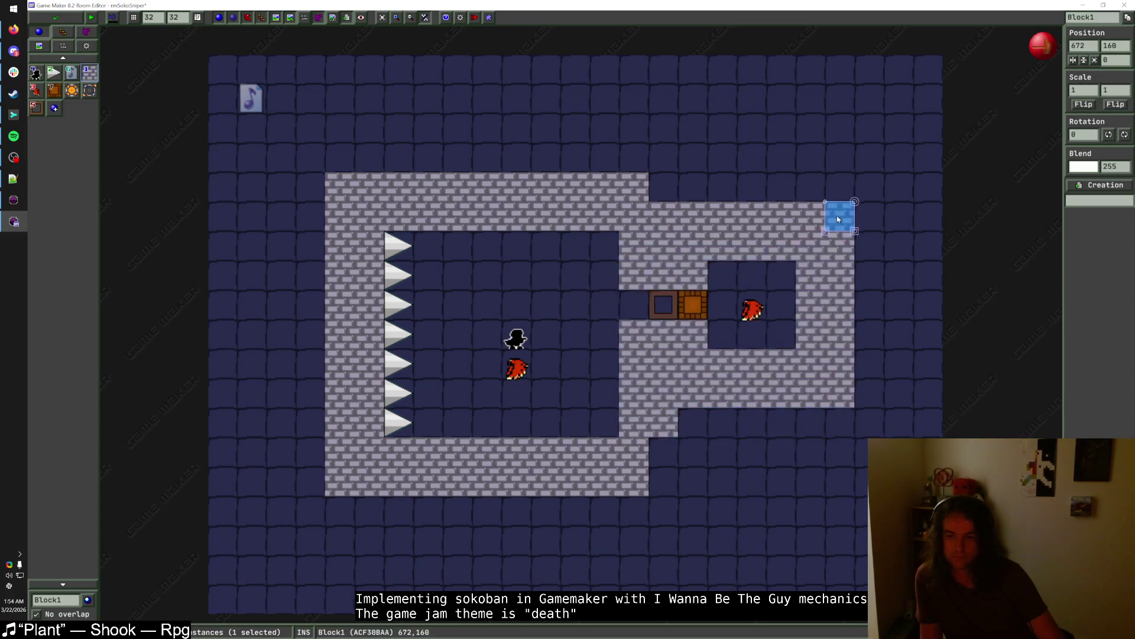
drag(663, 453, 664, 482)
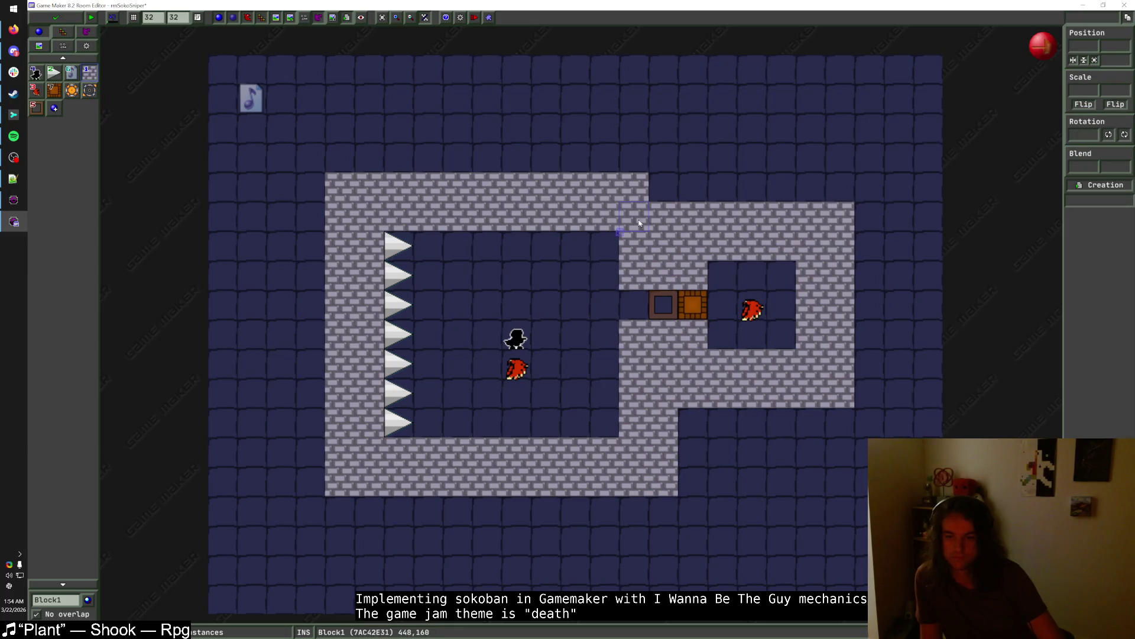
click(669, 197)
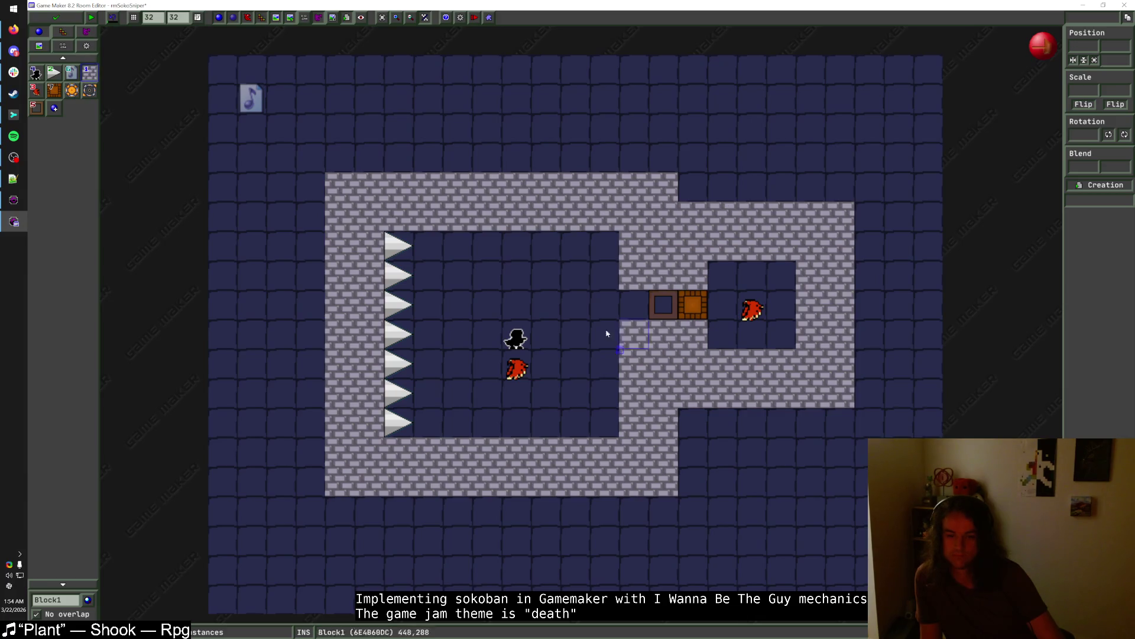
- Raise the player start two cells to 320,224 and start a test run
click(516, 338)
drag(515, 338, 523, 286)
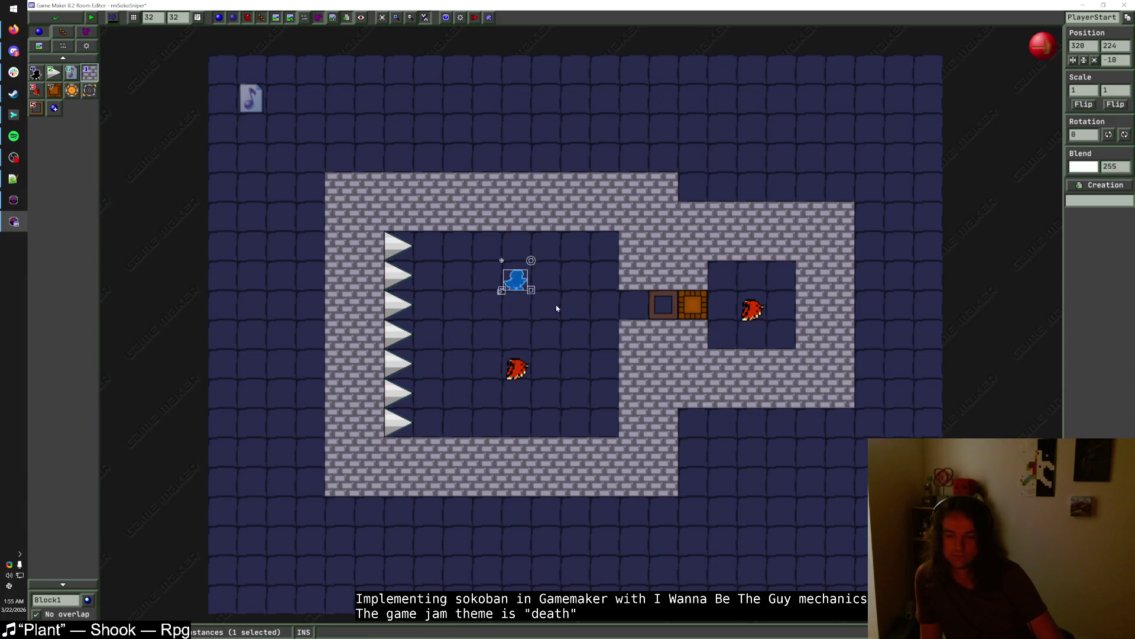
key(Escape)
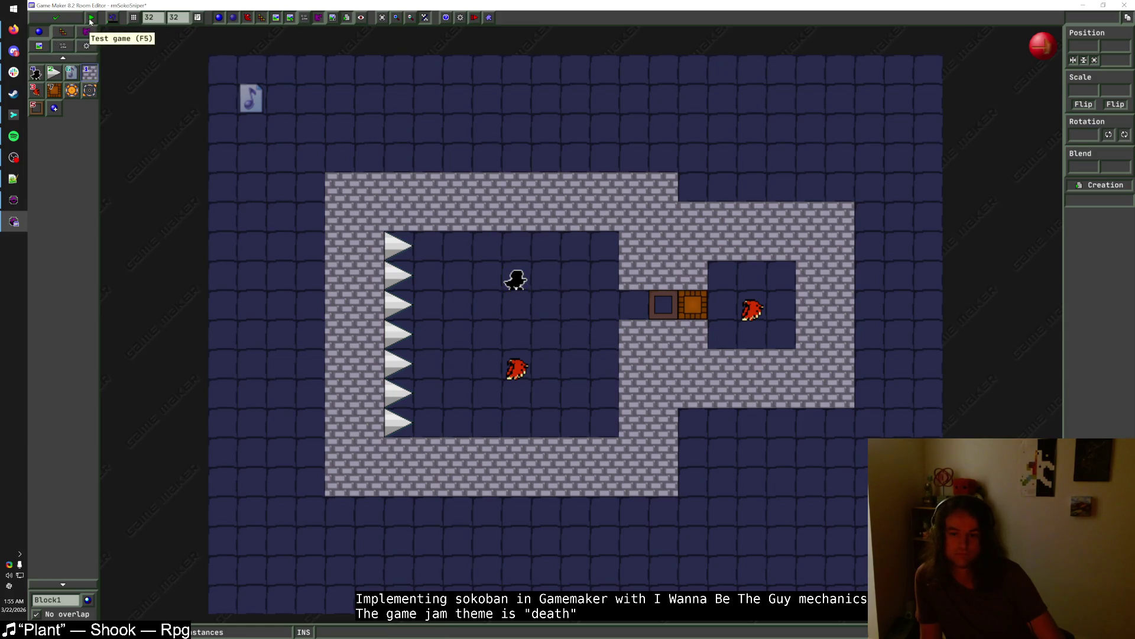
click(91, 18)
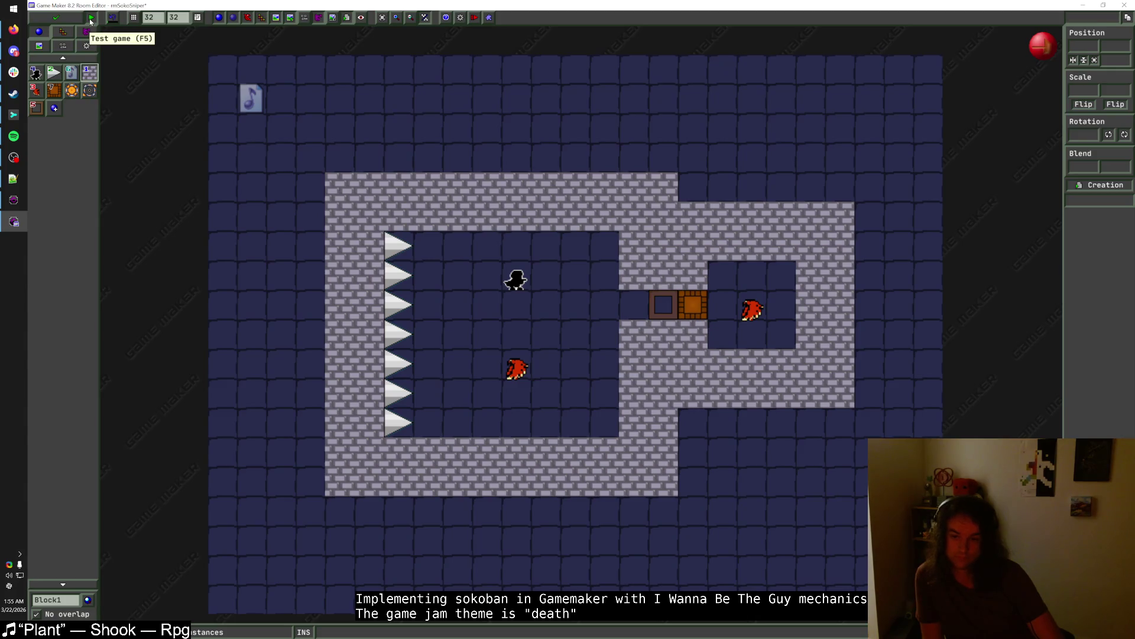
- Load Game 1 and move around the sniper level, shooting left at a hawk
key(shift)
key(shift)
key(Up)
key(Right)
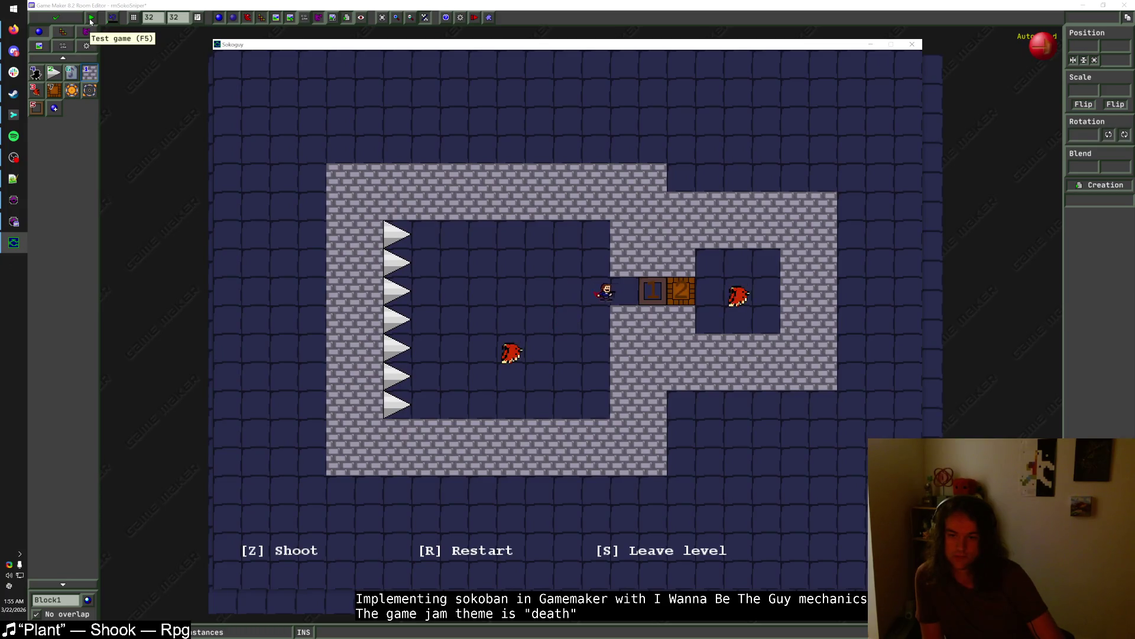
key(Right)
key(Left)
key(Right)
key(Down)
key(Left)
key(z)
key(Up)
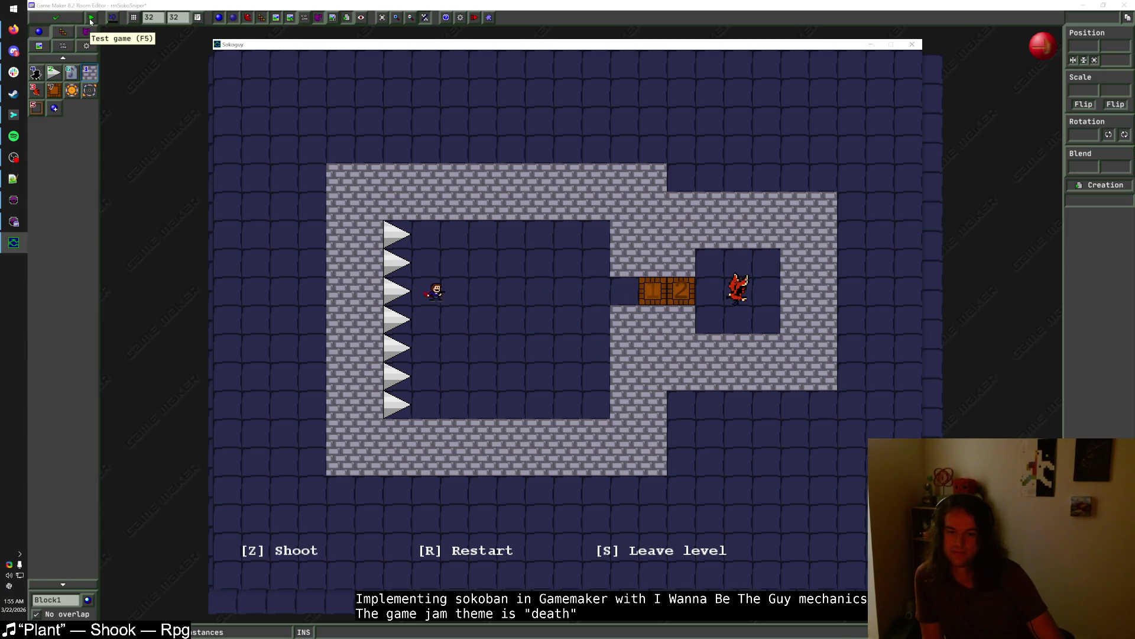
- Die on the spikes, restart to shoot the nearby bird, quit, and move the lower hawk one cell right
key(Left)
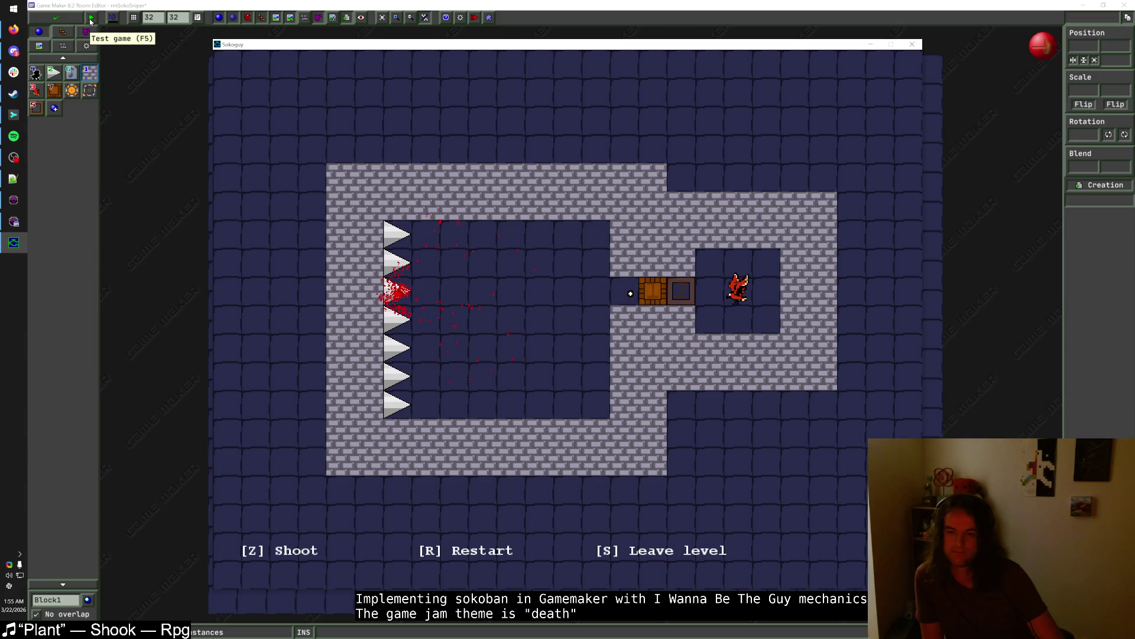
key(r)
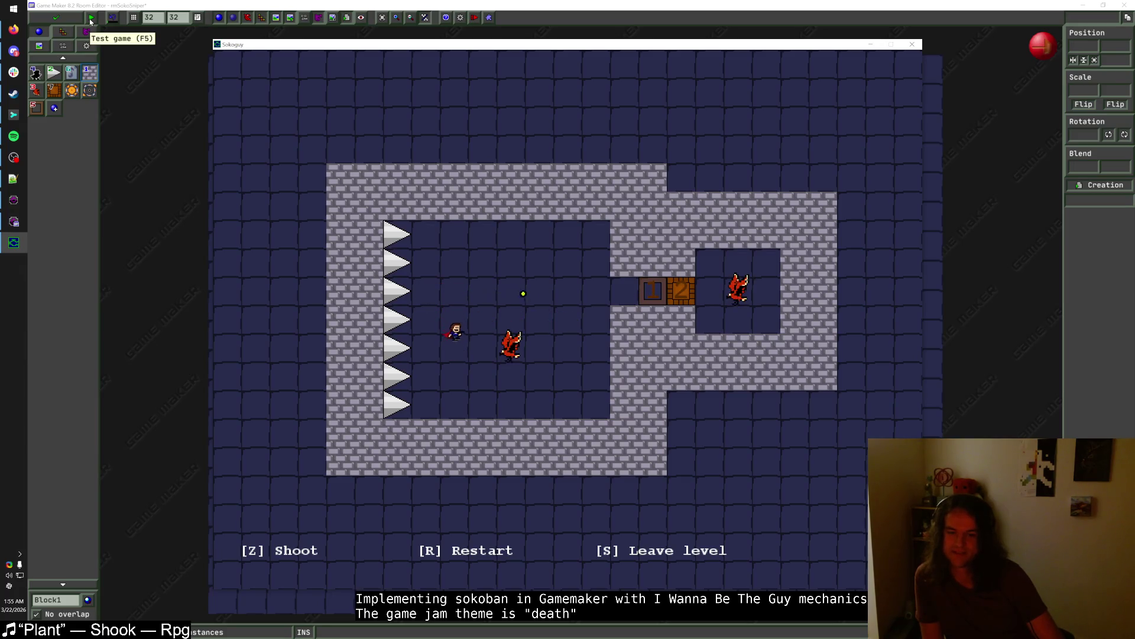
key(Left)
key(r)
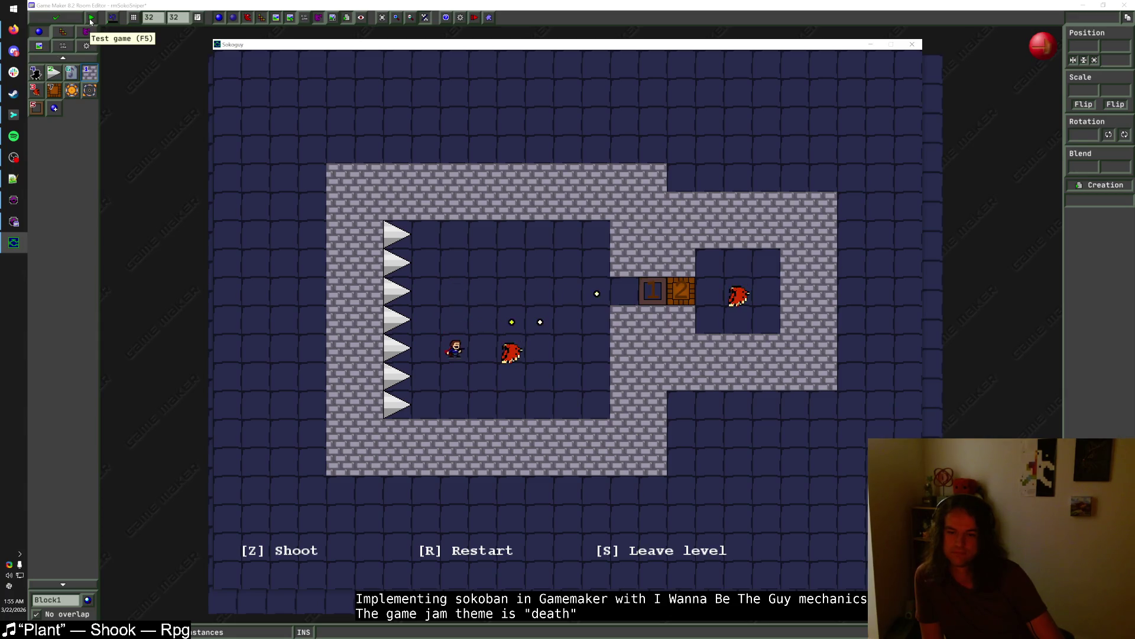
key(Left)
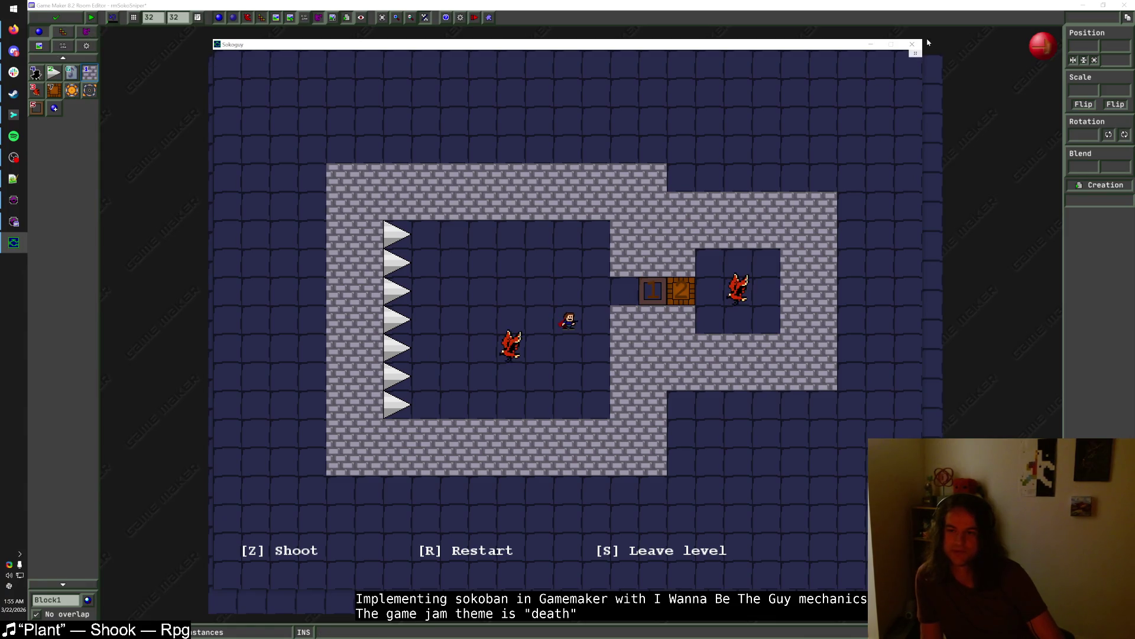
key(Escape)
drag(516, 370, 576, 369)
- Push the hawk and right-hand section one tile right, patch brick walls, and shift everything back left
click(568, 342)
click(585, 332)
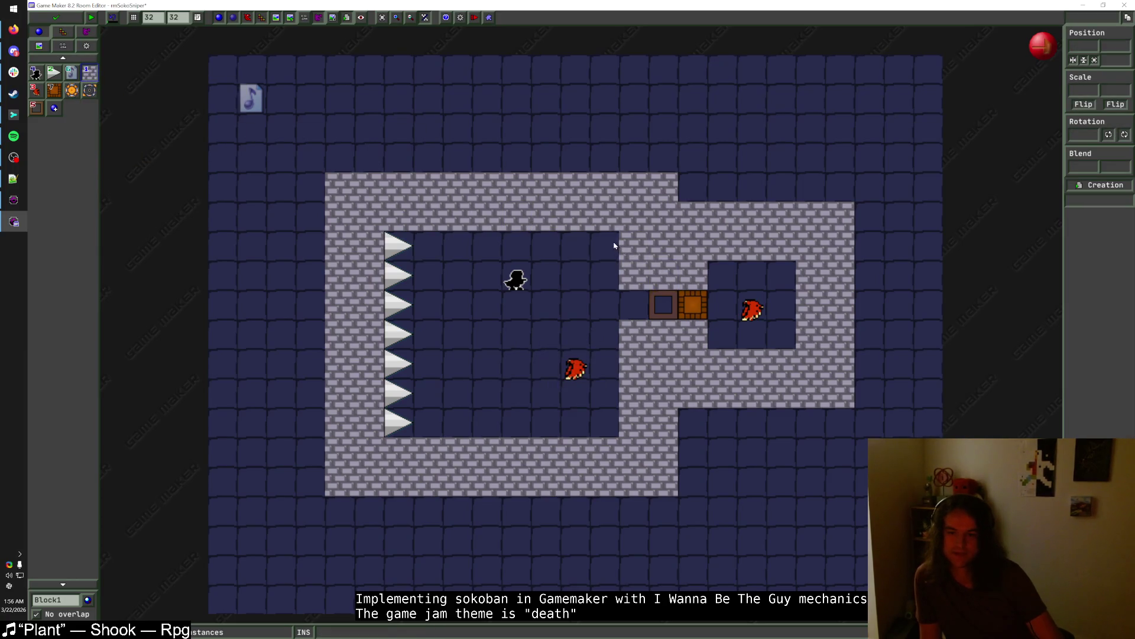
drag(604, 241, 878, 424)
click(869, 219)
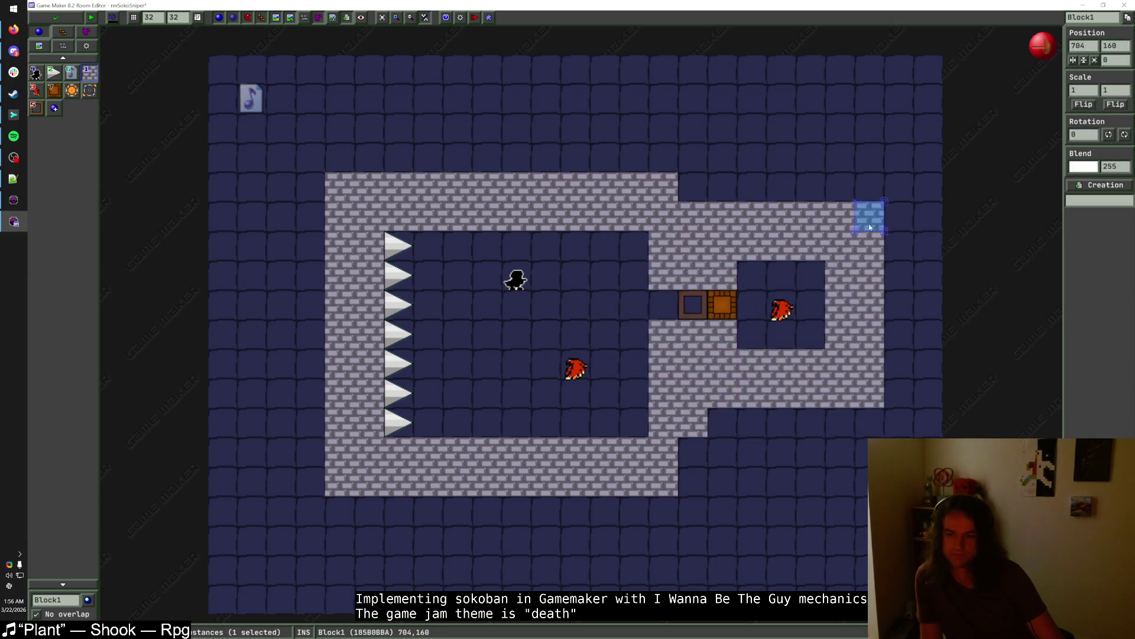
drag(692, 452, 692, 481)
click(700, 192)
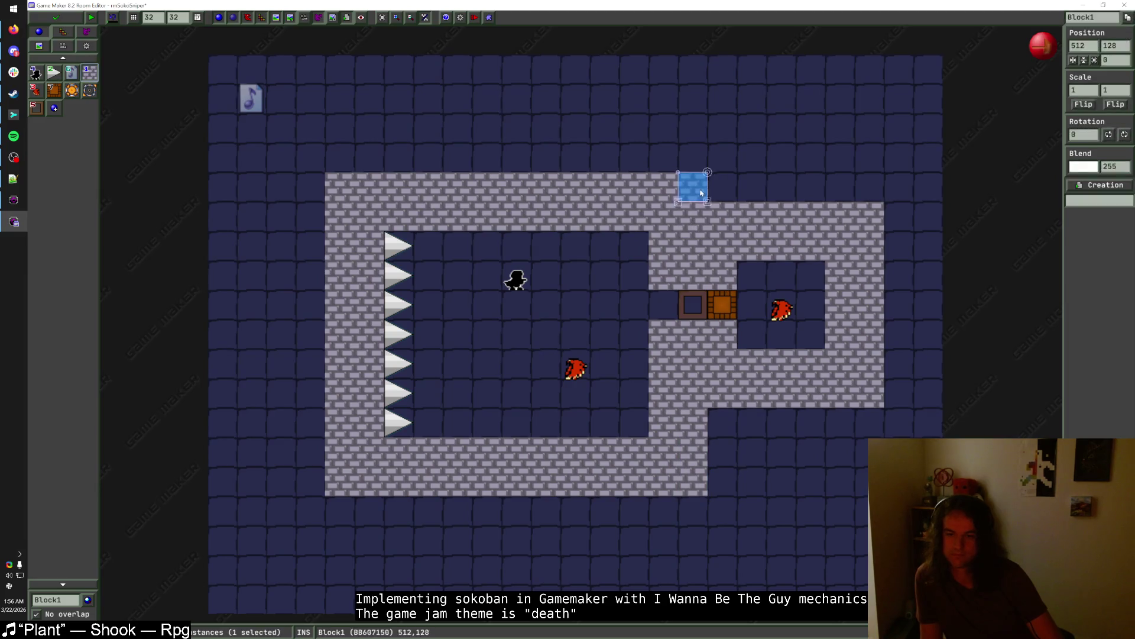
mouse_move(905, 506)
mouse_down()
mouse_move(364, 127)
mouse_move(316, 127)
mouse_up()
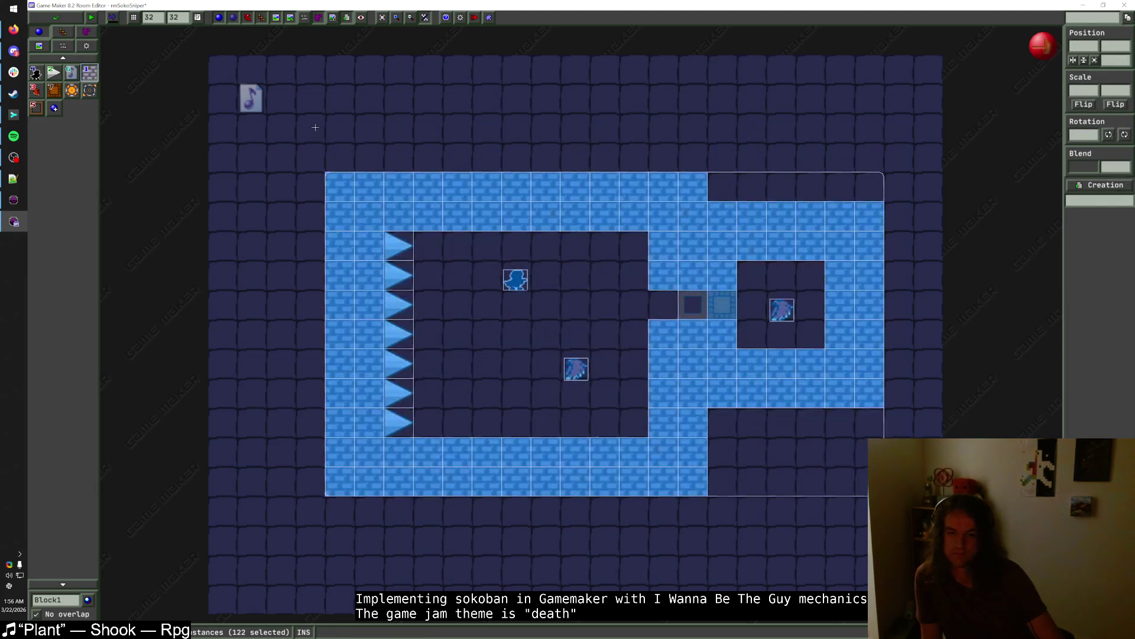
key(Left)
click(554, 117)
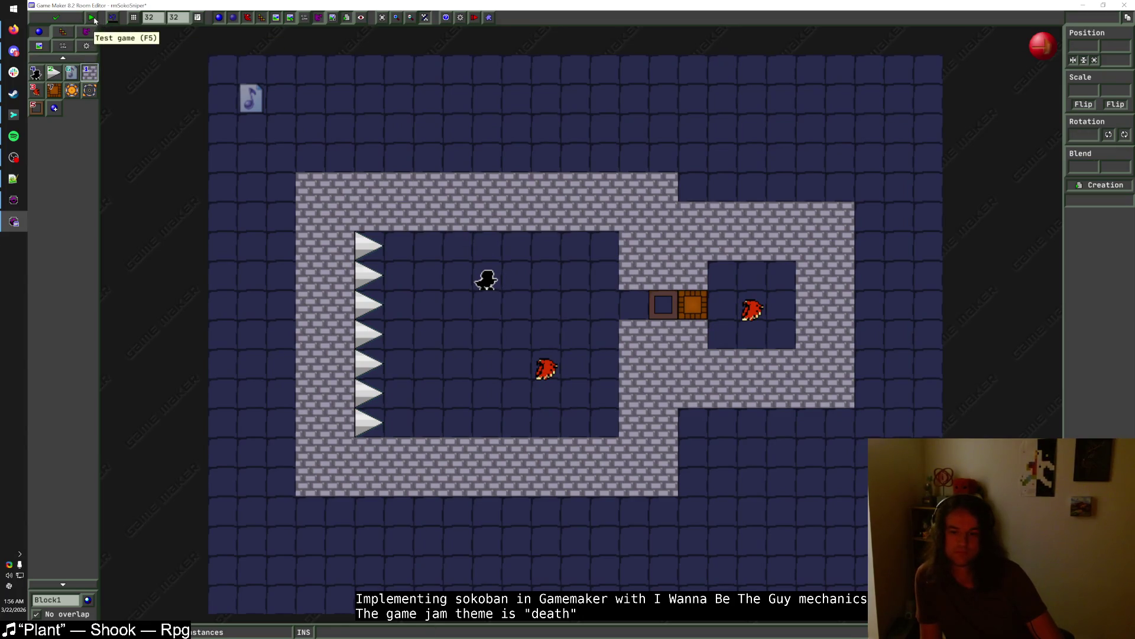
- Move the player start two tiles right and test-run the room, walking into the spikes
drag(476, 278, 535, 278)
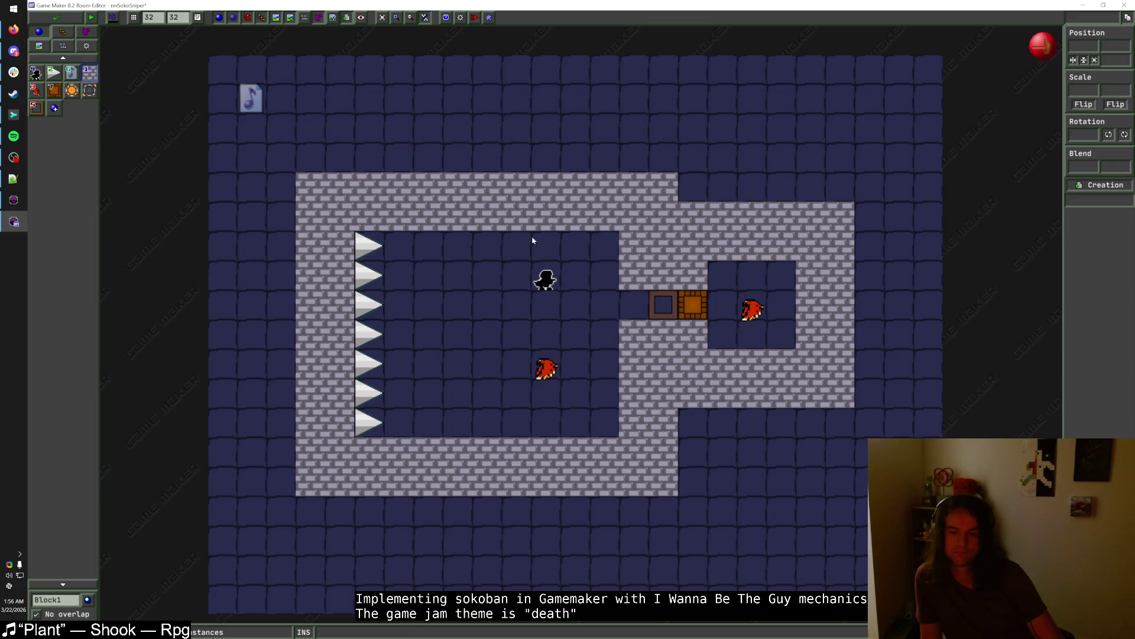
click(93, 22)
key(Left)
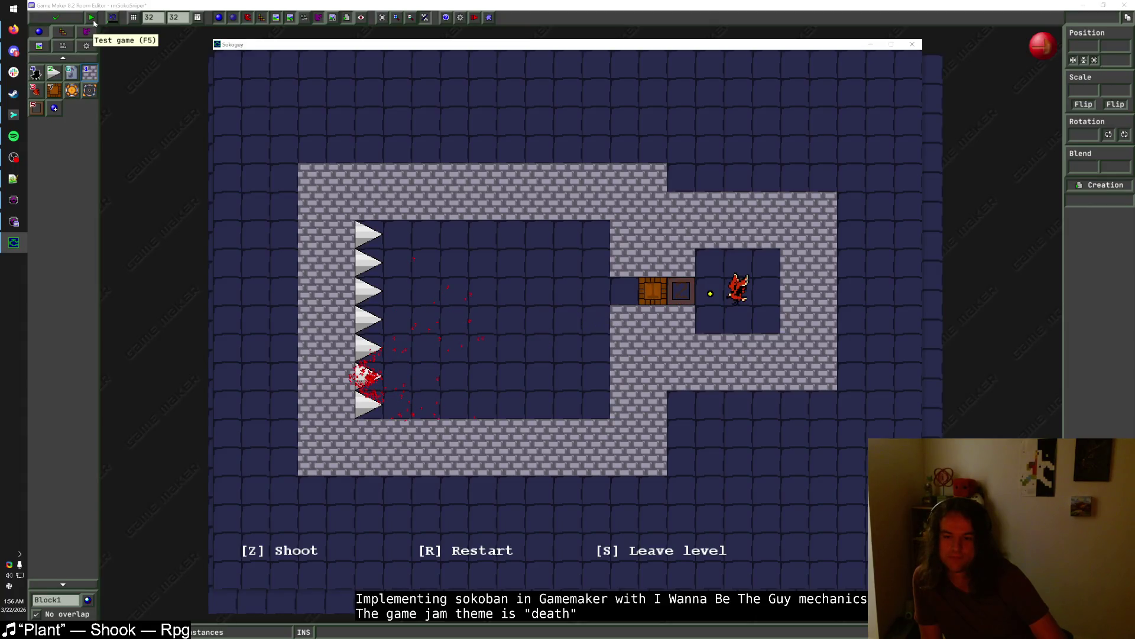
key(s)
key(Escape)
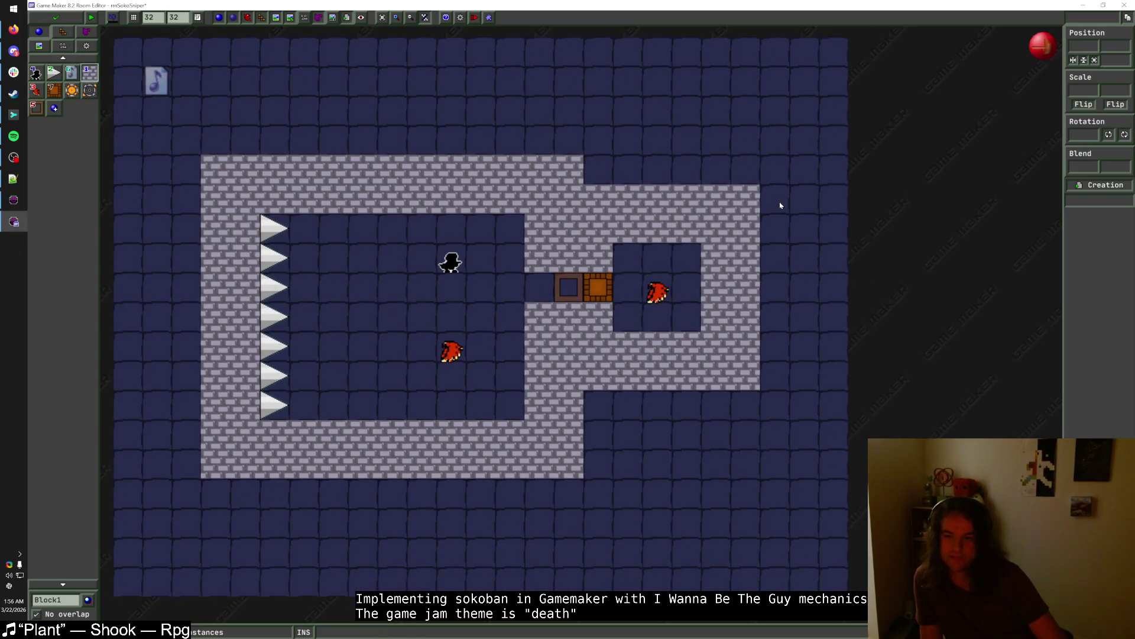
- Rebuild the right room's brick walls one tile over and move the hawk two tiles right
right_click(715, 257)
right_click(716, 317)
right_click(746, 286)
drag(658, 292, 722, 296)
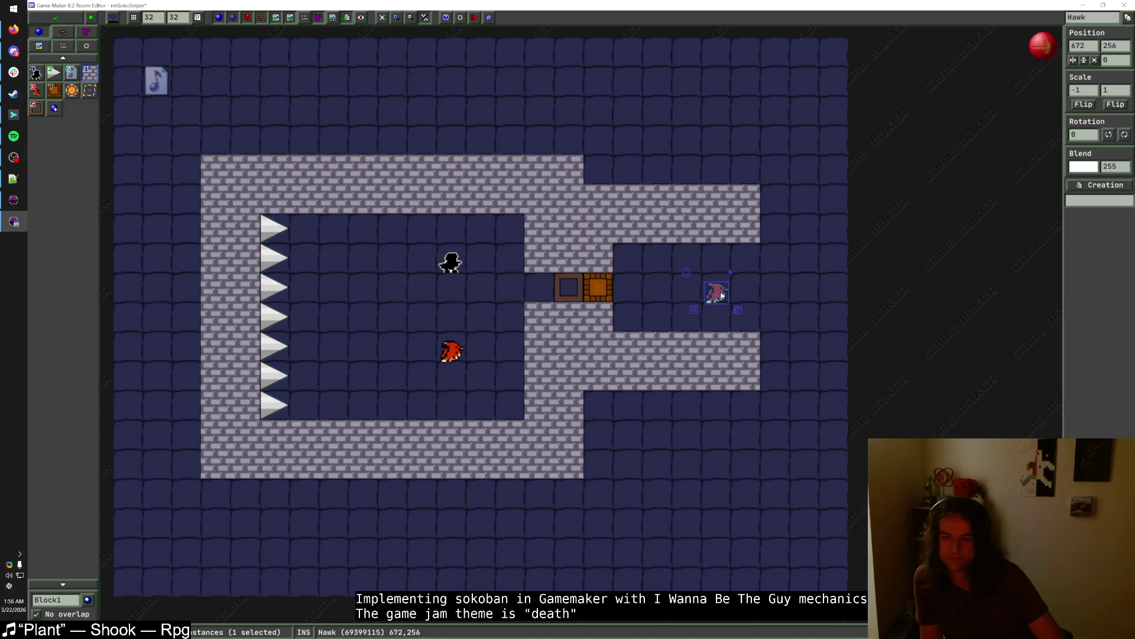
click(628, 258)
click(627, 317)
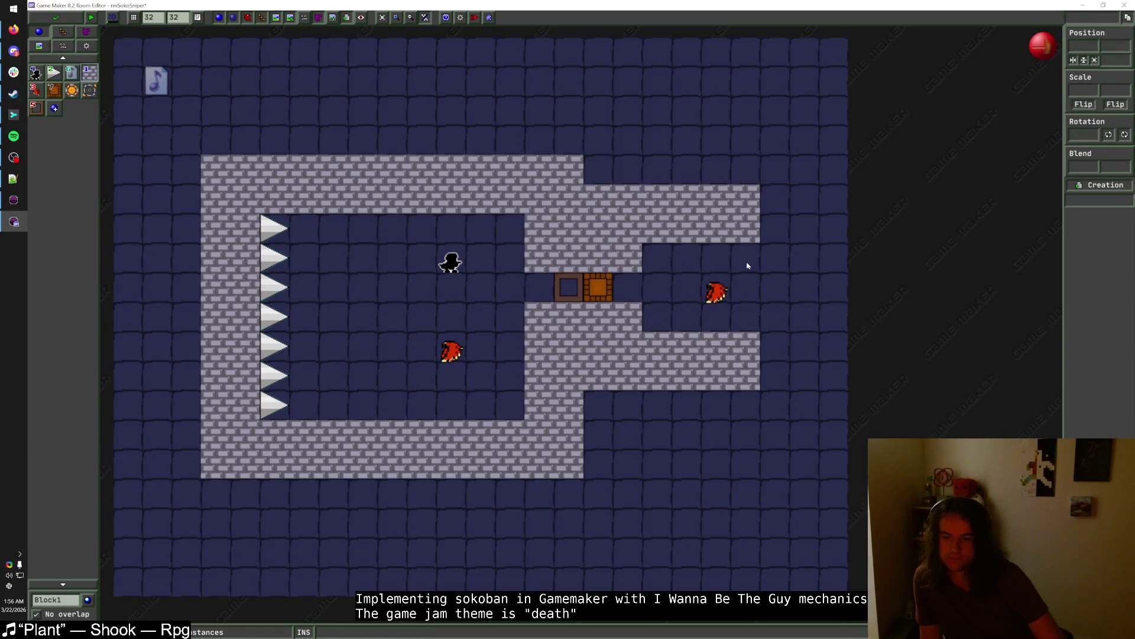
mouse_move(775, 195)
mouse_down()
mouse_move(775, 379)
mouse_move(814, 307)
mouse_move(804, 196)
mouse_up()
drag(717, 292, 745, 291)
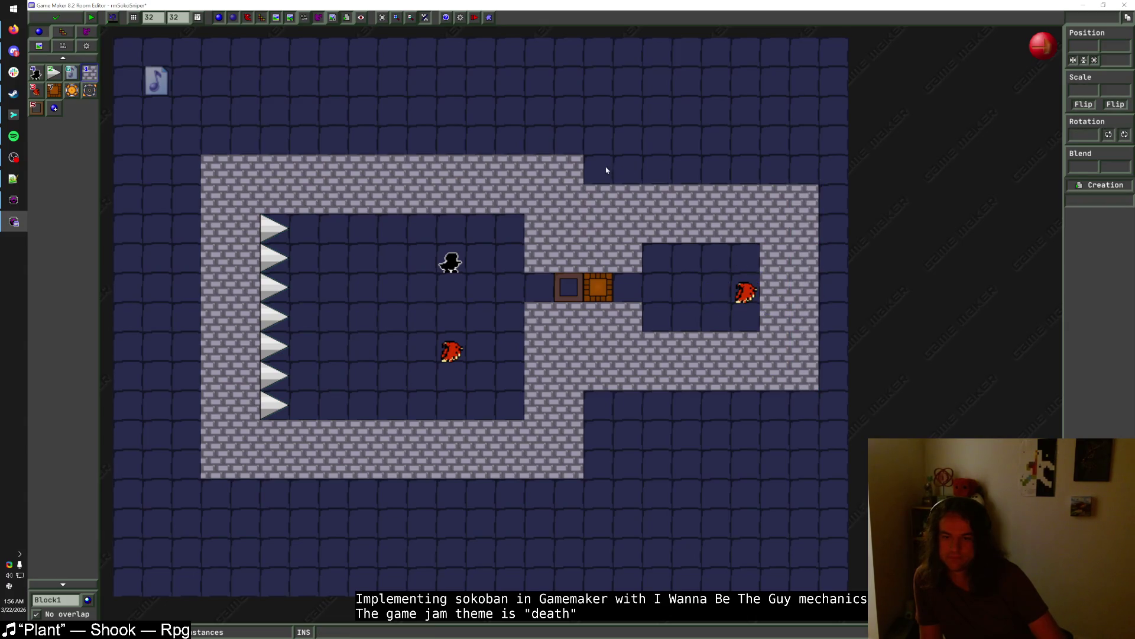
- Shift the whole rmSokoSniper layout one tile left
mouse_move(609, 209)
mouse_down()
mouse_move(686, 220)
mouse_move(665, 219)
mouse_up()
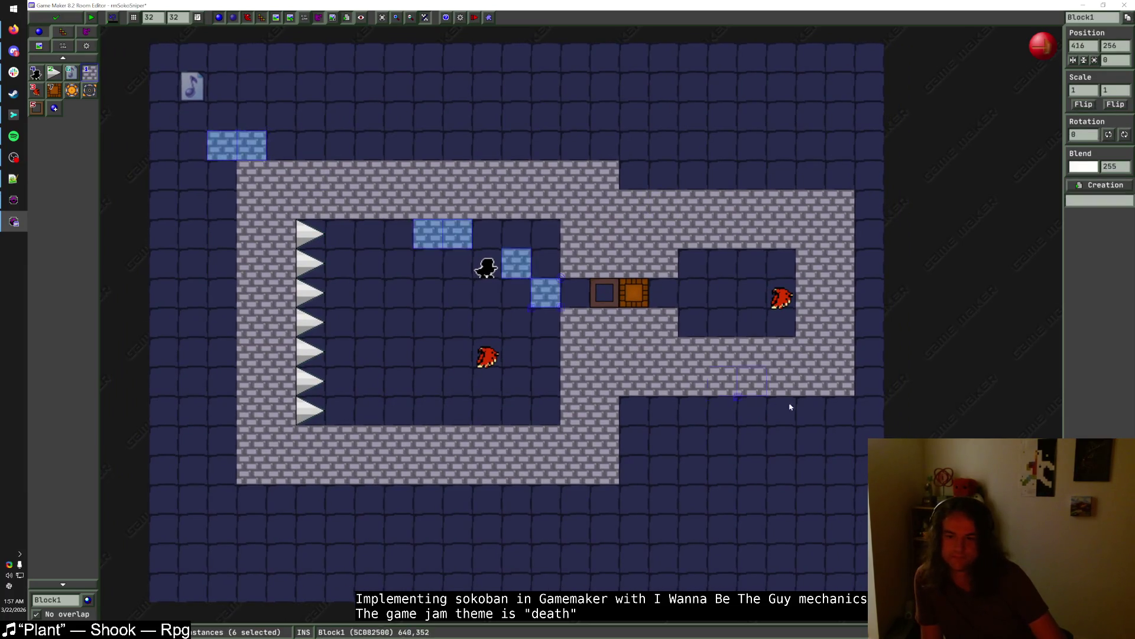
drag(865, 518, 234, 129)
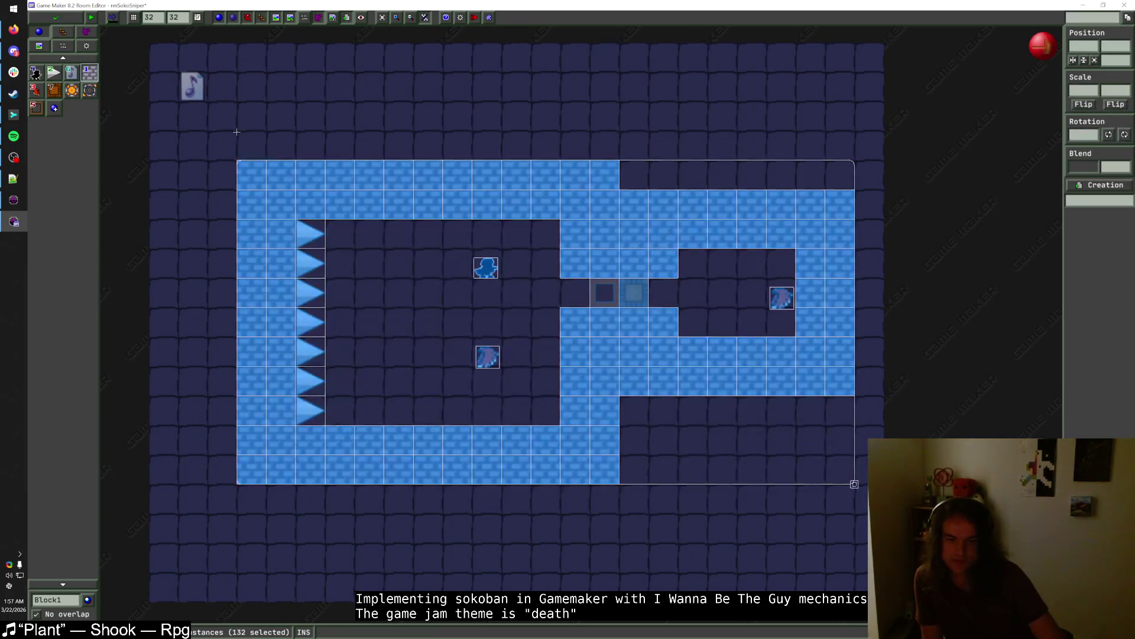
key(Left)
drag(526, 127, 613, 152)
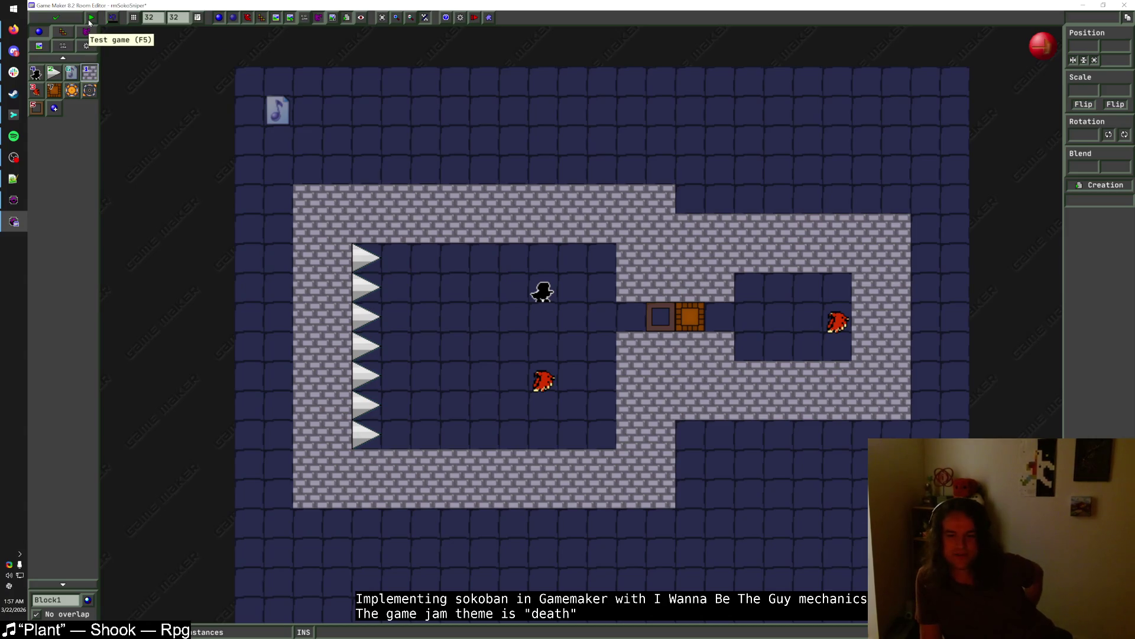
mouse_move(685, 325)
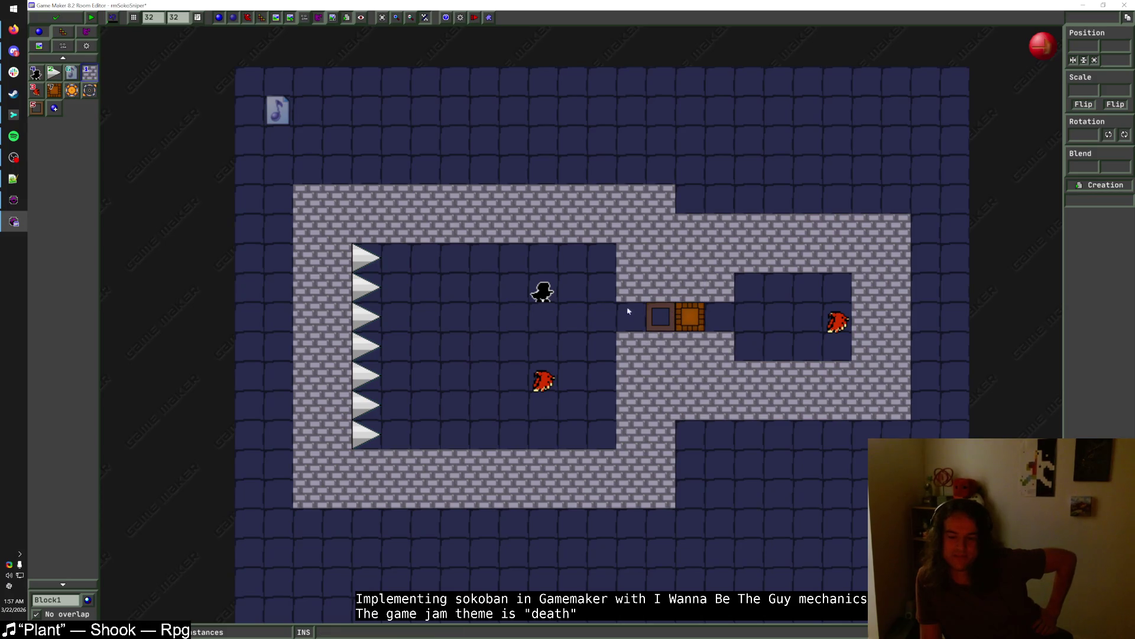
- Save the sniper room and run the game to check it
click(58, 18)
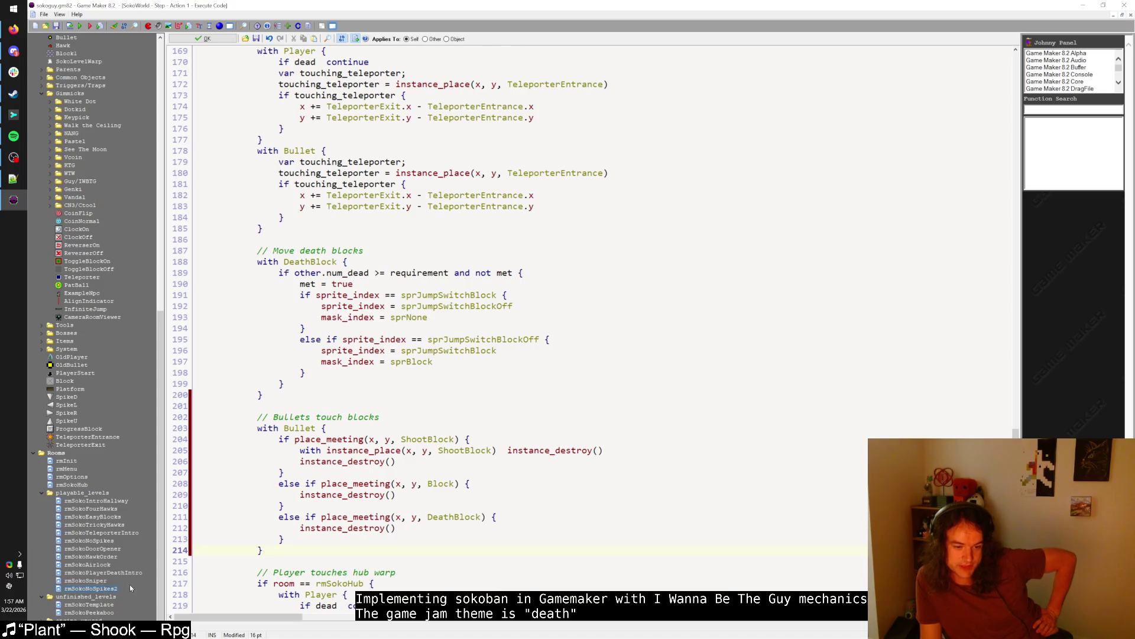
key(F5)
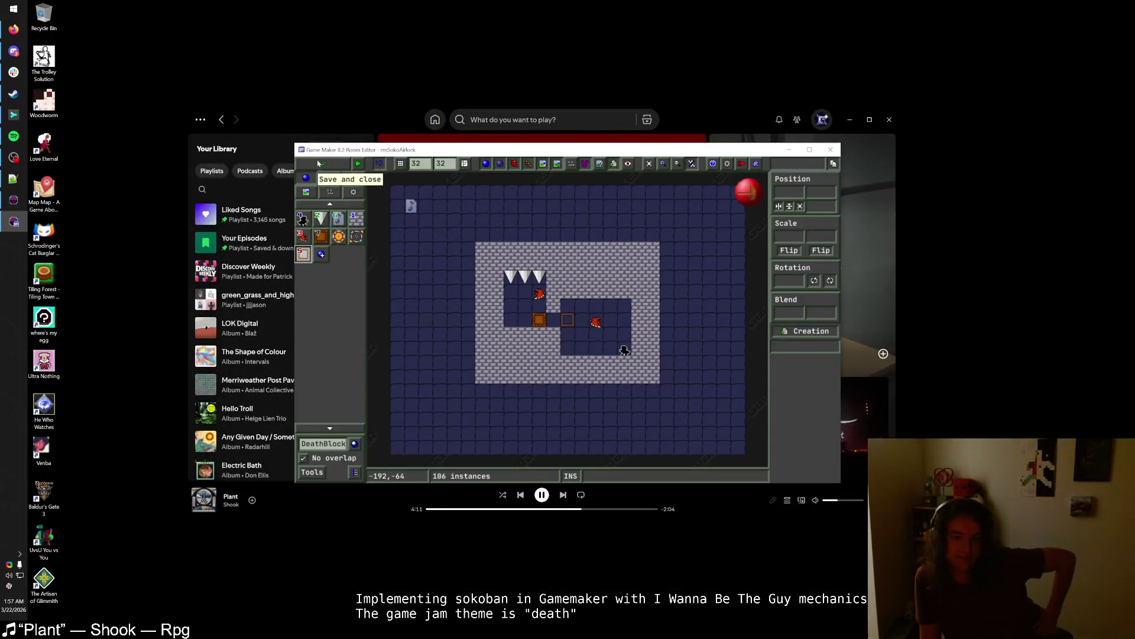
key(Escape)
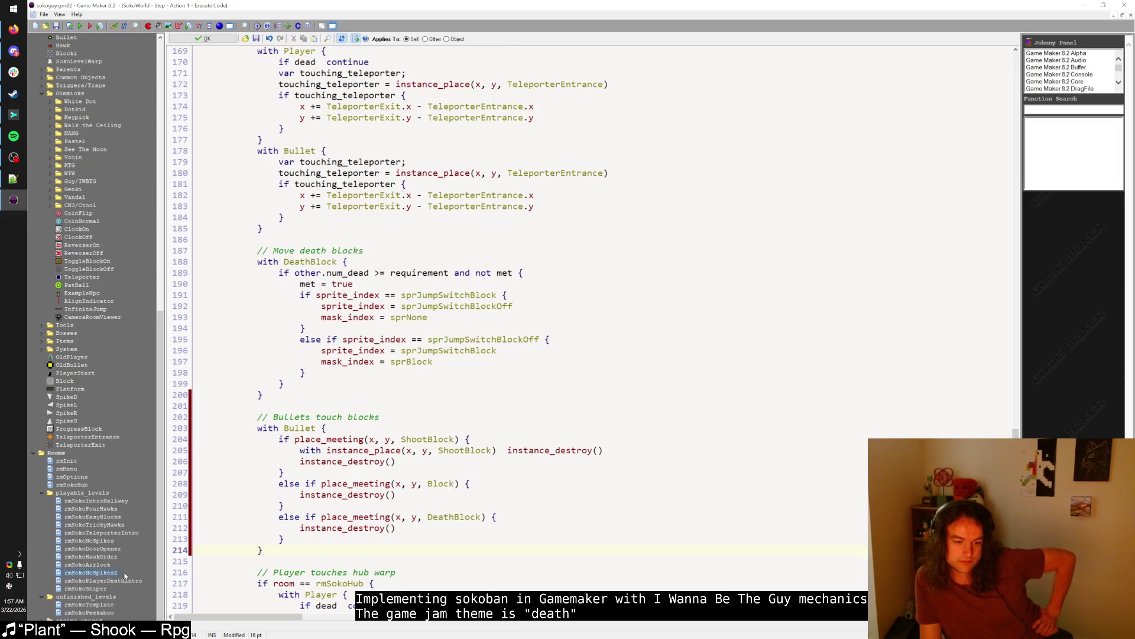
key(F5)
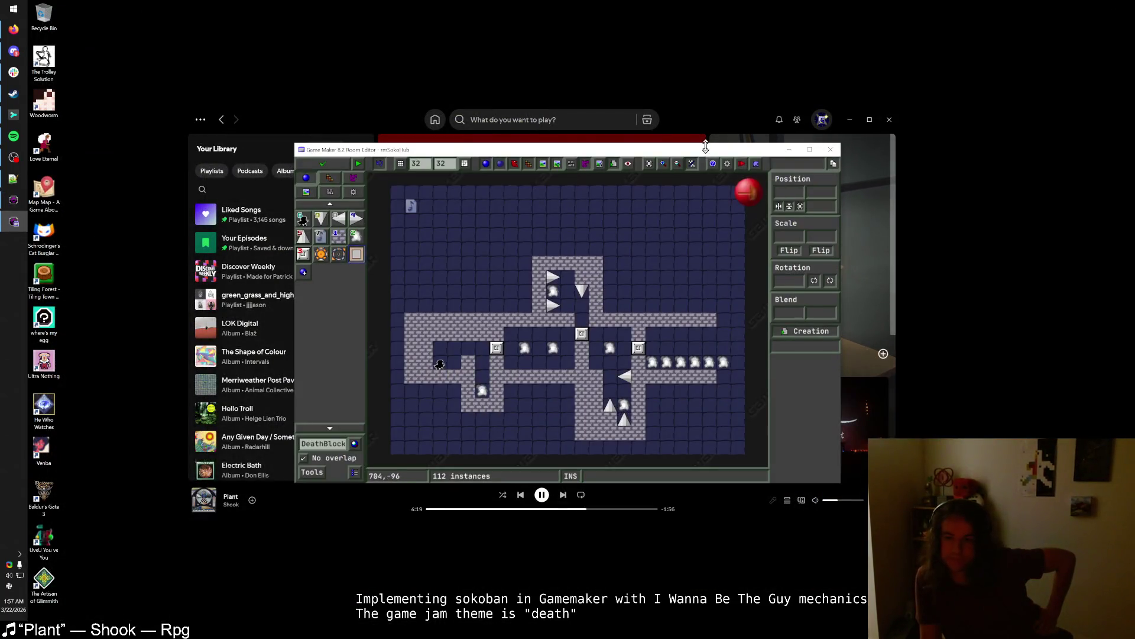
- Move rmSokoHub's rmSokoNoSpikes2 warp two cells right, save the hub room and run the game
mouse_move(692, 367)
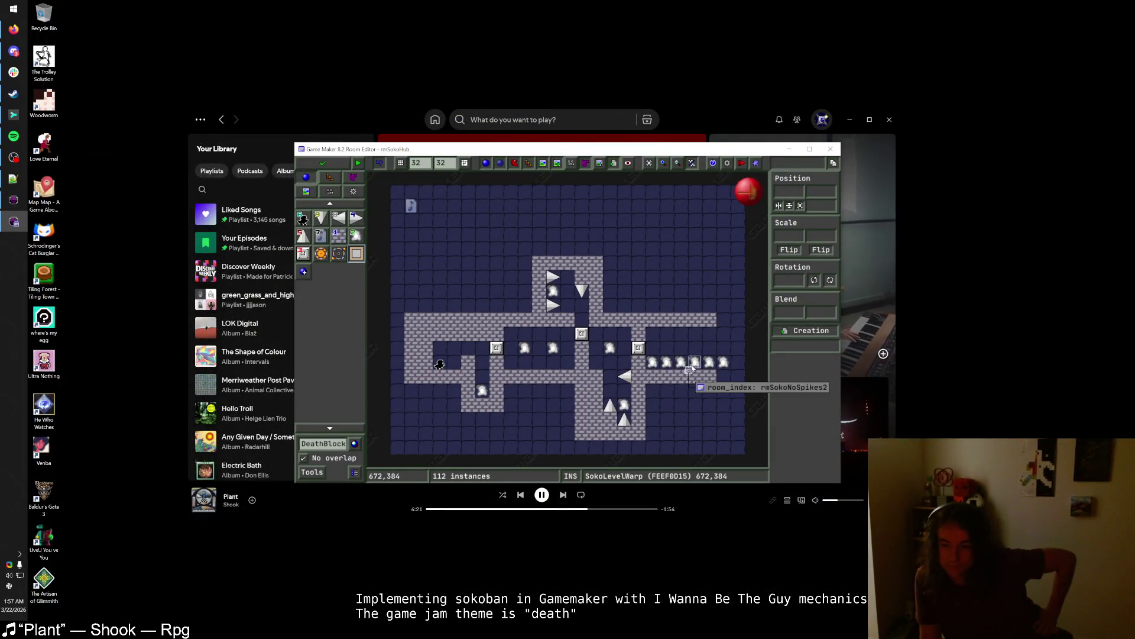
drag(710, 364, 737, 363)
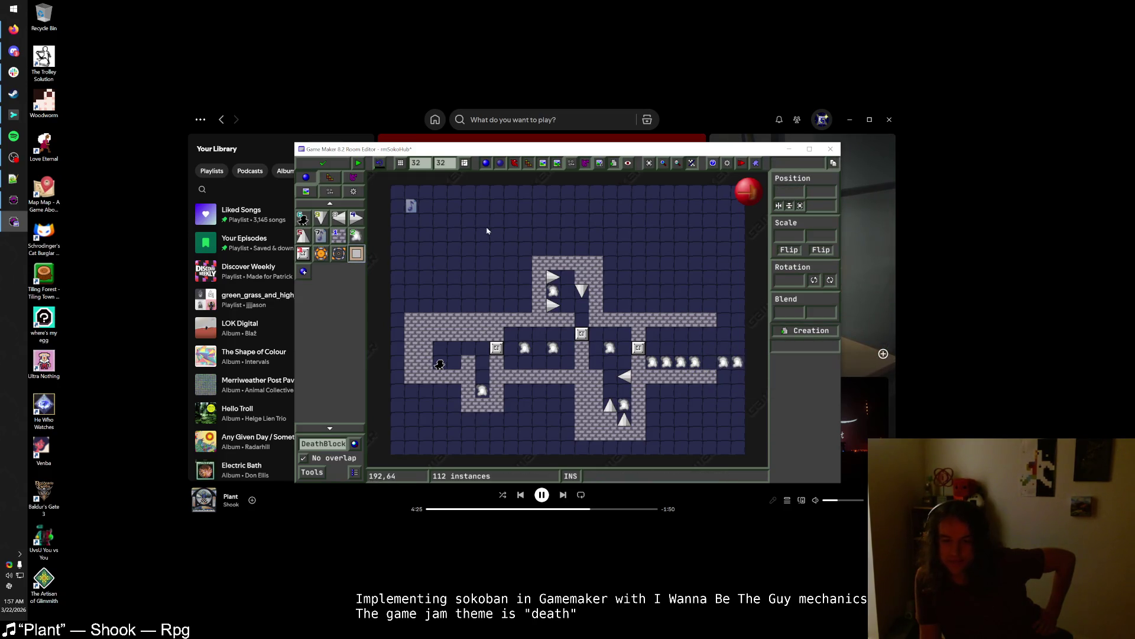
click(323, 164)
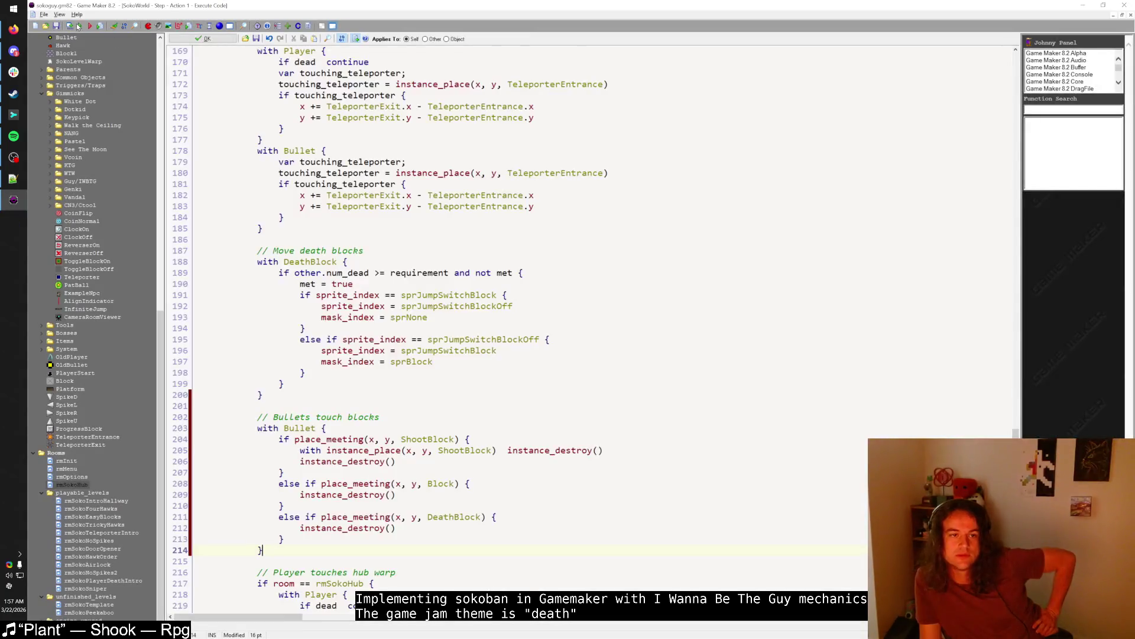
click(80, 27)
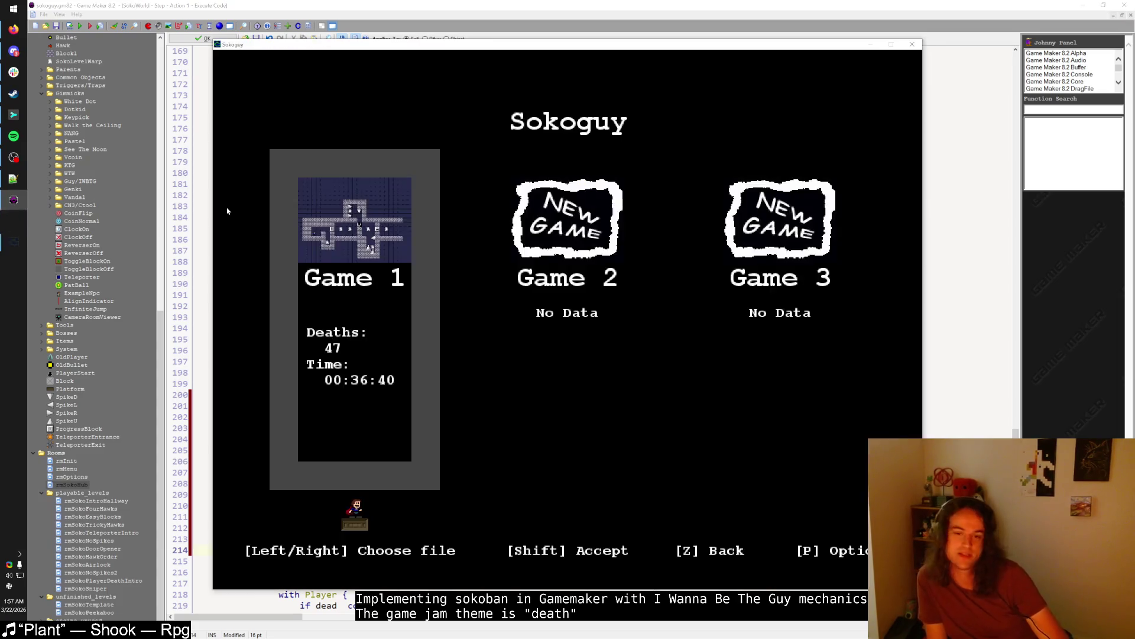
- Start Game 1, then enter and leave two small Sokoban levels from the hub
key(shift)
key(shift)
key(Left)
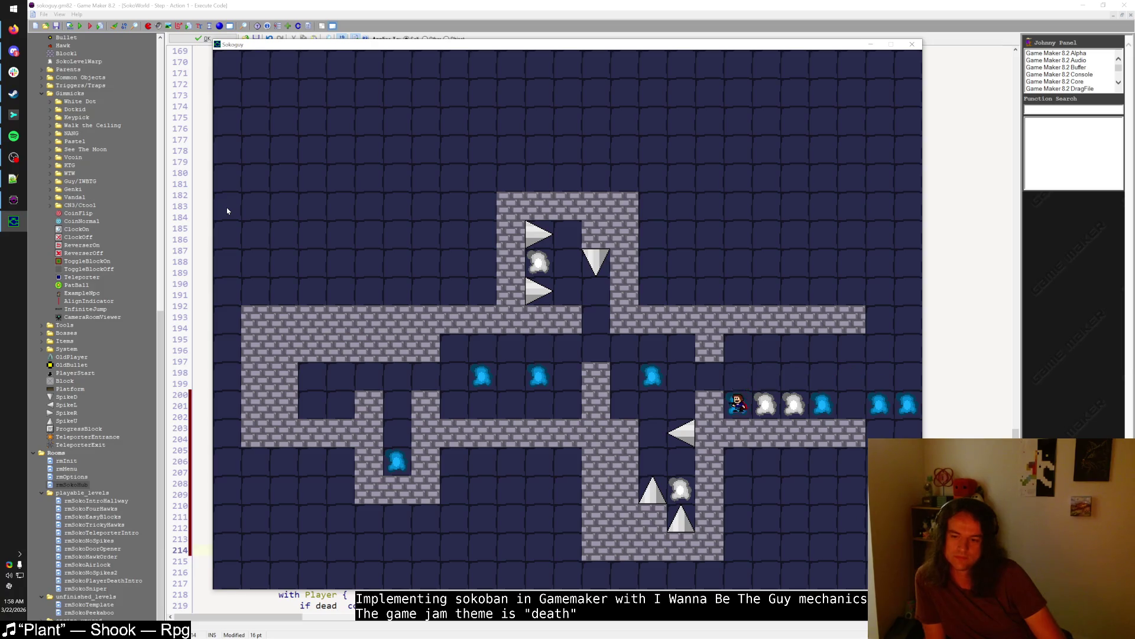
key(Up)
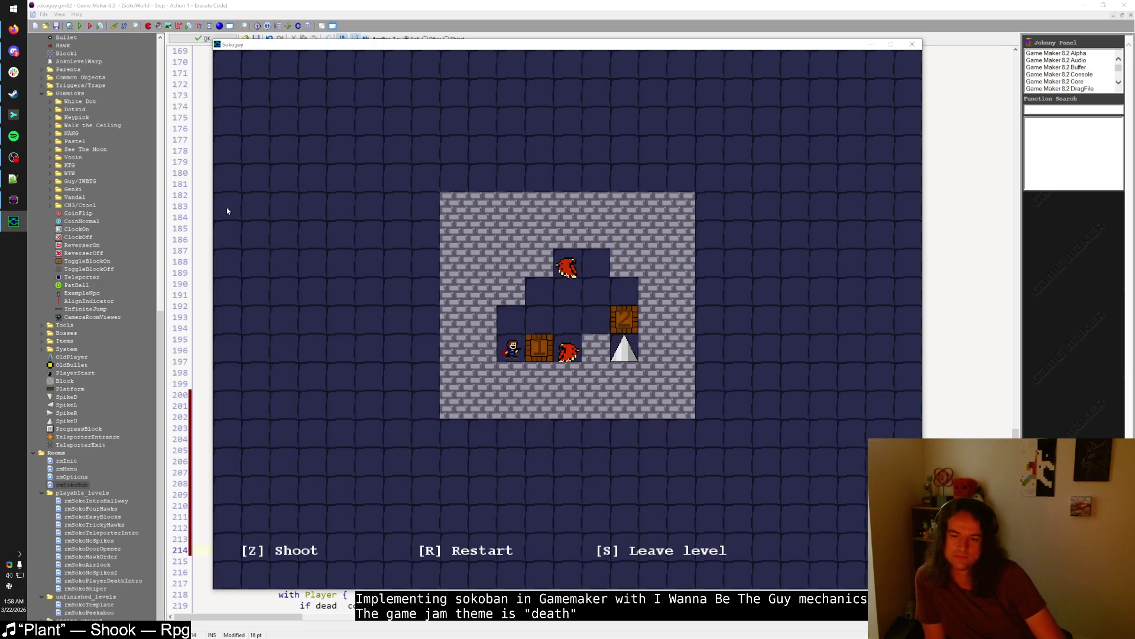
key(s)
key(Up)
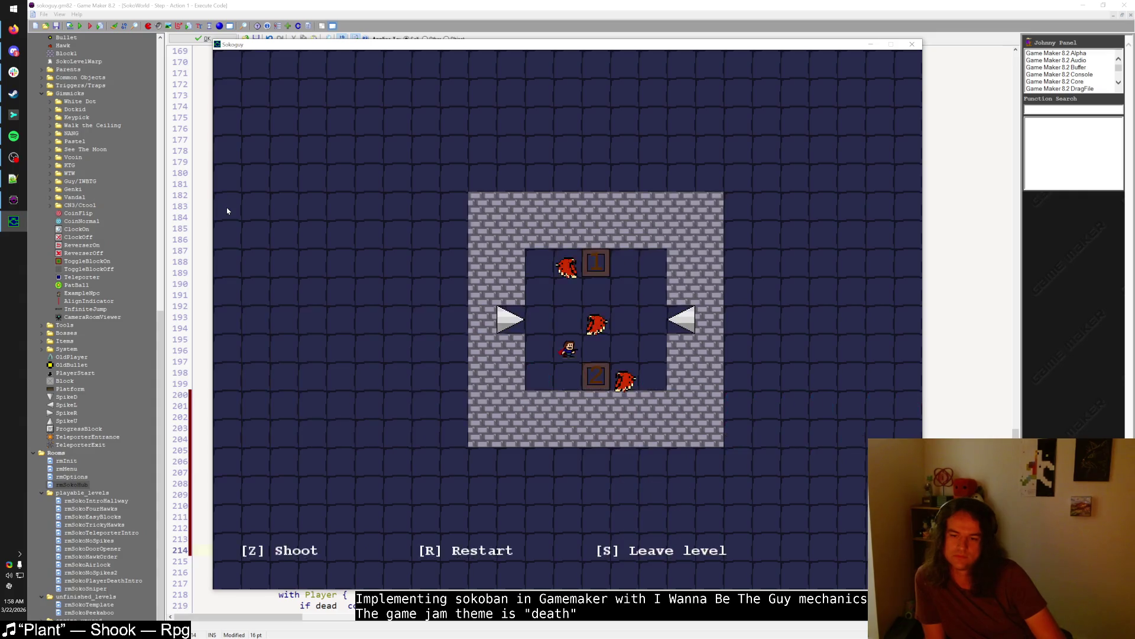
key(s)
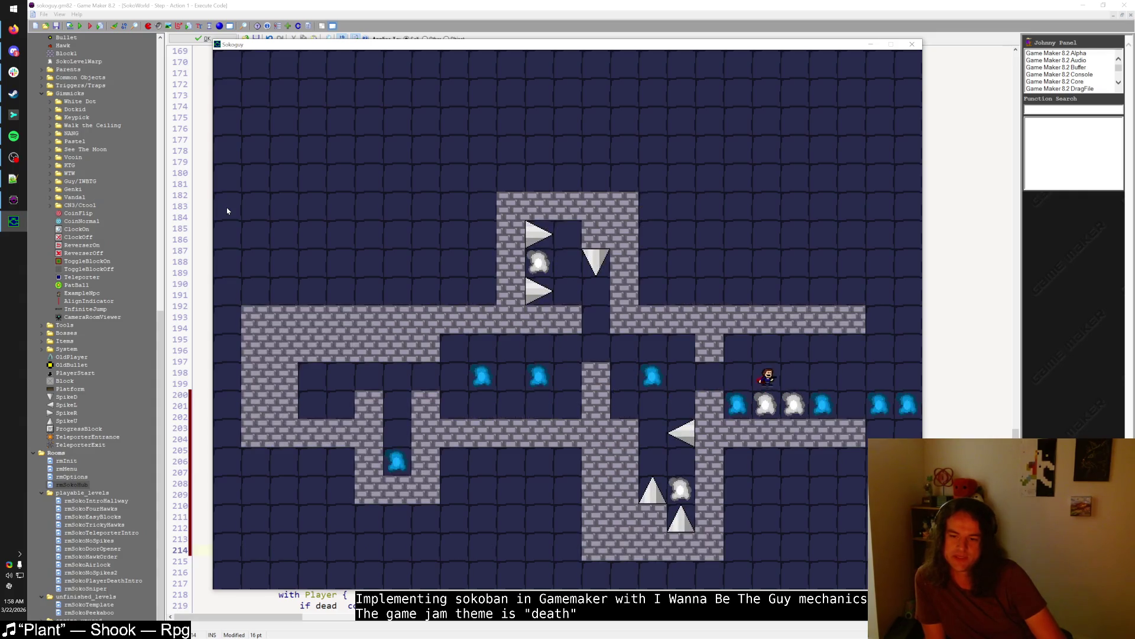
key(Right)
- Play the spike-and-crate level, using the teleporter and shooting the right hawk, then leave
key(Up)
key(Left)
key(Left)
key(Left)
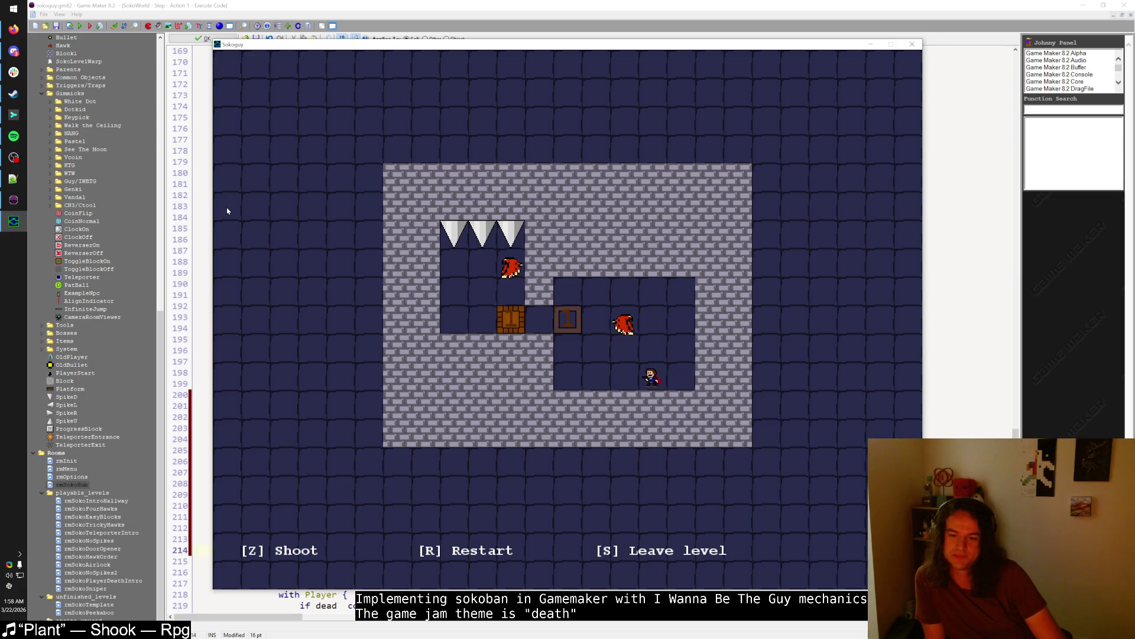
key(Up)
key(Up)
key(z)
key(Left)
key(Left)
key(Left)
key(Up)
key(Up)
key(Right)
key(s)
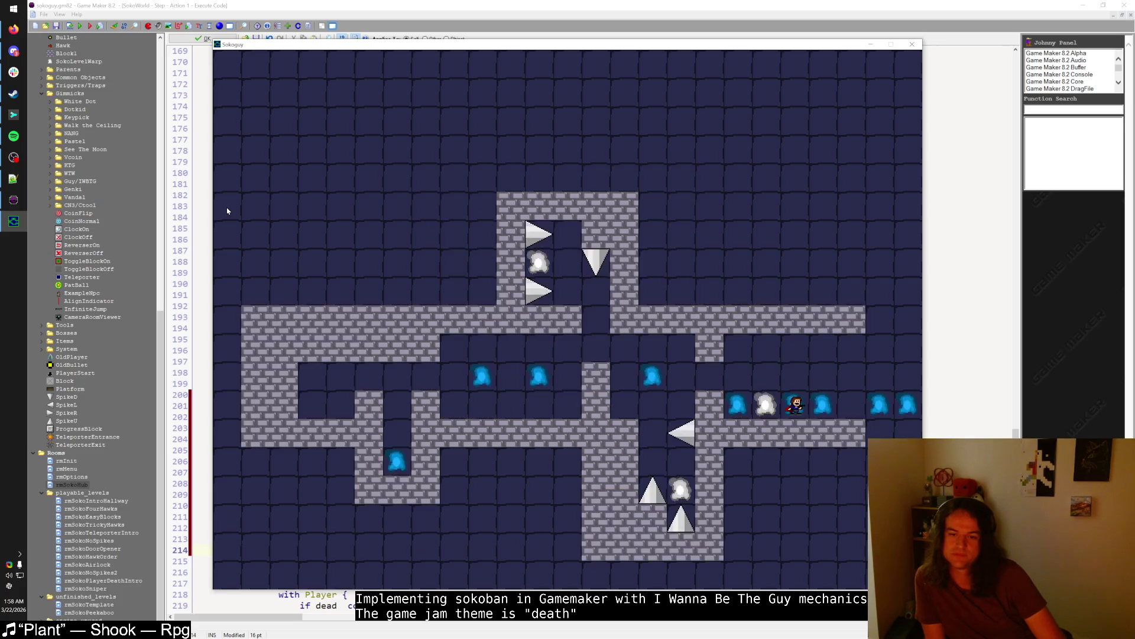
- Visit the three-hawk level, then play the next level firing shots left before leaving
key(Left)
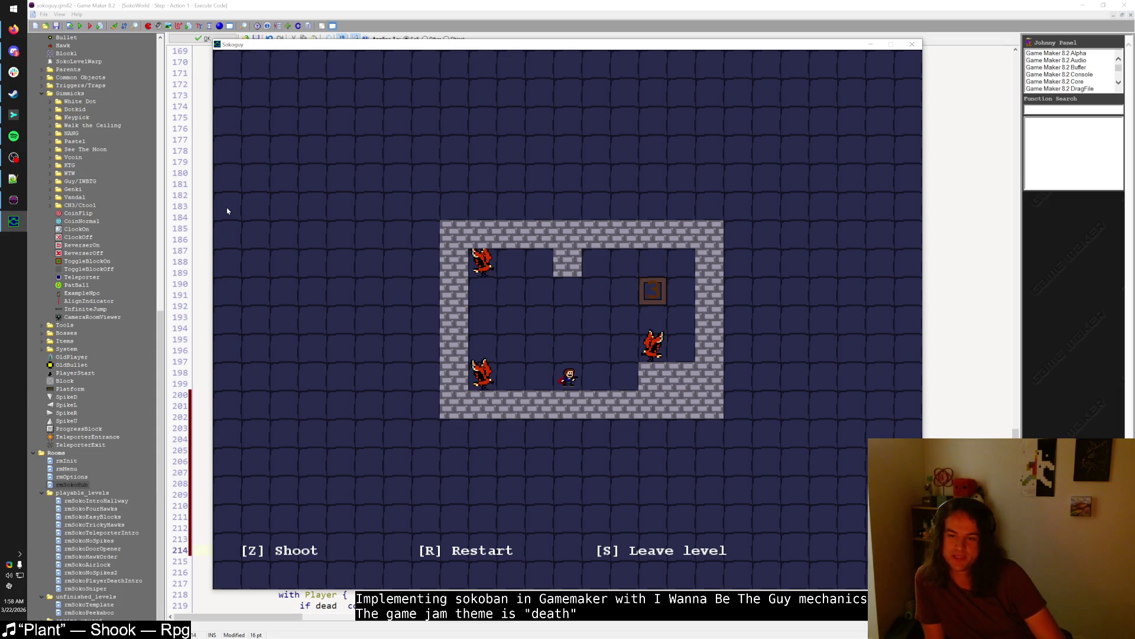
key(s)
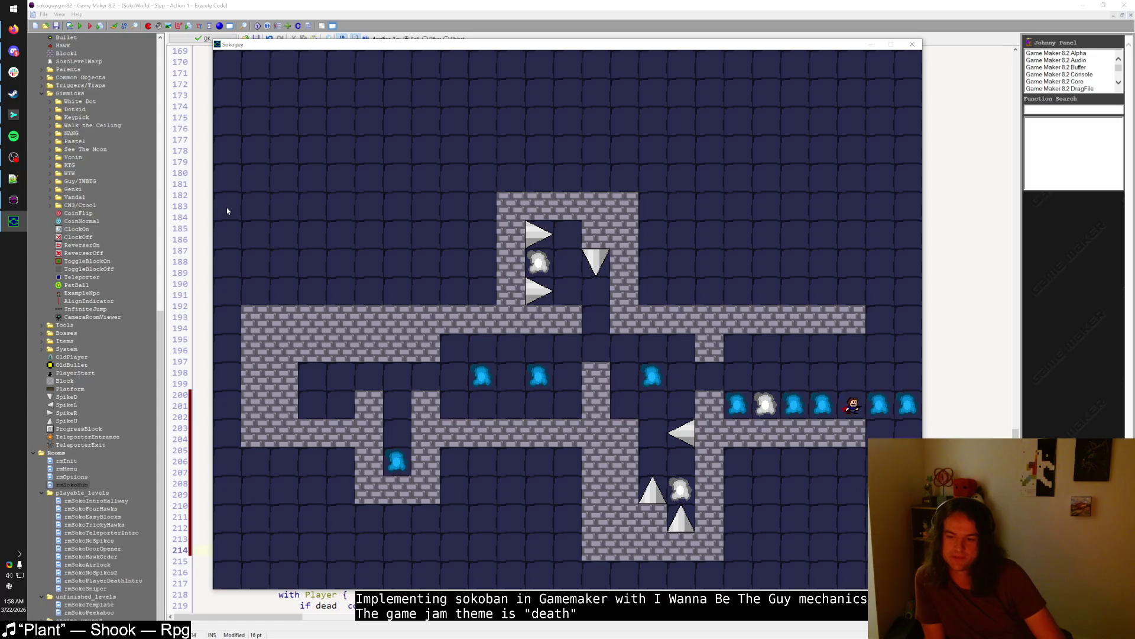
key(Right)
key(Right)
key(Right)
key(Right)
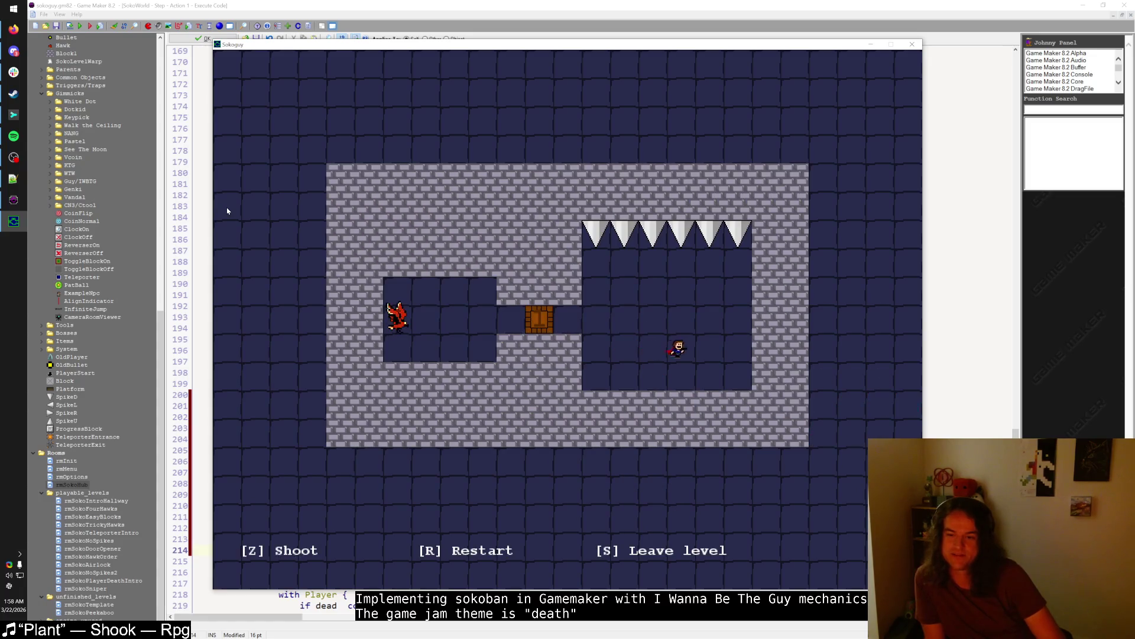
key(Up)
key(Left)
key(z)
key(Up)
key(Up)
key(z)
key(z)
key(s)
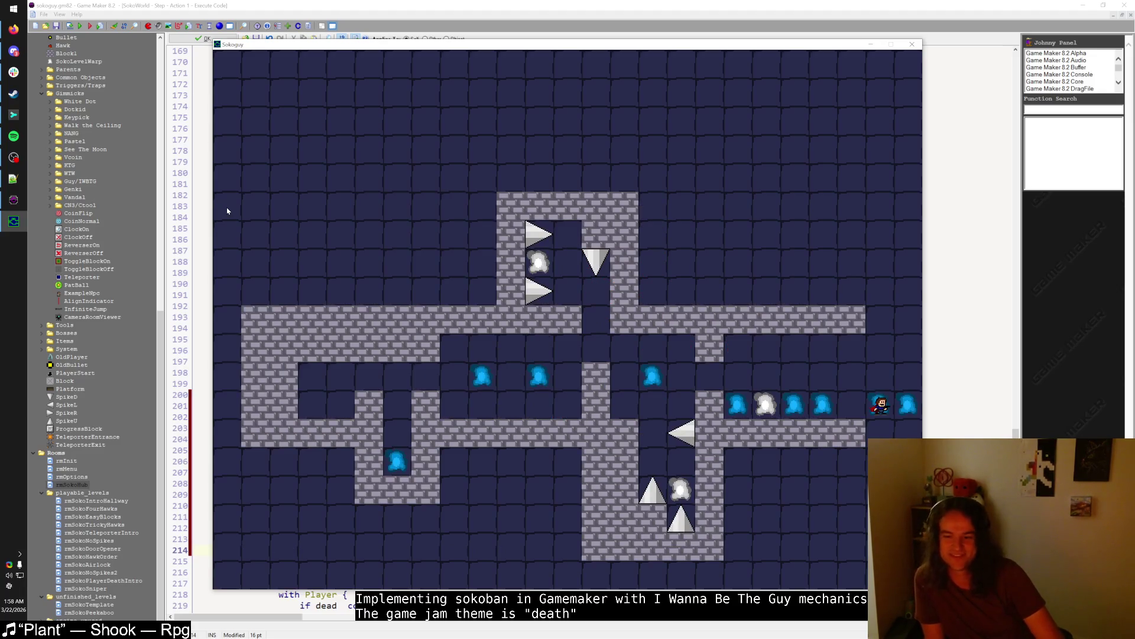
- Play the spikes-and-hawks level, shooting right and walking into the spikes, then close the game
key(Right)
key(Left)
key(Left)
key(Left)
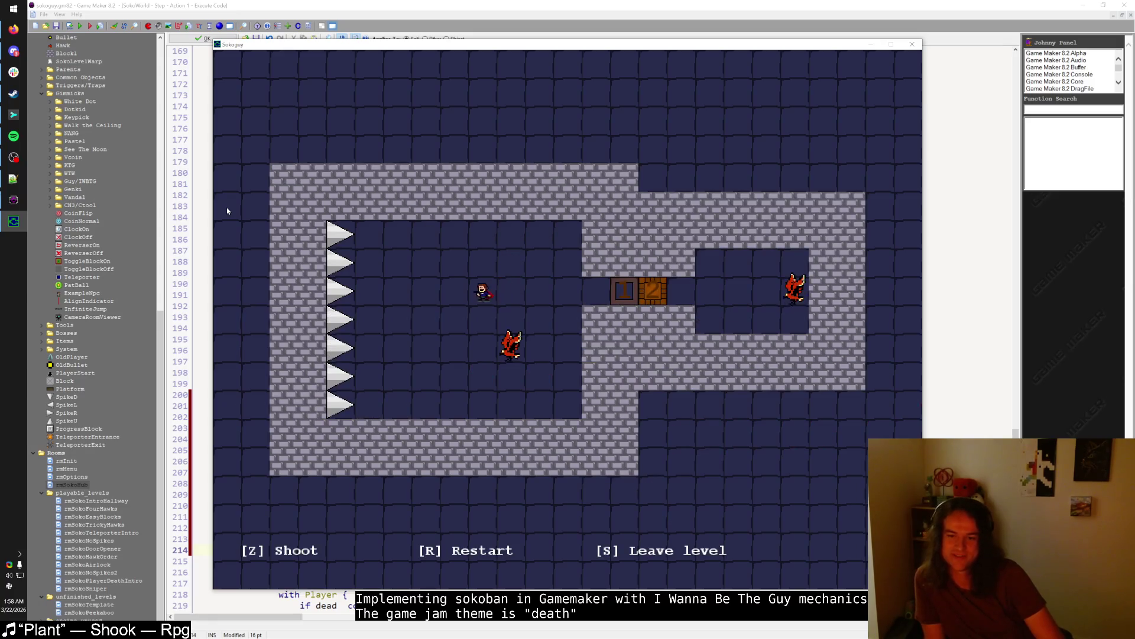
key(Right)
key(z)
key(Down)
key(Down)
key(Up)
key(Down)
key(z)
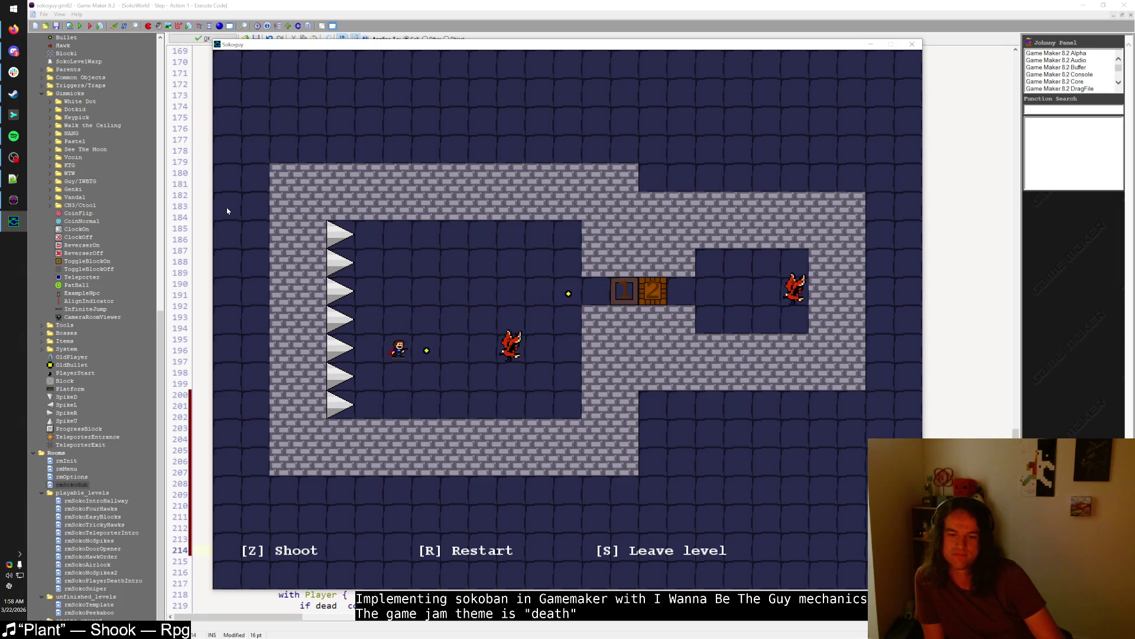
key(Left)
key(Up)
key(Left)
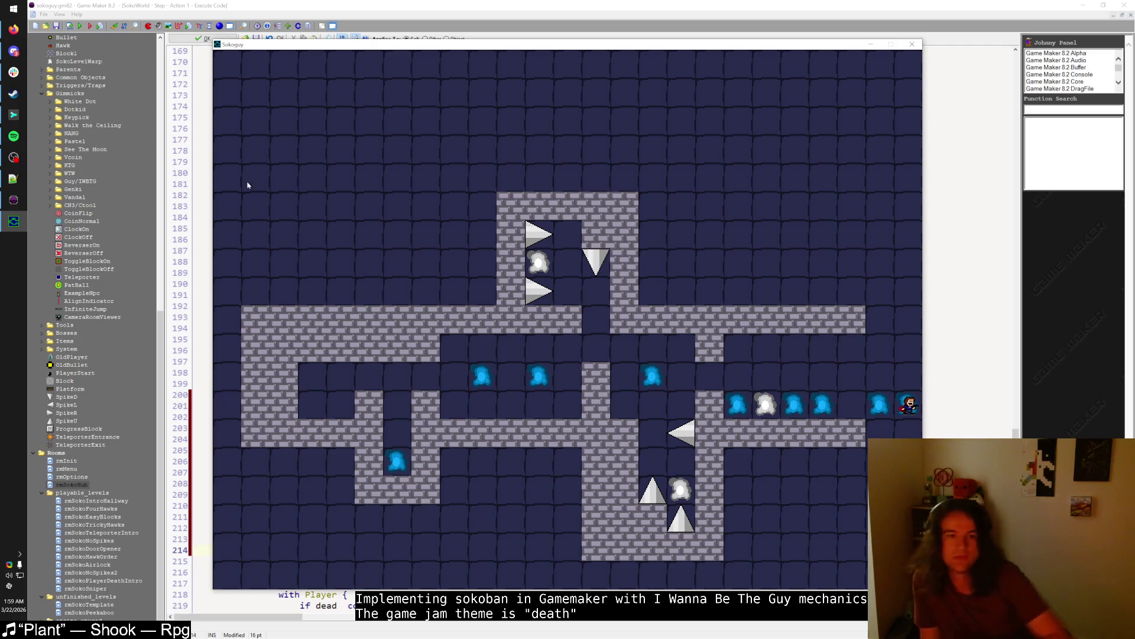
click(912, 44)
- Open SokoWorld's Step code and cut the Get input block on lines 12–21
key(ctrl+alt+f)
text(SokoWor)
key(Return)
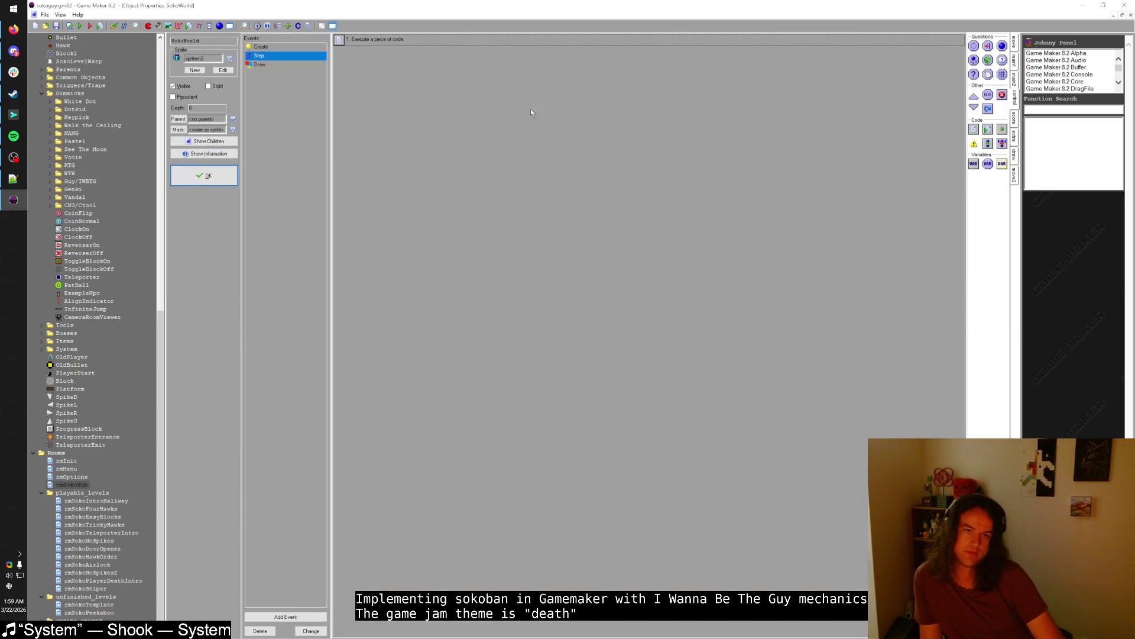
scroll(363, 167, up, 1)
scroll(363, 167, up, 20)
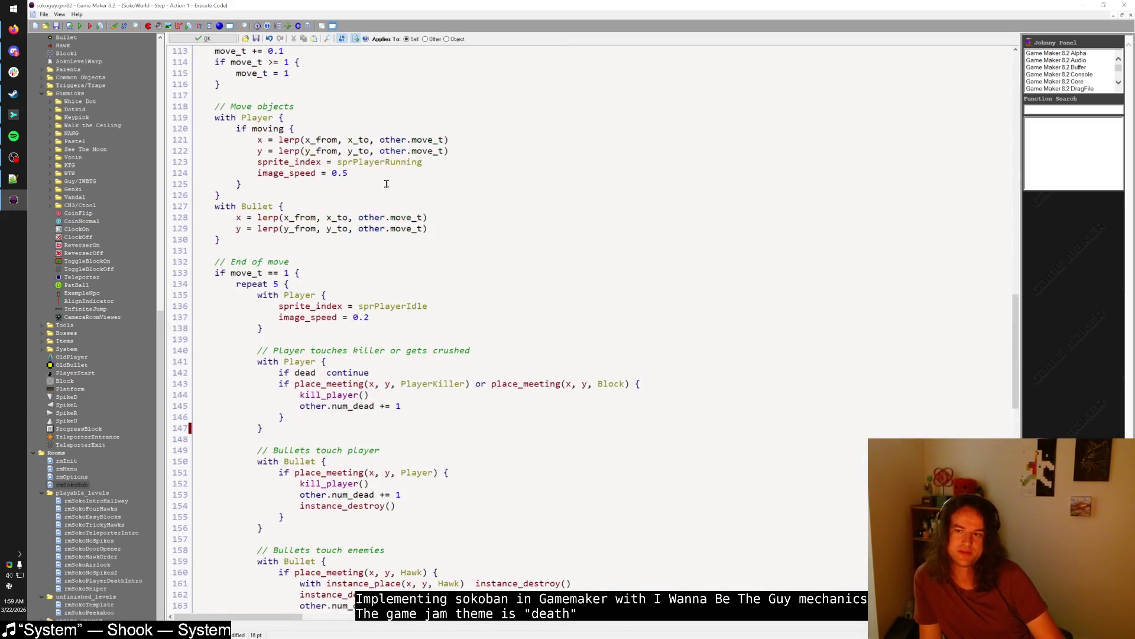
drag(1014, 293, 1013, 84)
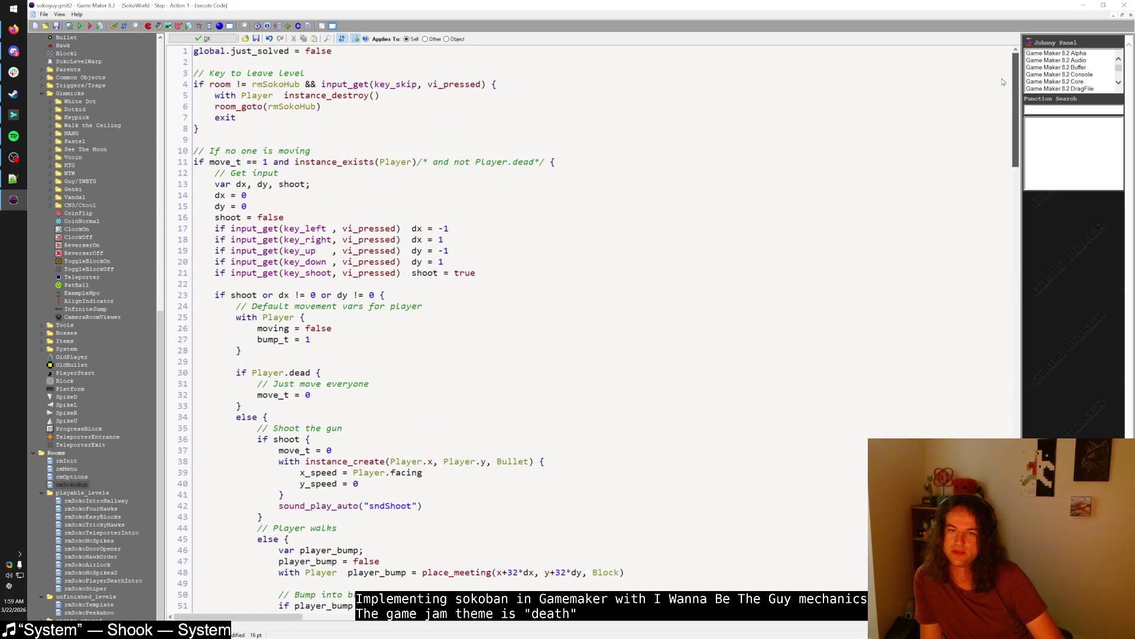
click(549, 149)
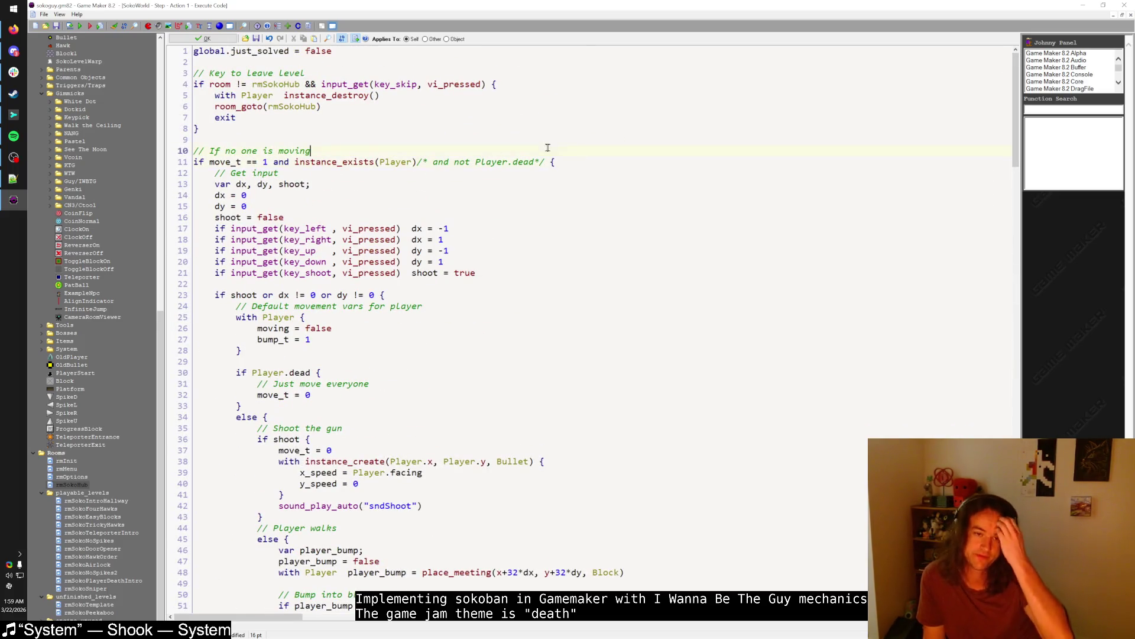
click(532, 132)
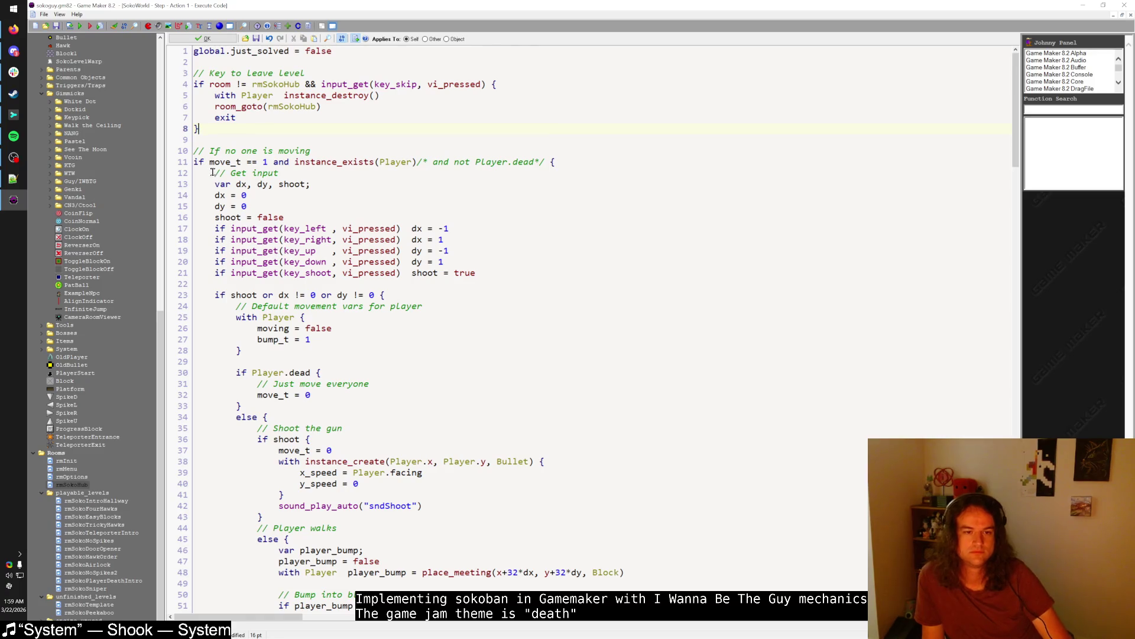
drag(214, 173, 536, 282)
key(ctrl+c)
key(BackSpace)
key(BackSpace)
key(BackSpace)
- Paste the Get input block above the 'If no one is moving' check and unindent it
click(218, 131)
key(Return)
key(Return)
key(ctrl+v)
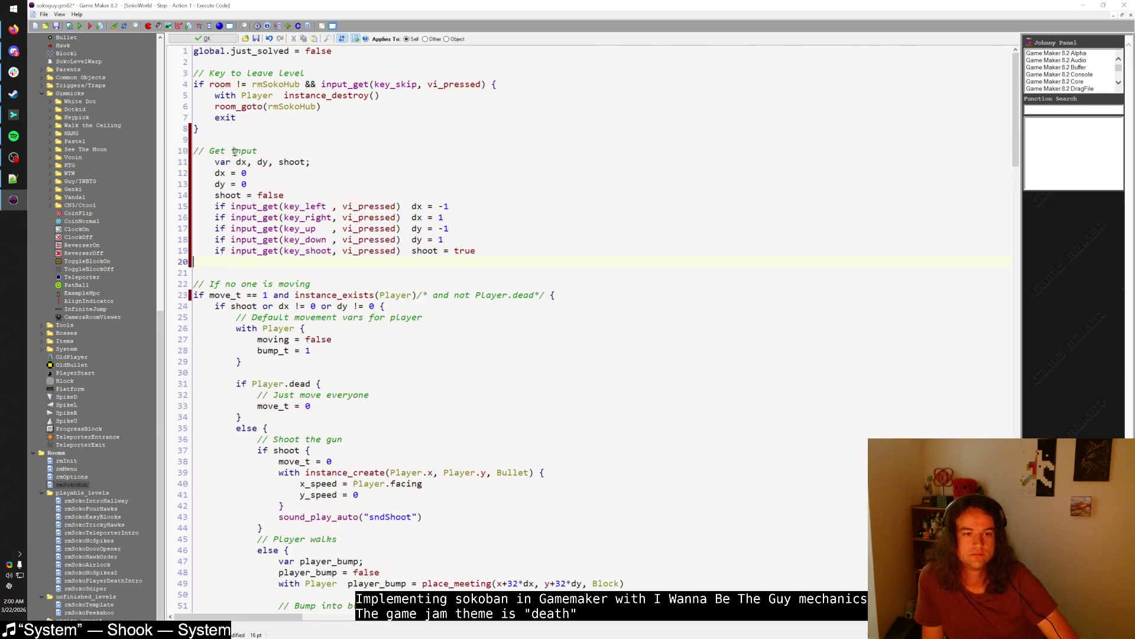
key(BackSpace)
mouse_move(485, 253)
mouse_down()
mouse_move(195, 235)
mouse_move(160, 165)
mouse_up()
key(shift+Tab)
click(326, 262)
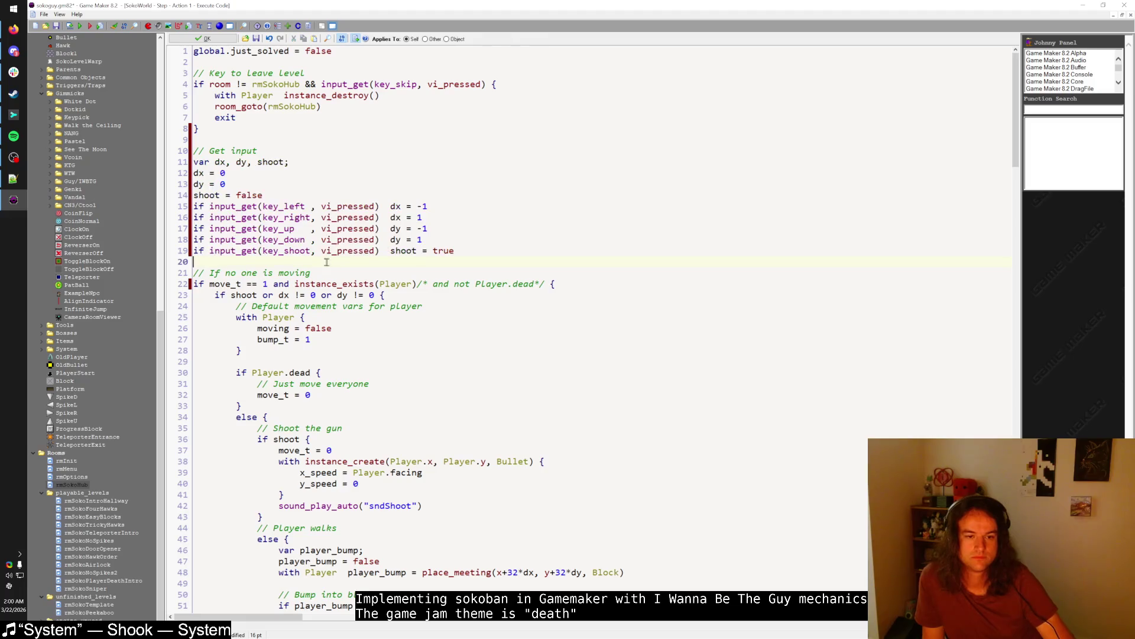
click(552, 284)
drag(545, 284, 417, 284)
key(BackSpace)
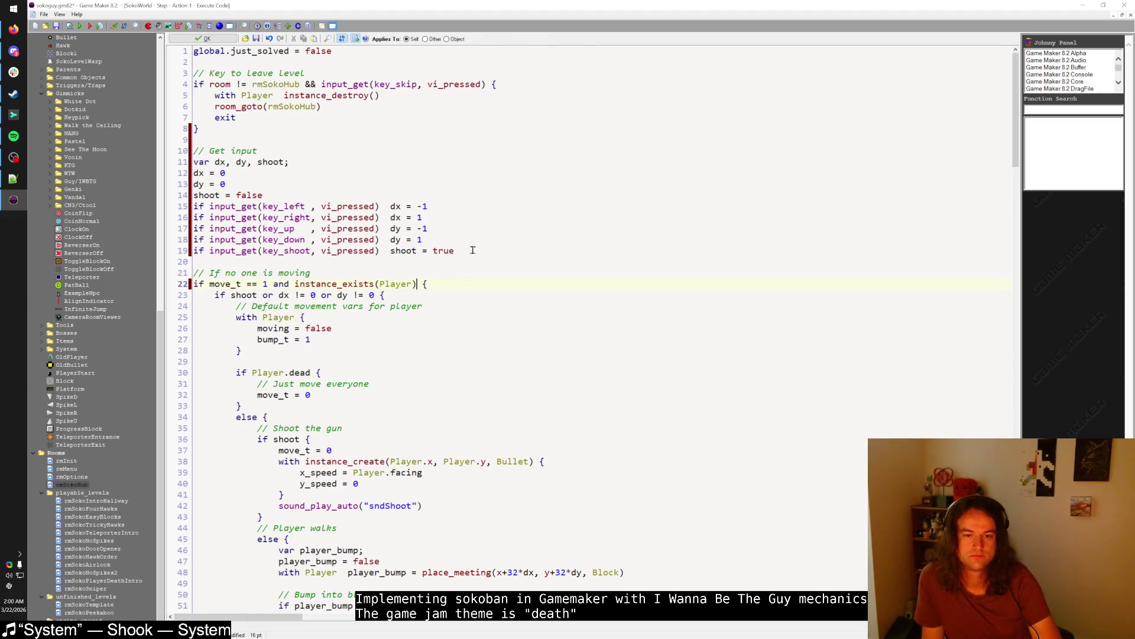
key(ctrl+z)
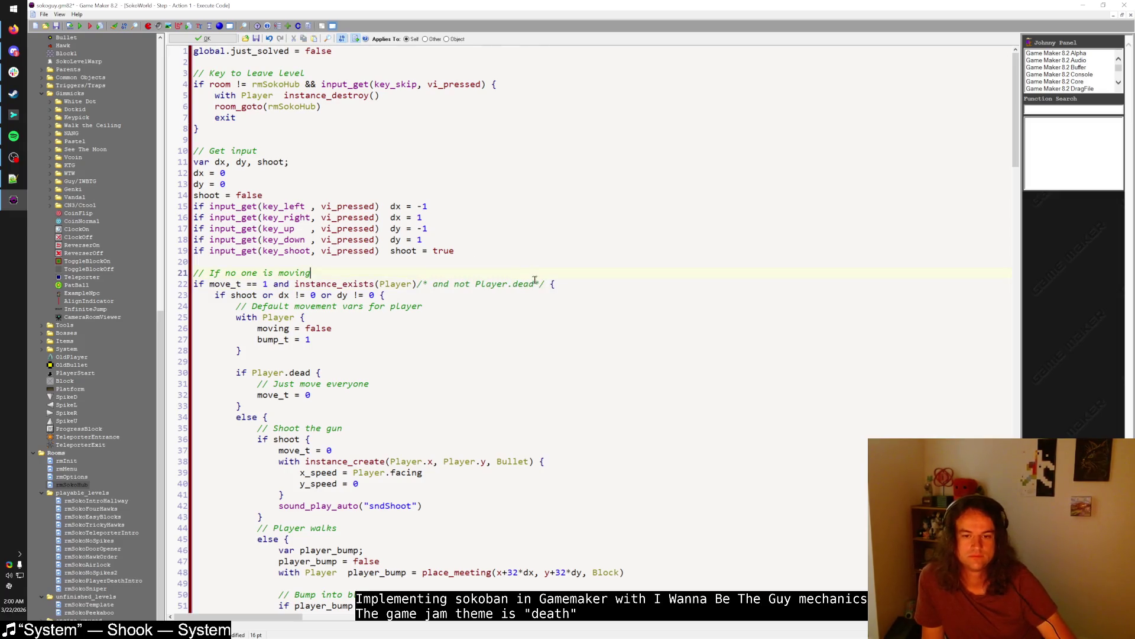
- Add an else branch after the movement block commented '// Buffer the move for next time!'
scroll(372, 263, down, 20)
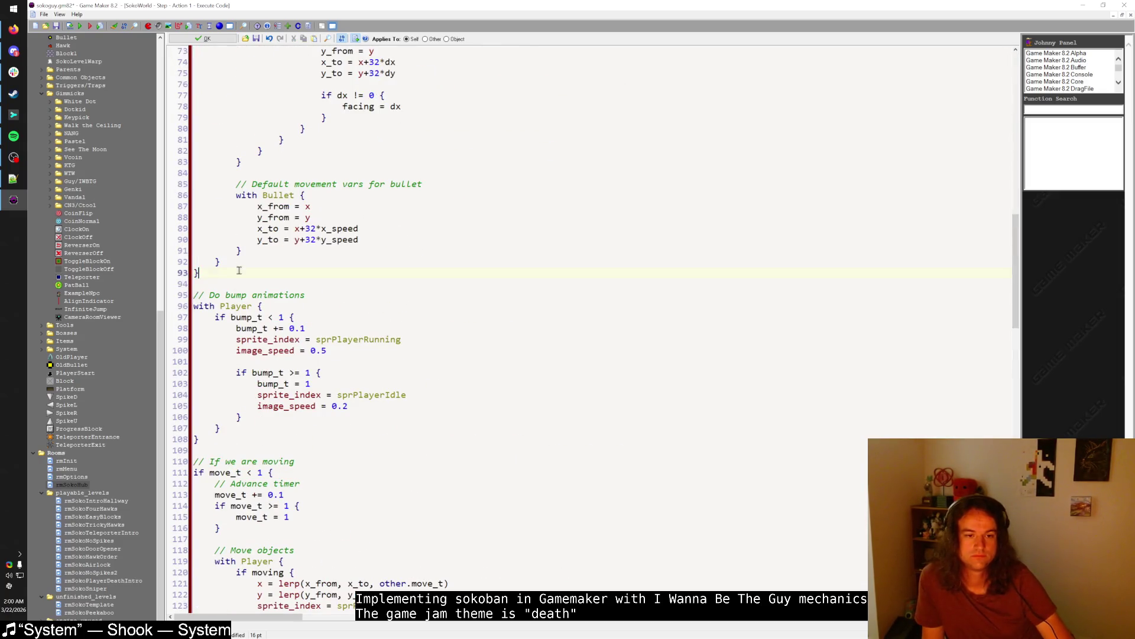
click(238, 269)
key(Return)
text(else {)
key(Return)
text(})
key(Up)
key(Up)
key(Return)
text(// Buffer the move for next time!)
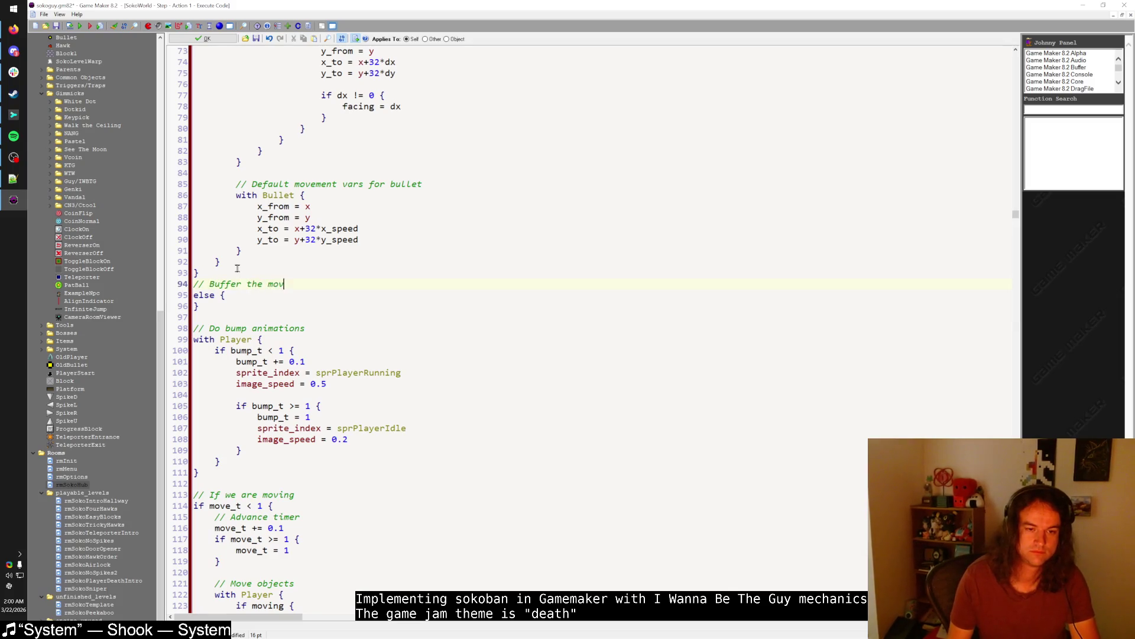
scroll(280, 258, up, 20)
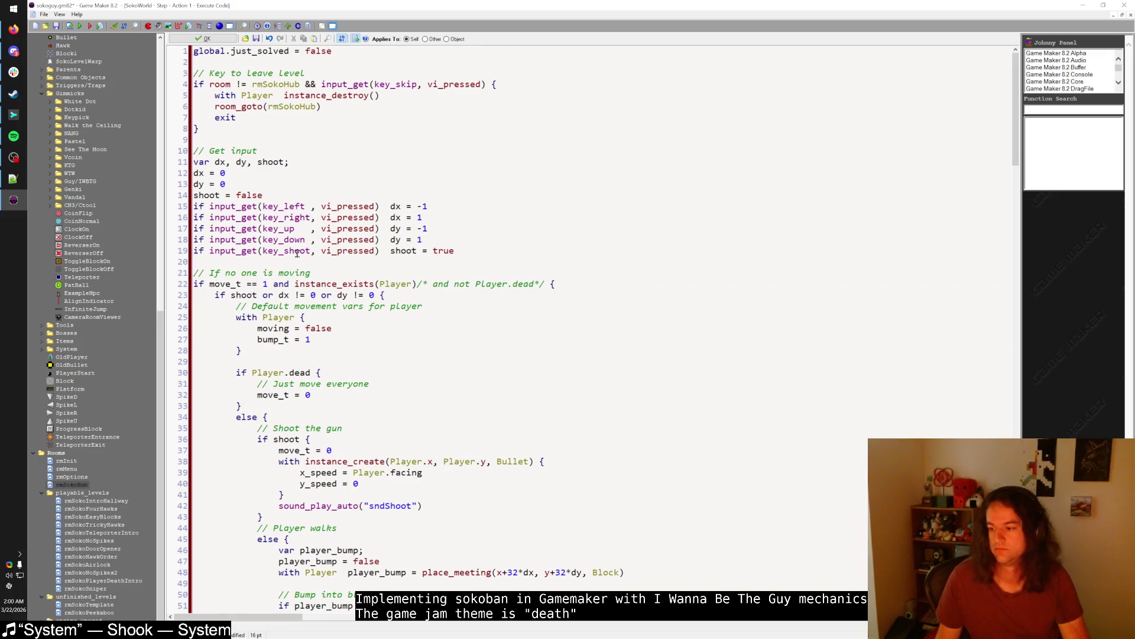
click(14, 136)
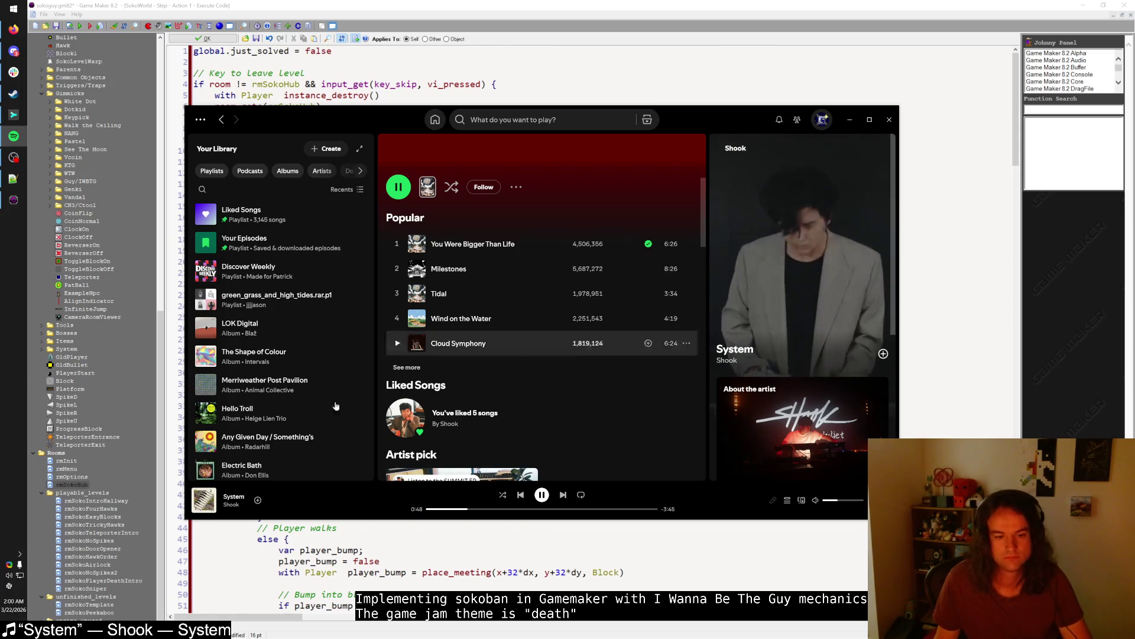
- Save Shook's playing track 'System' to Liked Songs and switch back to the code
click(258, 502)
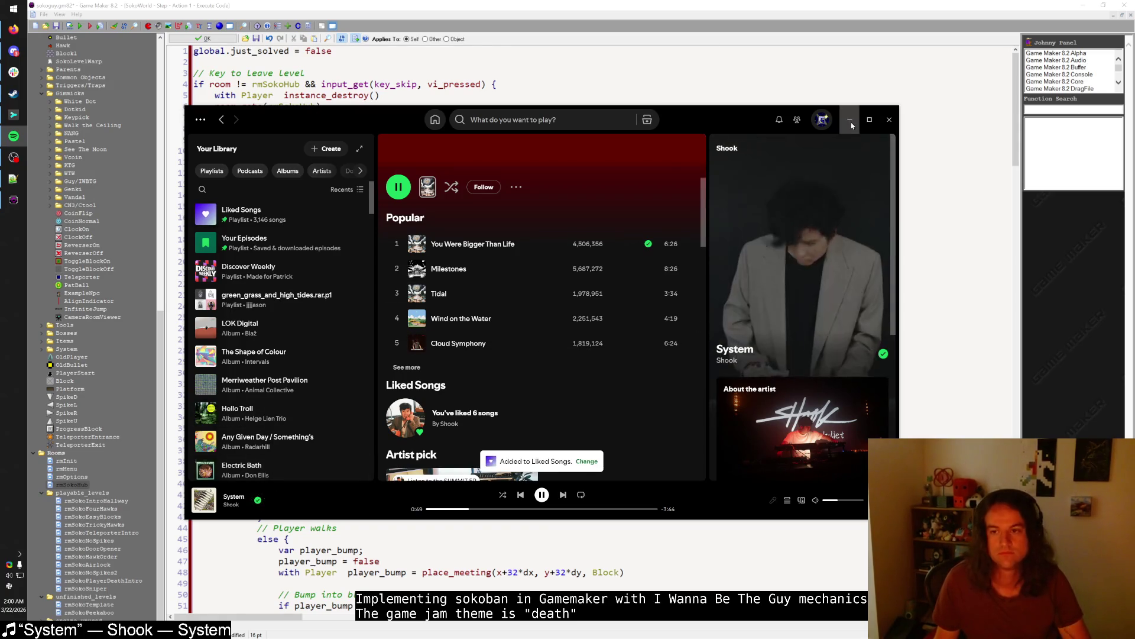
key(alt+Tab)
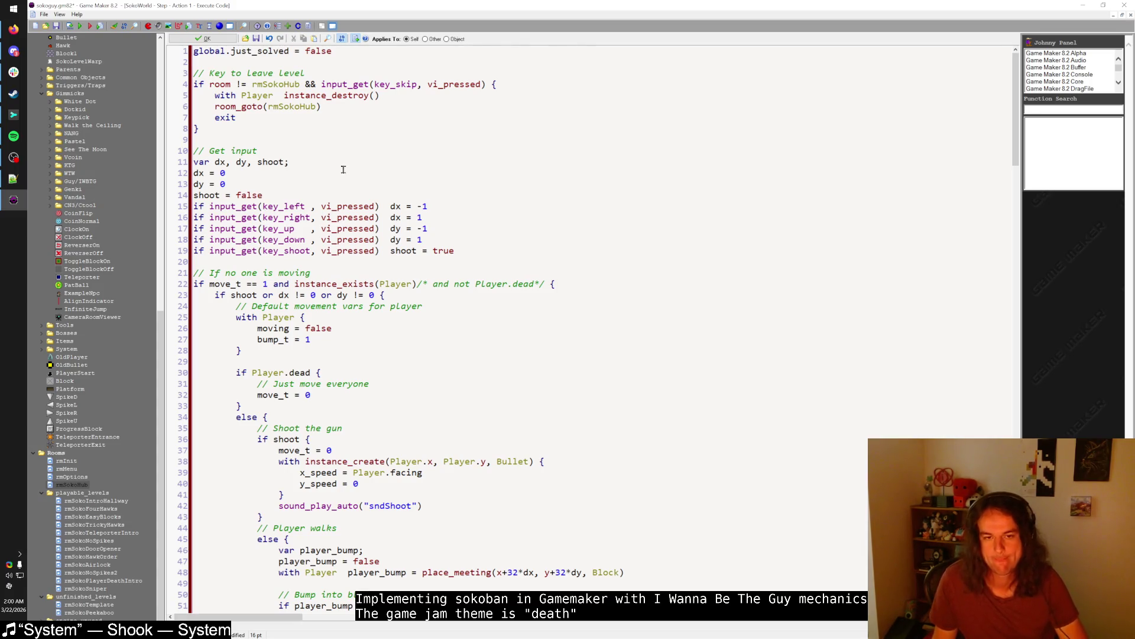
- Insert an indented blank line inside the empty 'else {' branch
scroll(343, 170, down, 20)
click(292, 208)
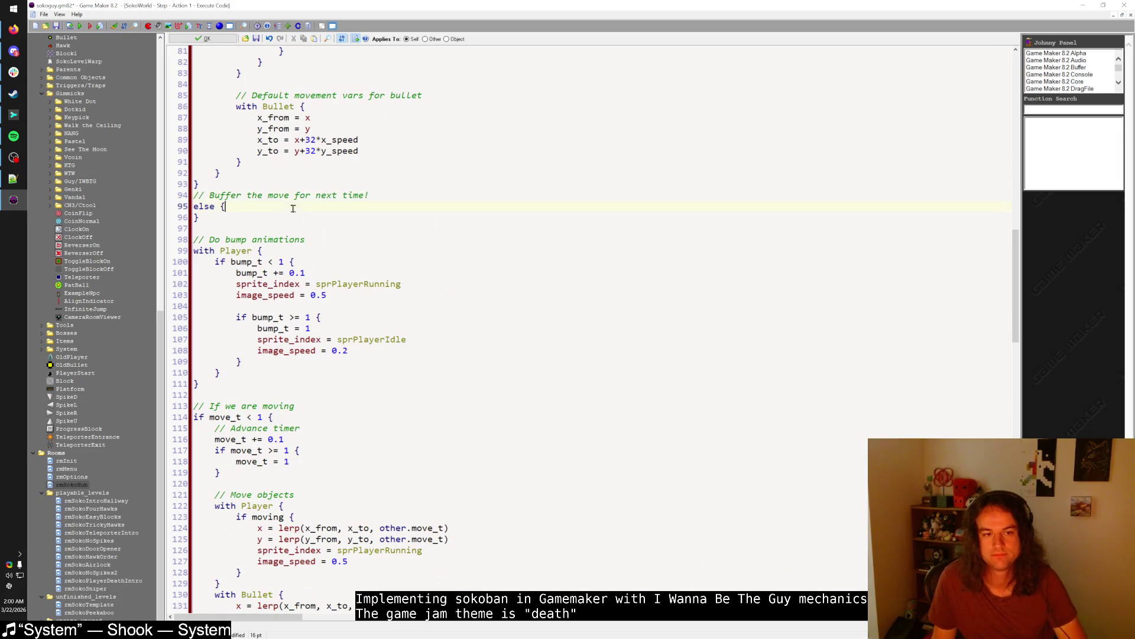
key(Return)
key(Tab)
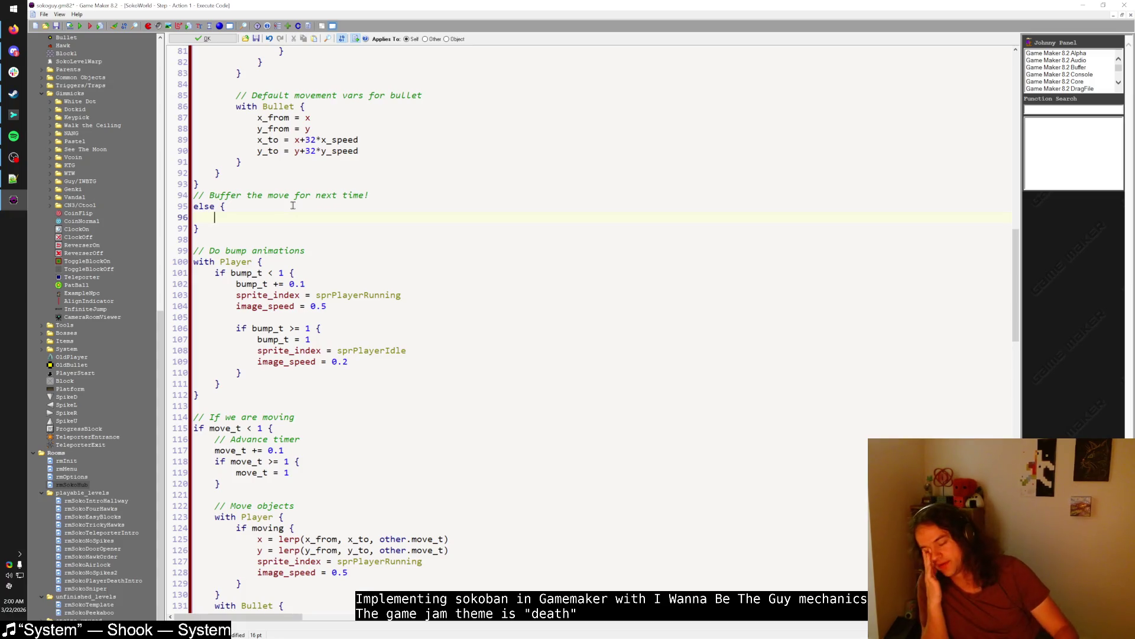
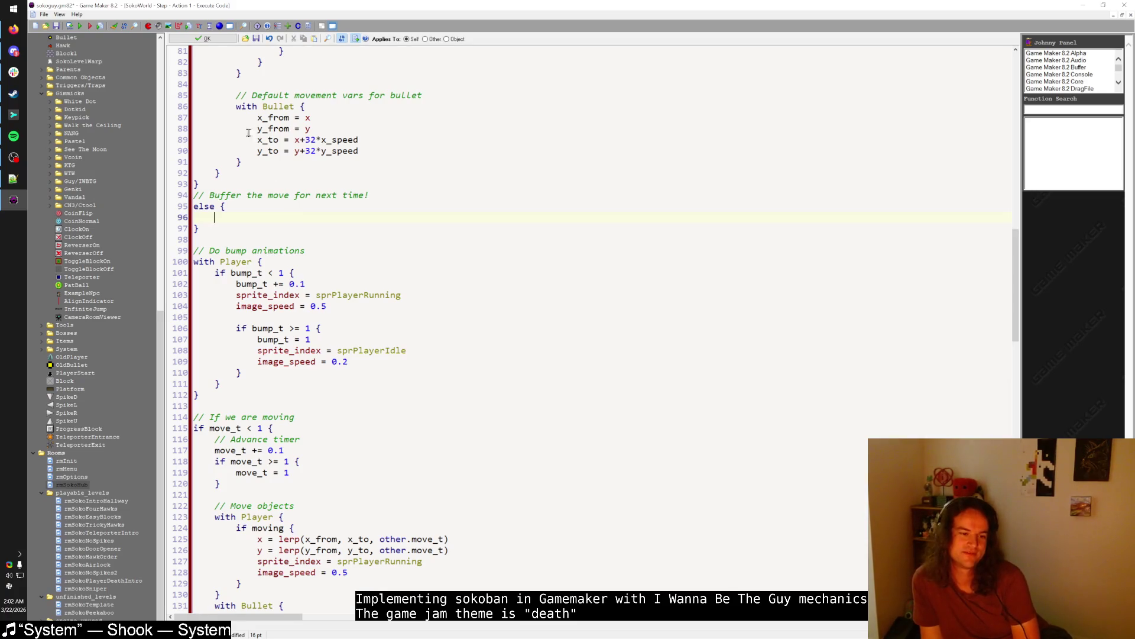
- Keep the buffer-comment else branch empty and launch a test run of Sokoguy
scroll(171, 140, up, 5)
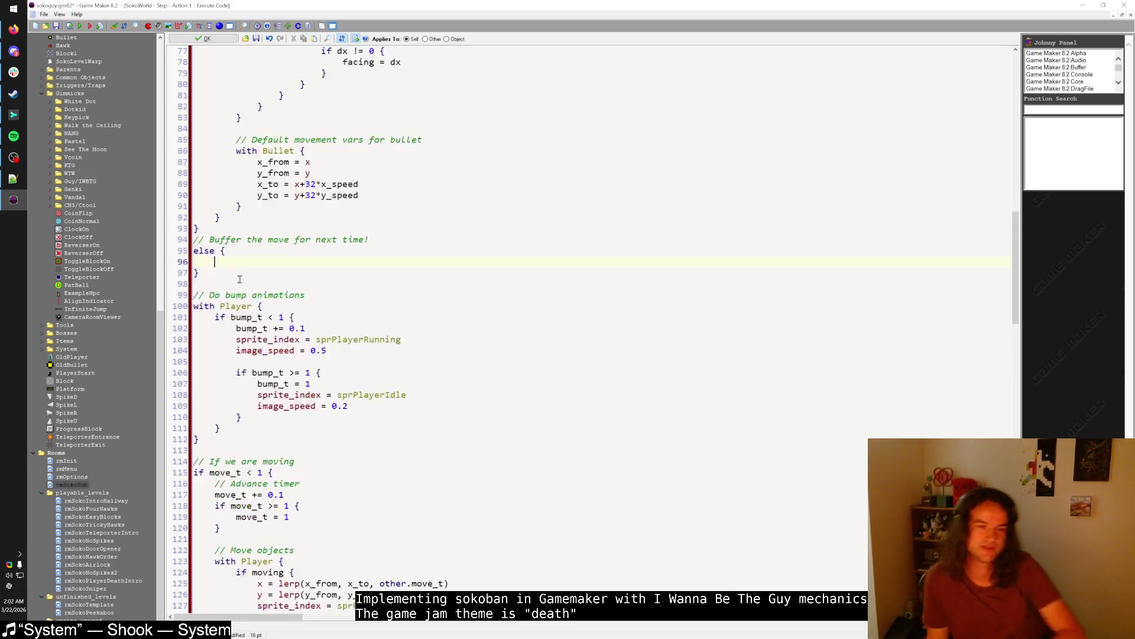
click(79, 27)
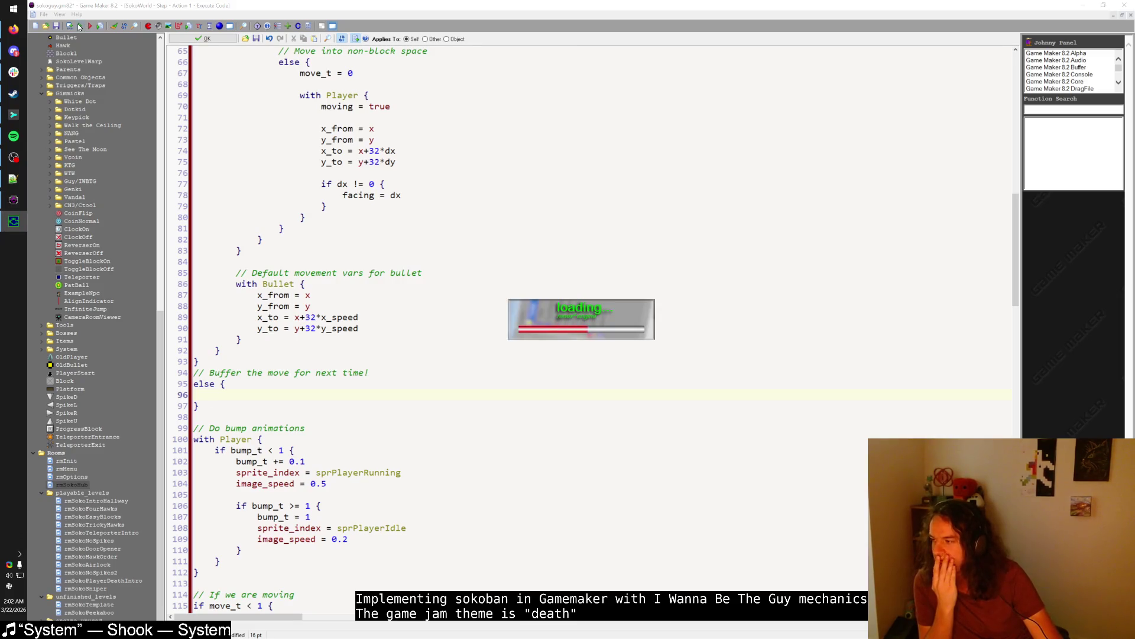
- Continue save Game 1 and walk the player left along the corridor
key(shift)
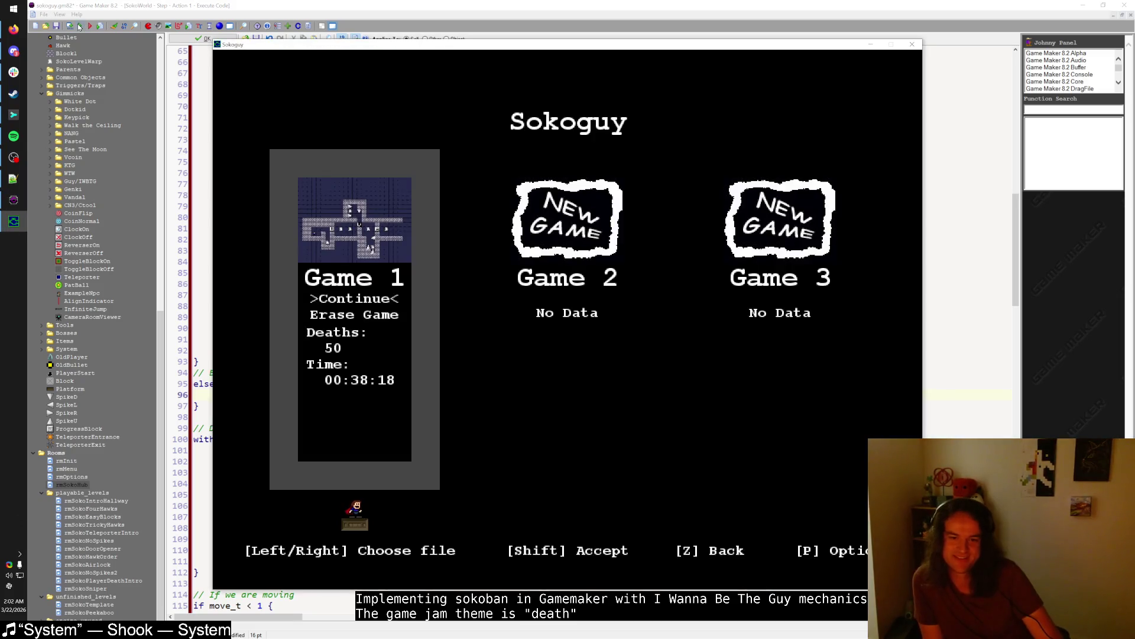
key(shift)
key(Left)
key(Left)
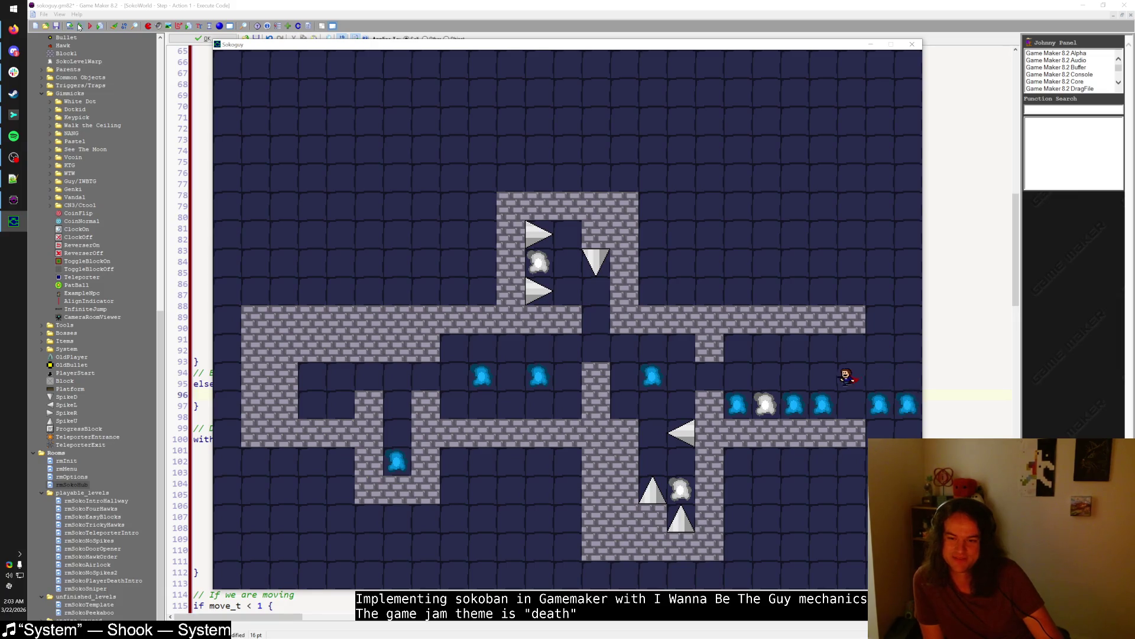
key(Left)
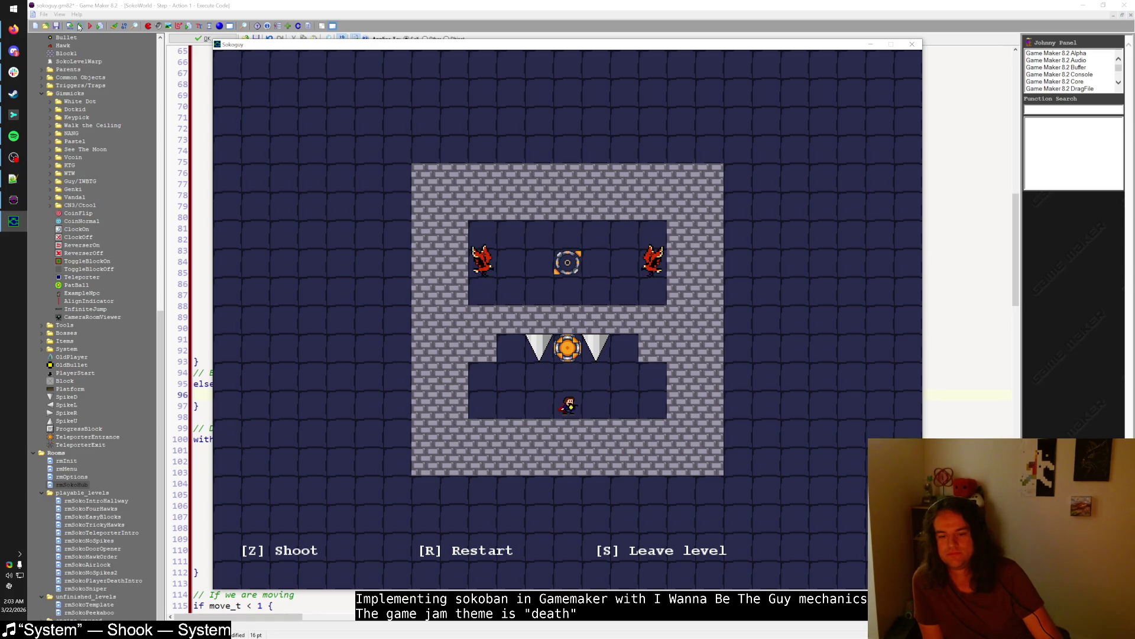
- Leave back to the hub and step onto the white warp to enter a level
key(s)
key(Down)
key(Right)
key(Down)
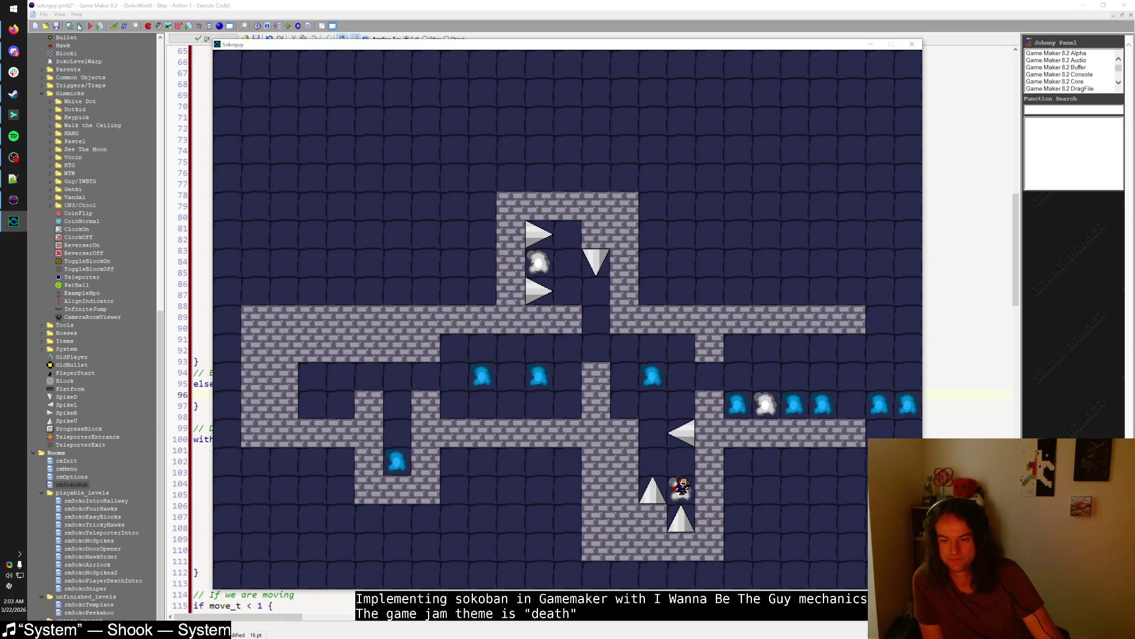
- Cross the level leftward, fire a bullet with Z, then move up and right
key(Left)
key(Left)
key(Left)
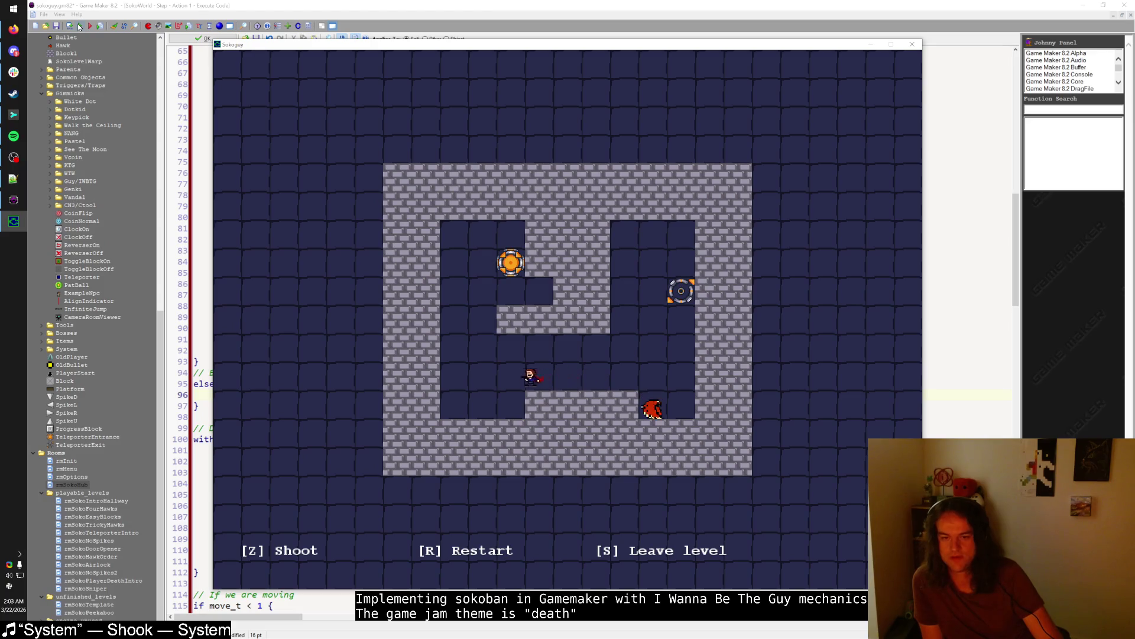
key(Up)
key(z)
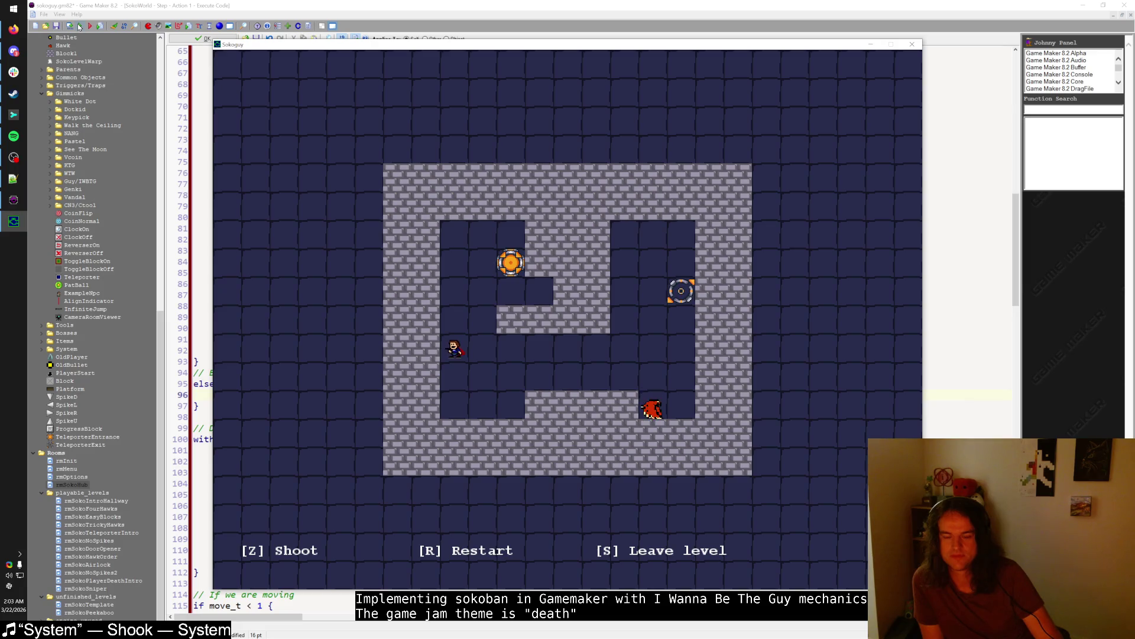
key(Up)
key(shift)
key(Right)
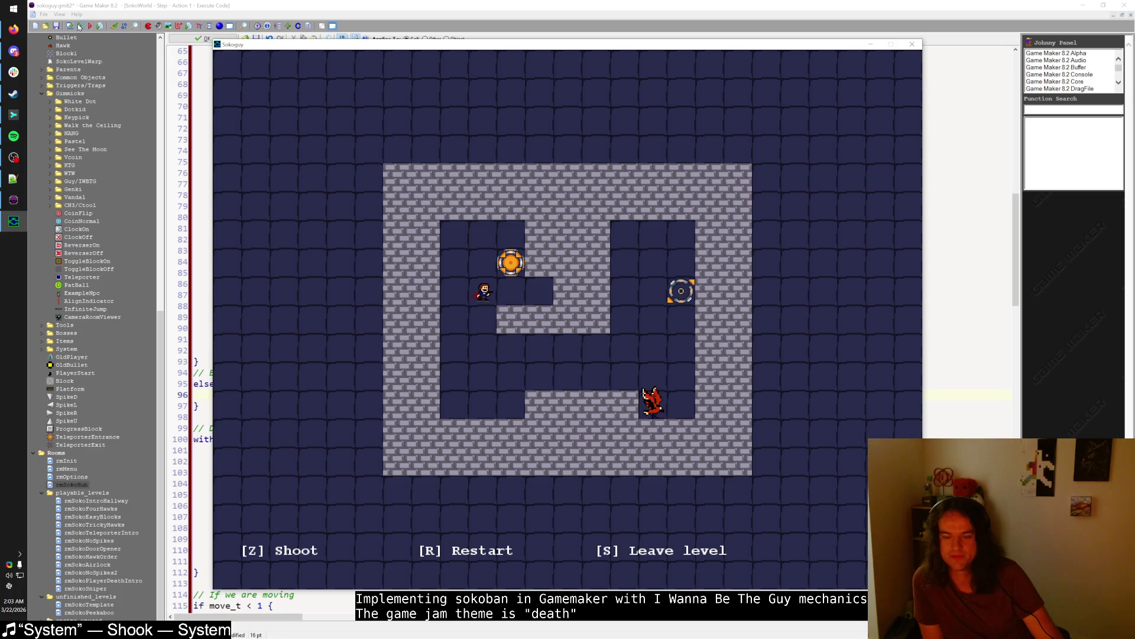
- Exit to the hub, enter the blue level entrance, and shoot at the left hawk
key(s)
key(Up)
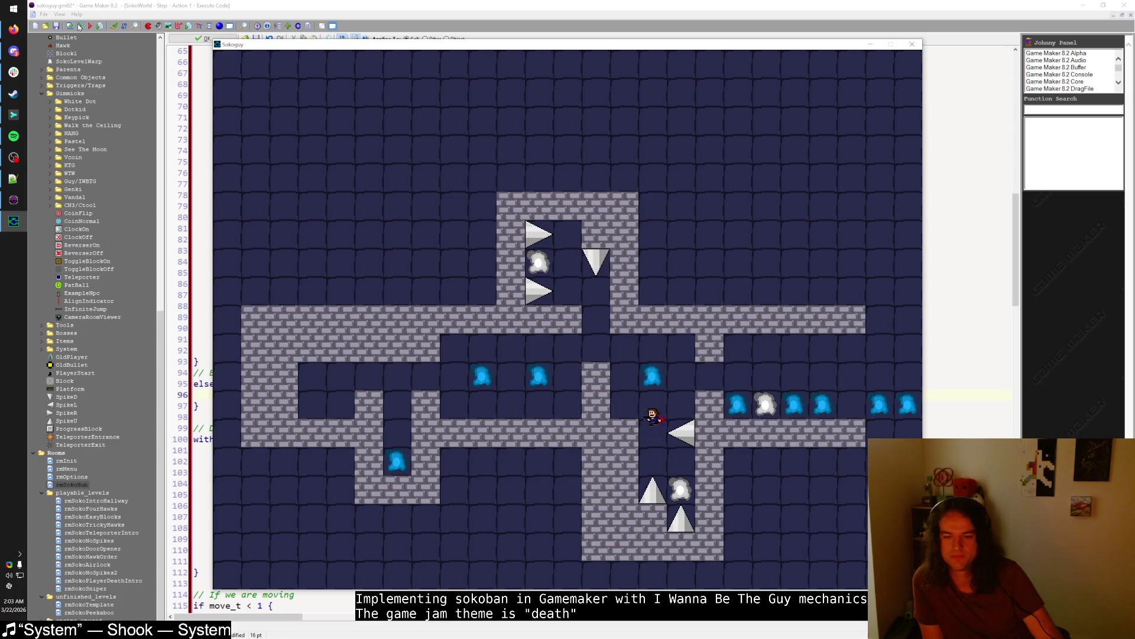
key(Right)
key(Left)
key(Left)
key(Right)
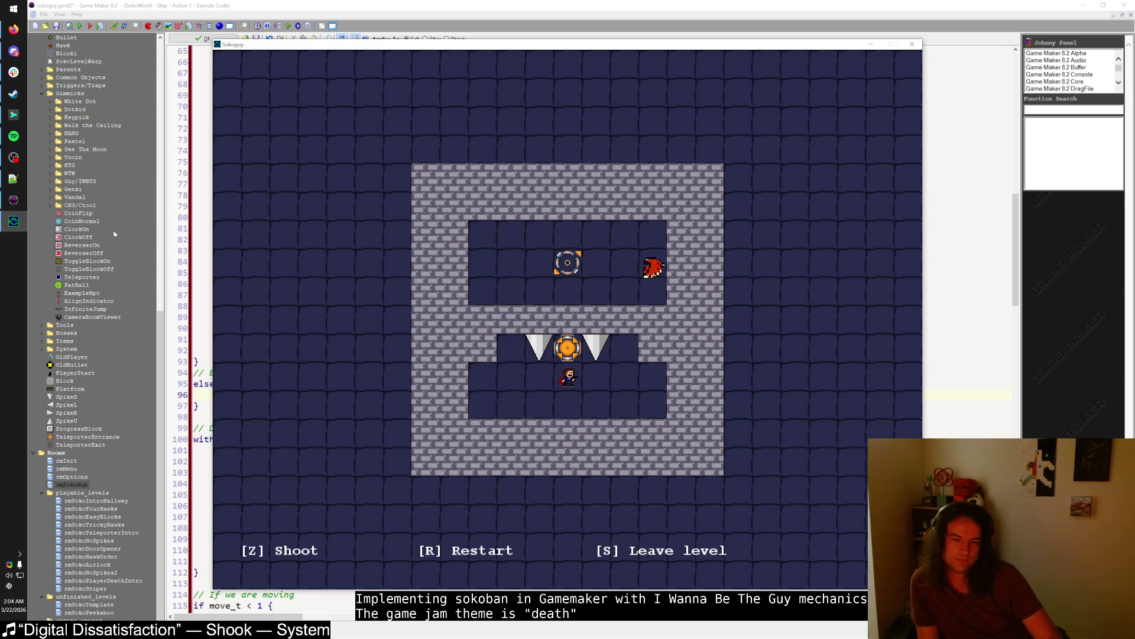
- Enter the orange warp, reach the next-level warp, then leave back to the hub
key(Up)
key(Up)
key(Left)
key(Left)
key(Up)
key(Up)
key(Left)
key(Up)
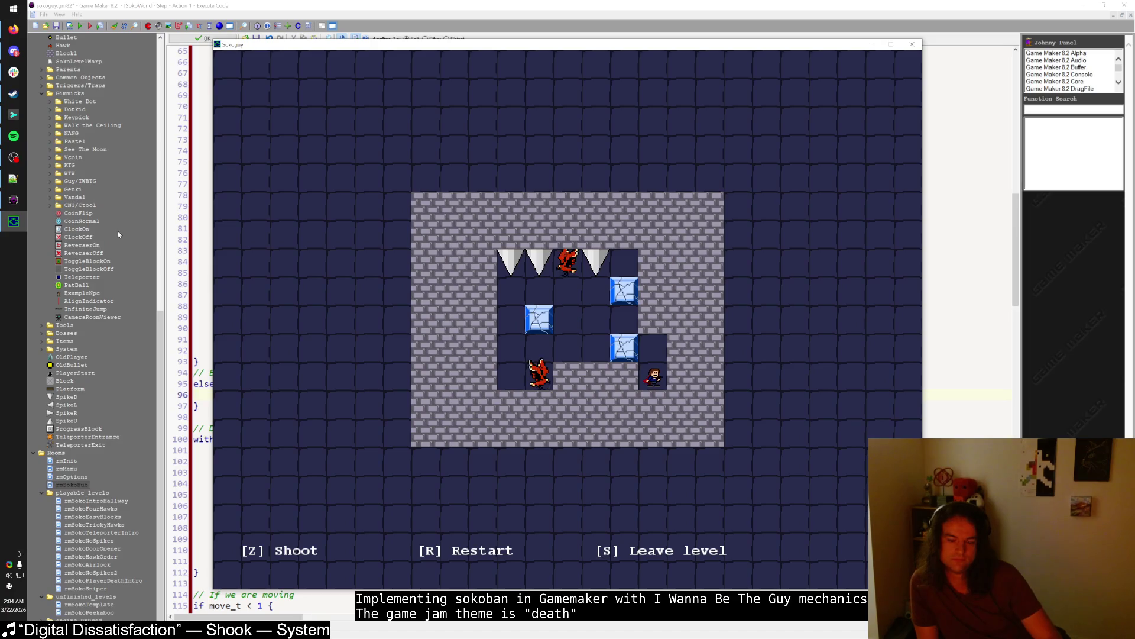
key(s)
- Visit the ice-block level and the spike level, leaving each with S
key(Right)
key(Down)
key(Right)
key(Down)
key(Down)
key(Left)
key(Left)
key(Down)
key(s)
key(Left)
- Walk right along the hub, enter and re-enter a puzzle level, then return
key(Left)
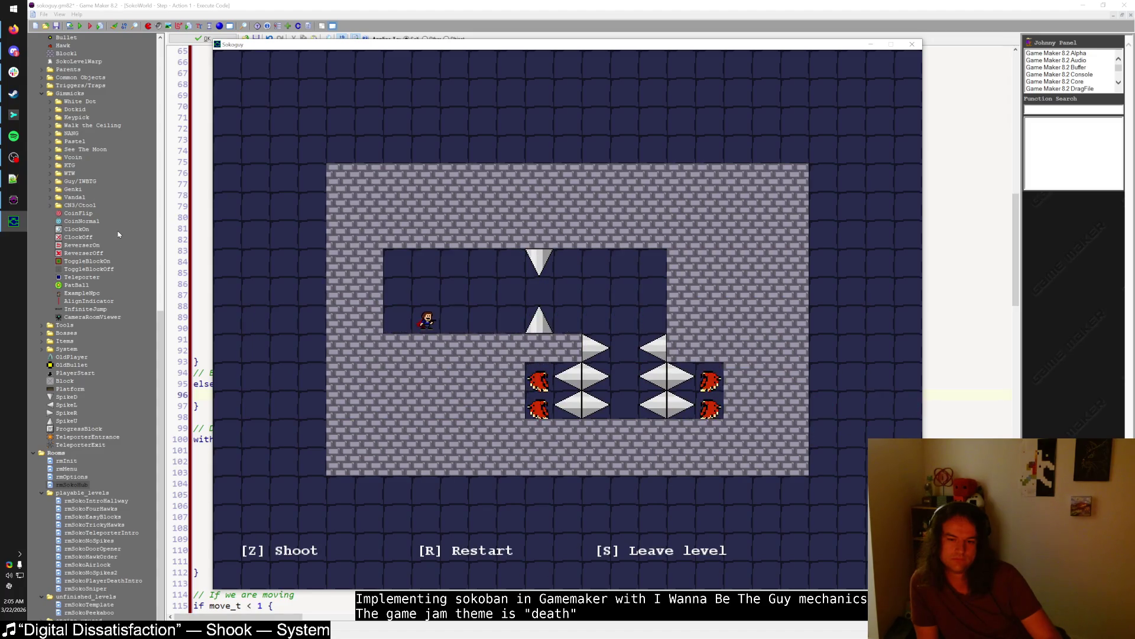
key(s)
key(Right)
key(Up)
key(Right)
key(Right)
key(Right)
key(Right)
key(Right)
key(Left)
key(Down)
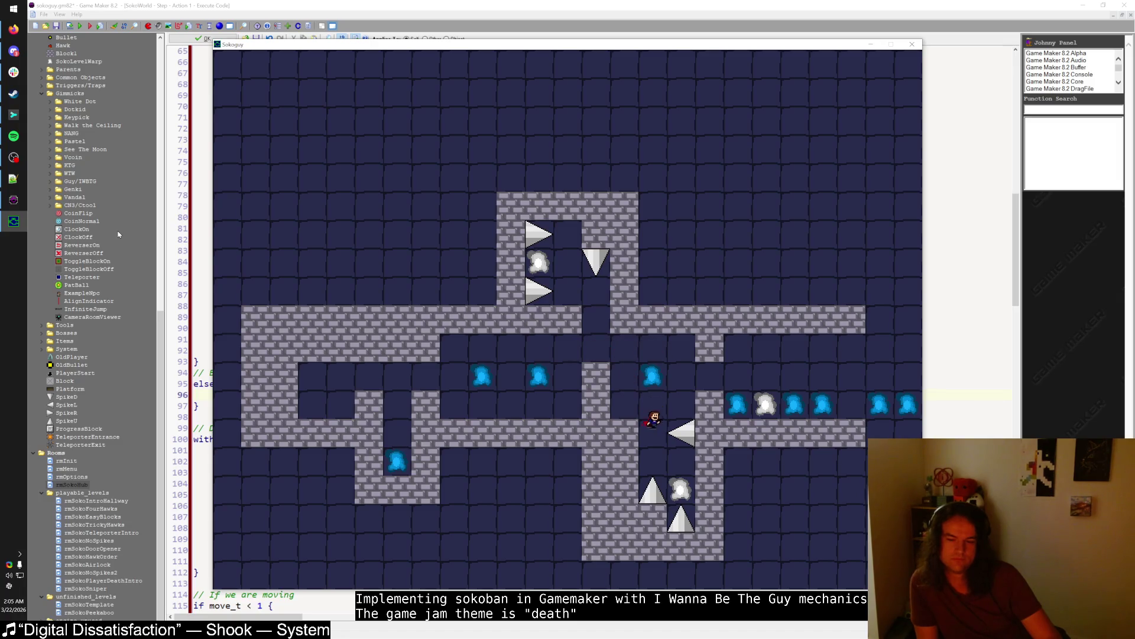
key(Right)
key(Right)
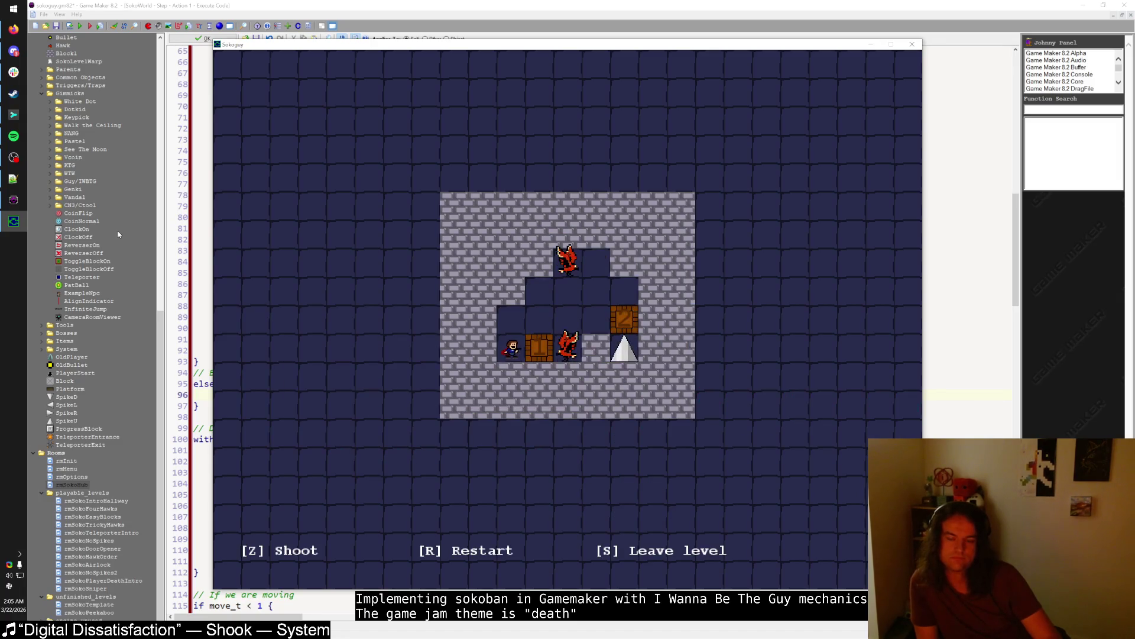
key(s)
key(Right)
key(s)
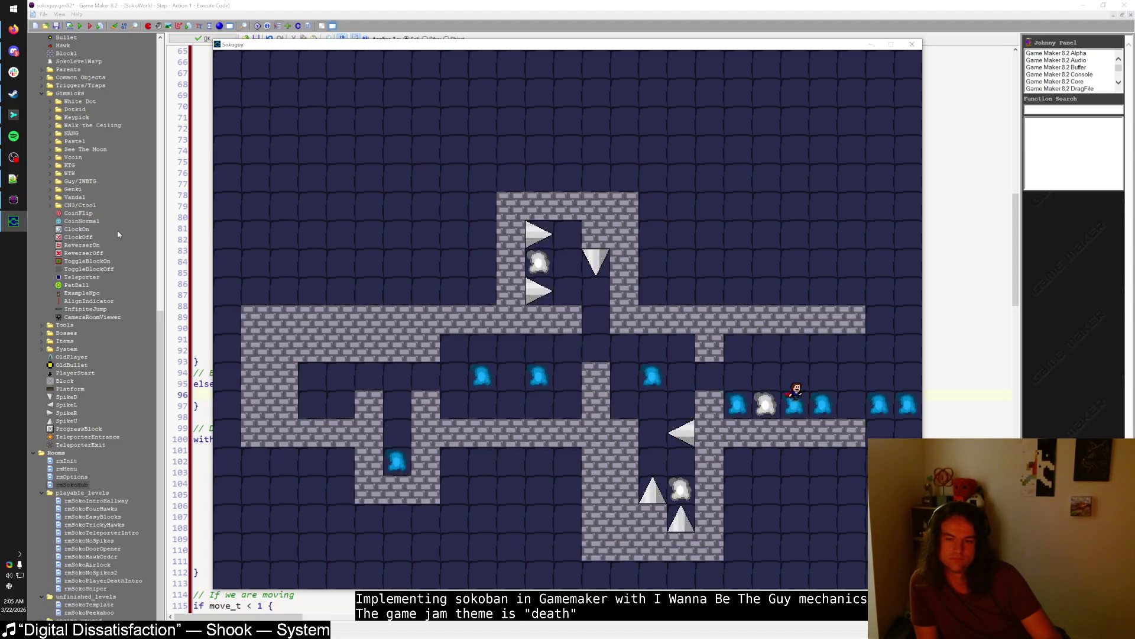
- Step into several neighbouring level entrances, leaving each puzzle back to the hub
key(s)
key(Right)
key(Right)
key(s)
key(Left)
key(Left)
key(s)
key(Left)
key(s)
- Try the four-hawk puzzle and another hawk level, then walk right across the hub
key(Left)
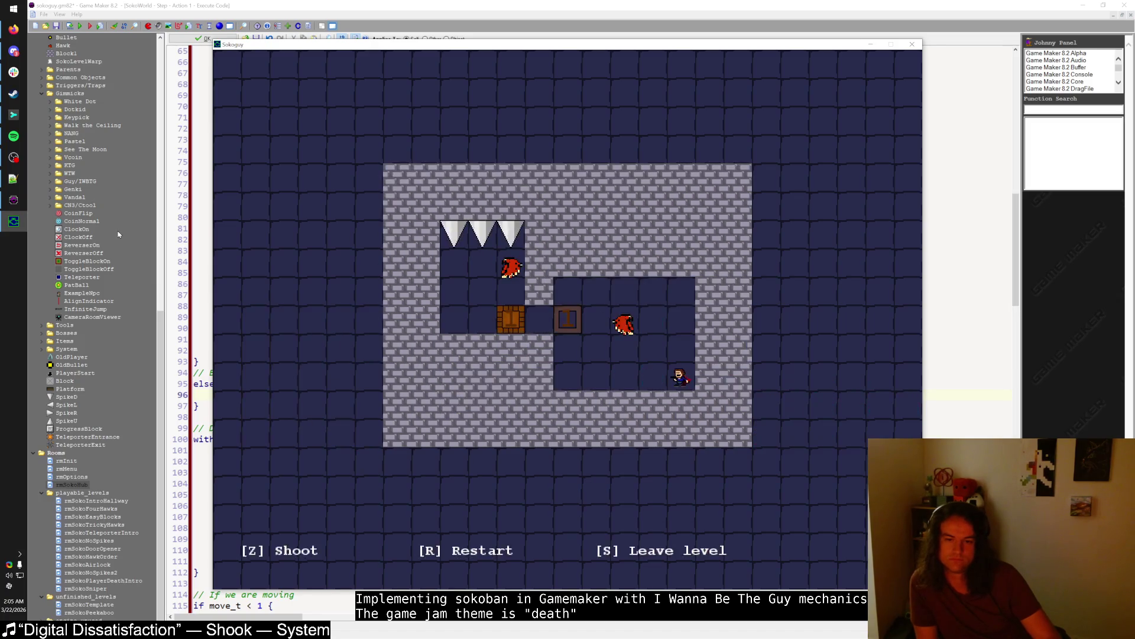
key(s)
key(Left)
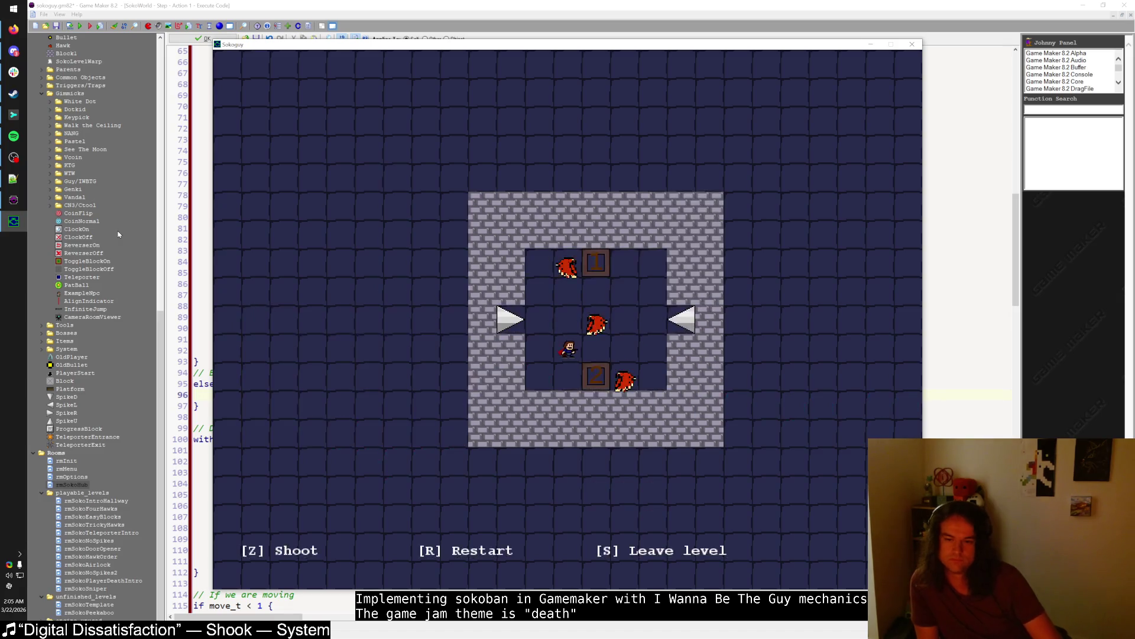
key(s)
key(Left)
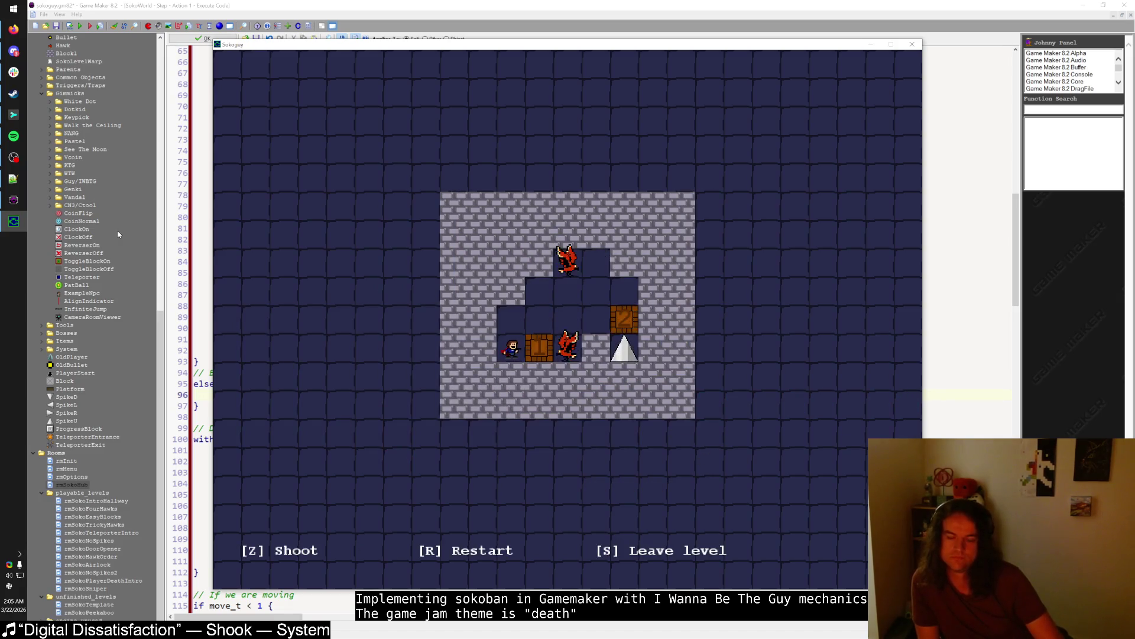
key(s)
key(Left)
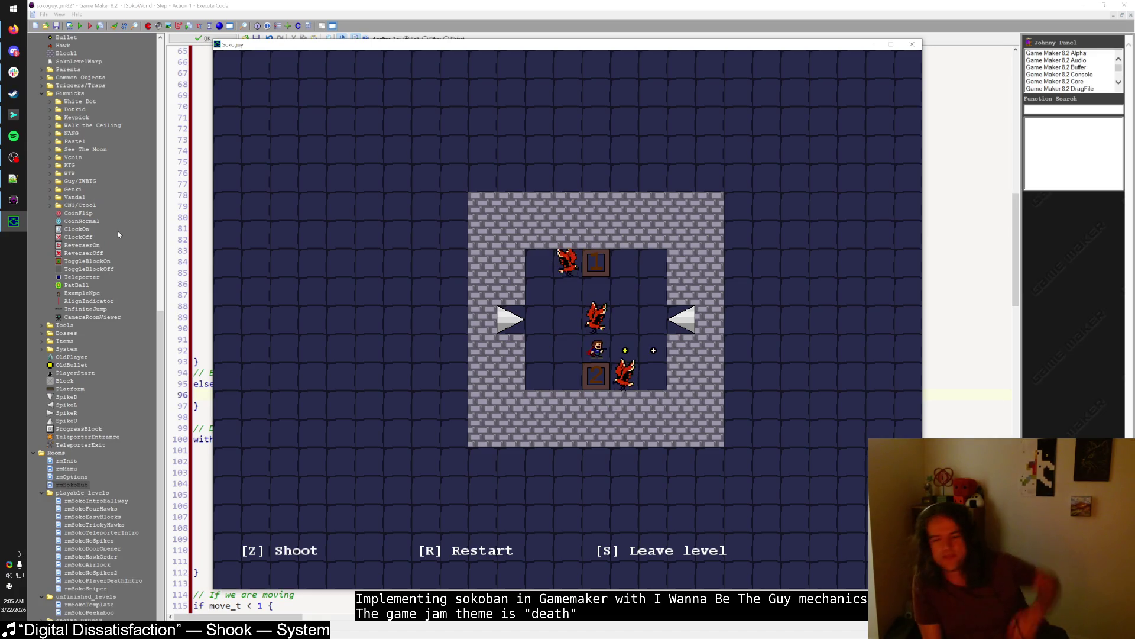
key(s)
key(Right)
key(Right)
key(Right)
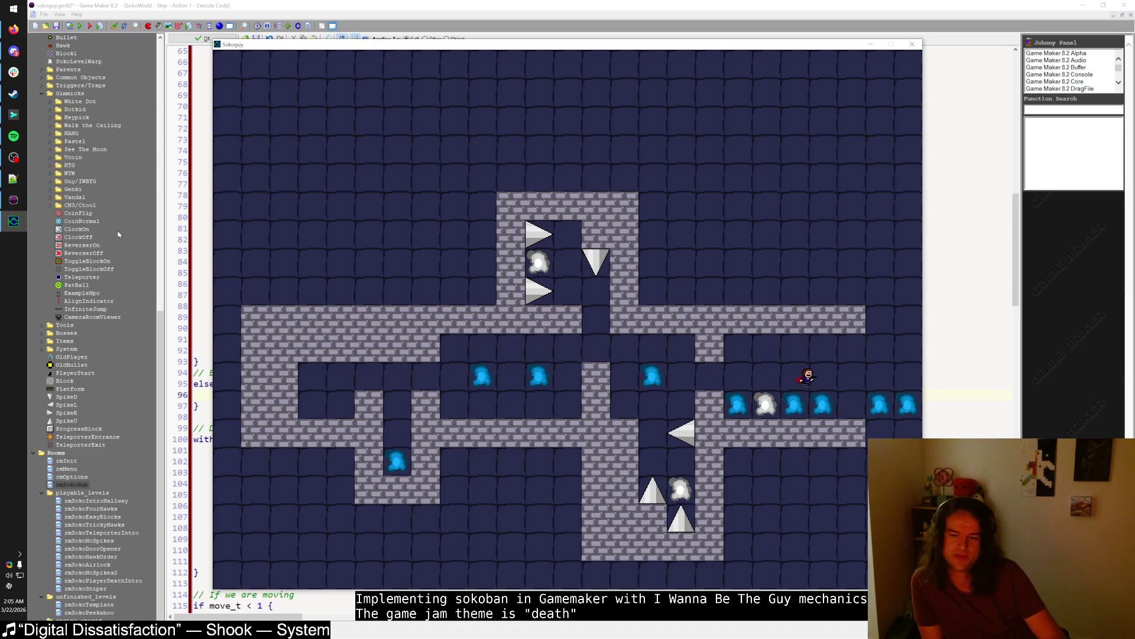
- Enter the rightmost level, fire Z bullets rightward along three rows, then walk left into the spikes
key(Up)
key(Down)
key(Left)
key(Left)
key(Left)
key(Right)
key(z)
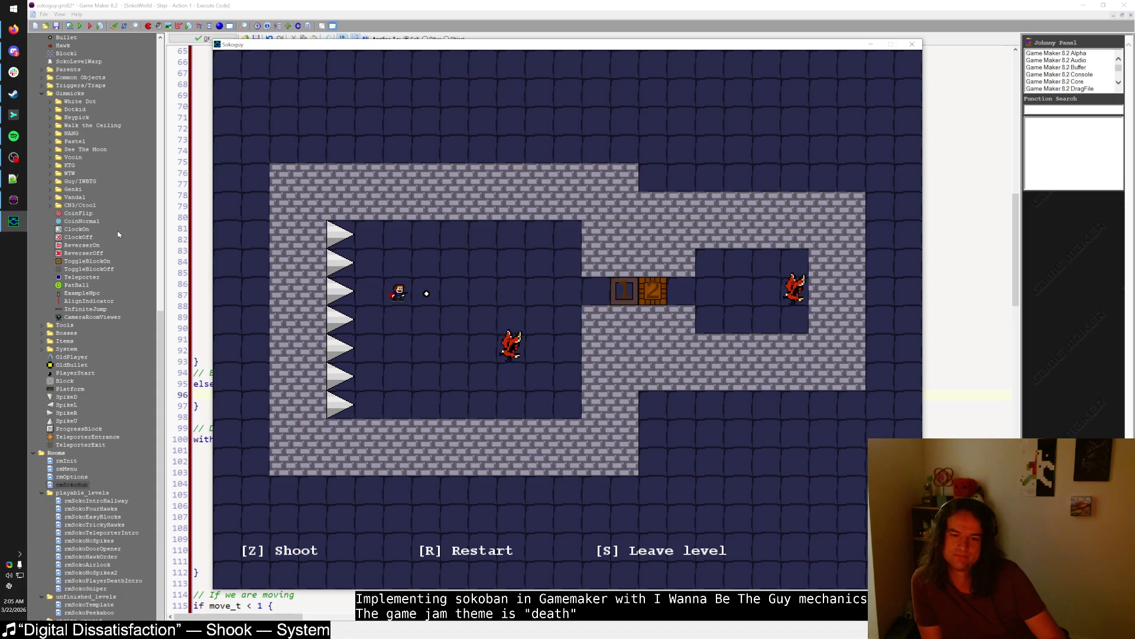
key(Down)
key(z)
key(z)
key(Down)
key(z)
key(Left)
key(Down)
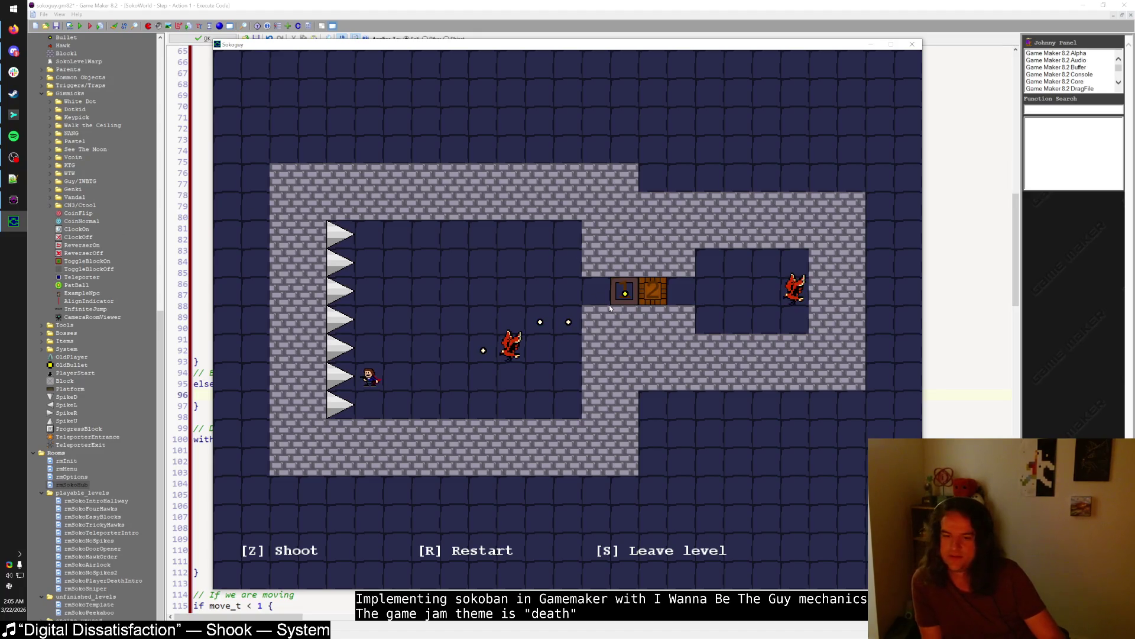
key(Left)
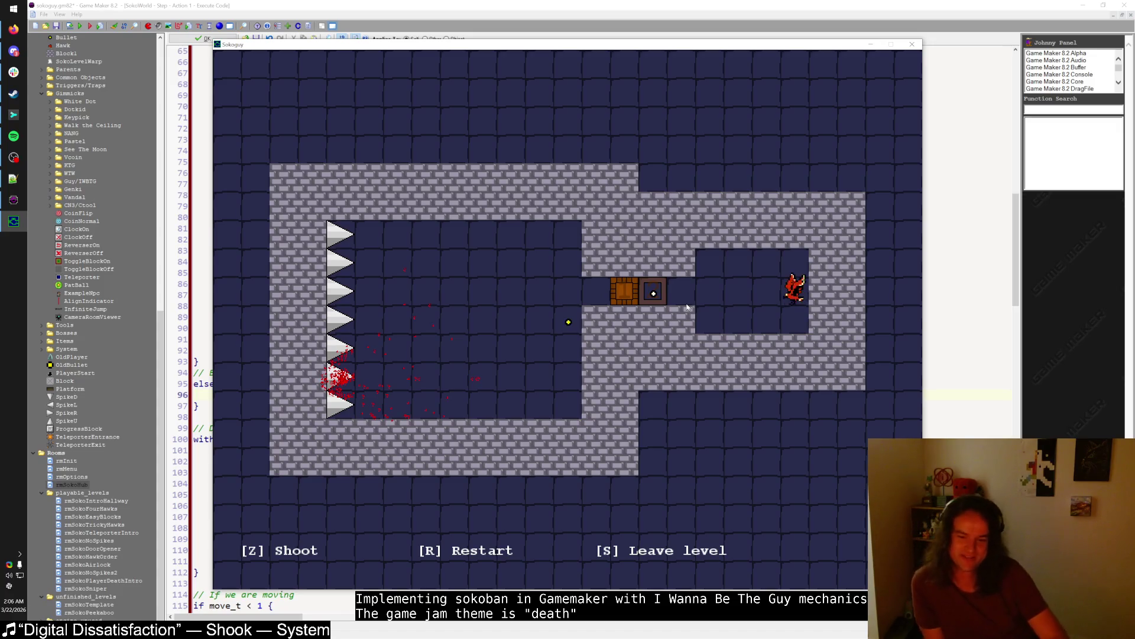
- Return to the hub after dying, try a sokoban level, and leave it again
key(s)
key(Up)
key(Left)
key(Left)
key(Left)
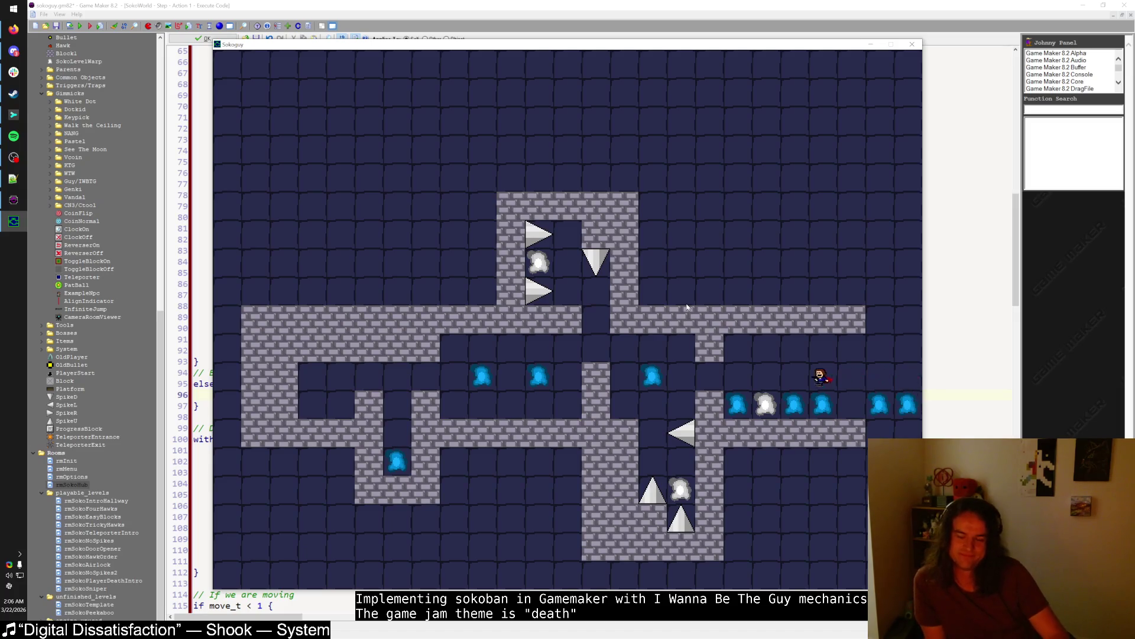
key(Left)
key(Down)
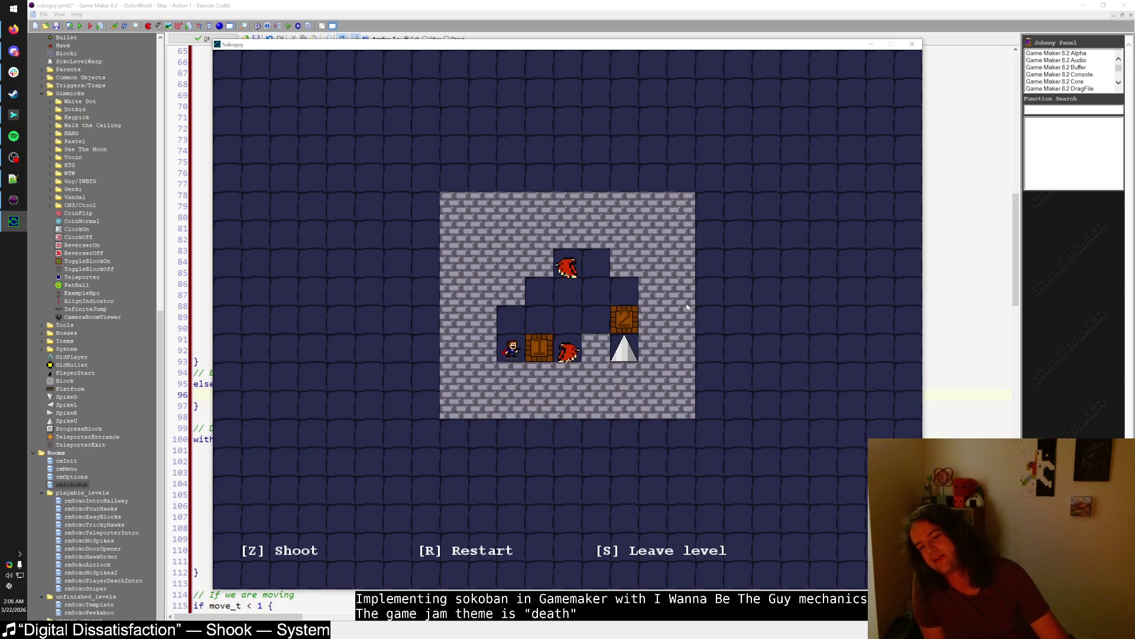
key(Up)
key(Right)
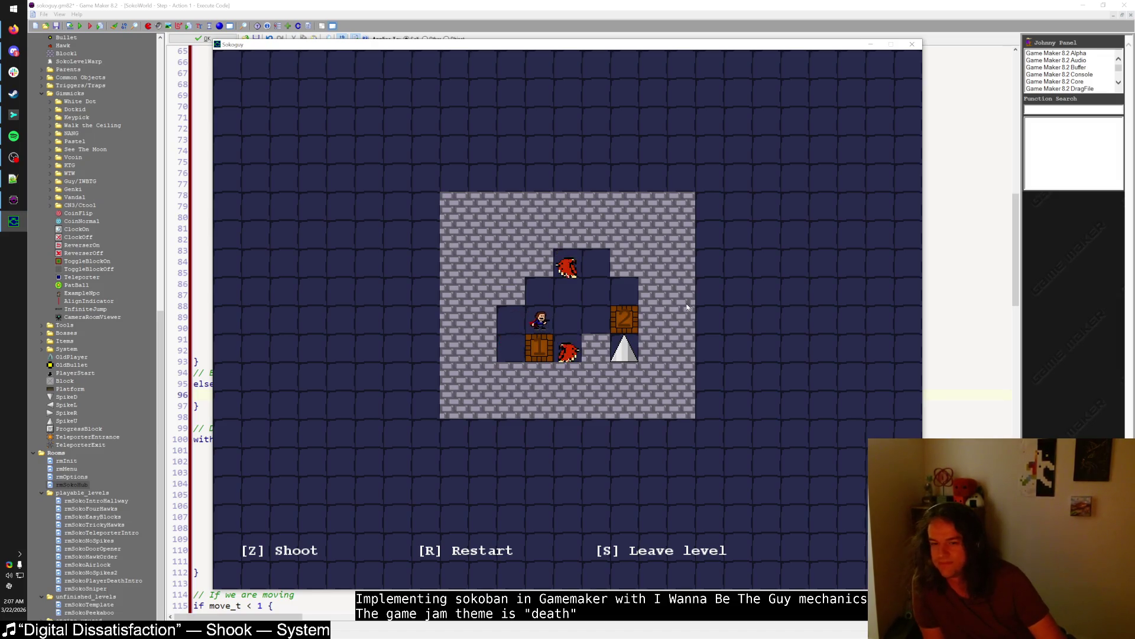
key(s)
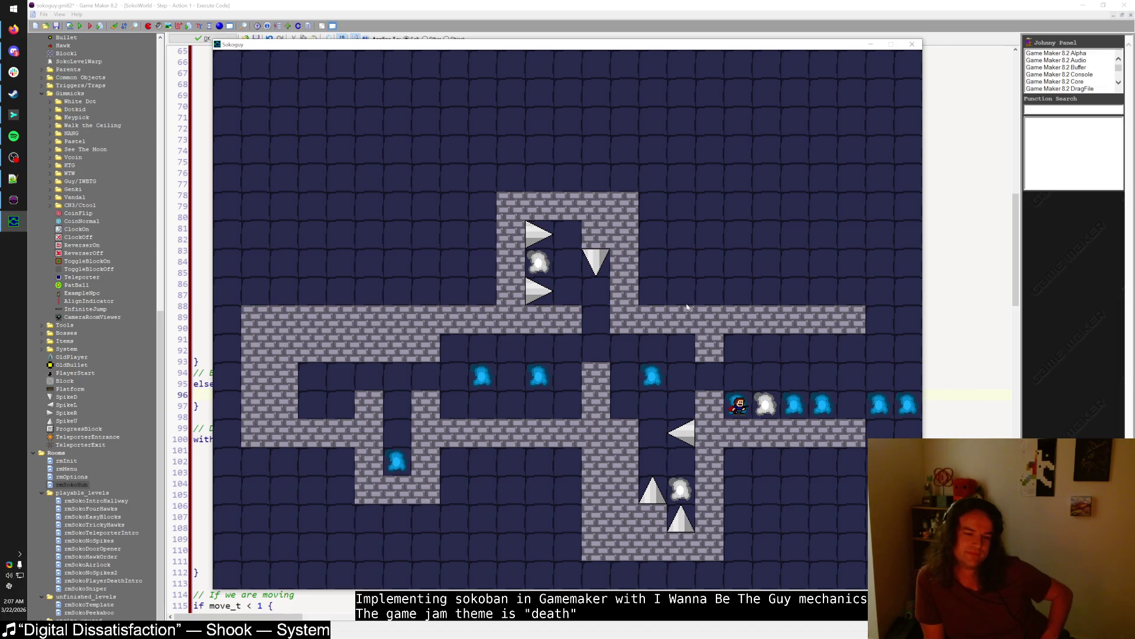
- Shoot the left and right hawks, then step onto the orange target to finish
key(Up)
key(Left)
key(Left)
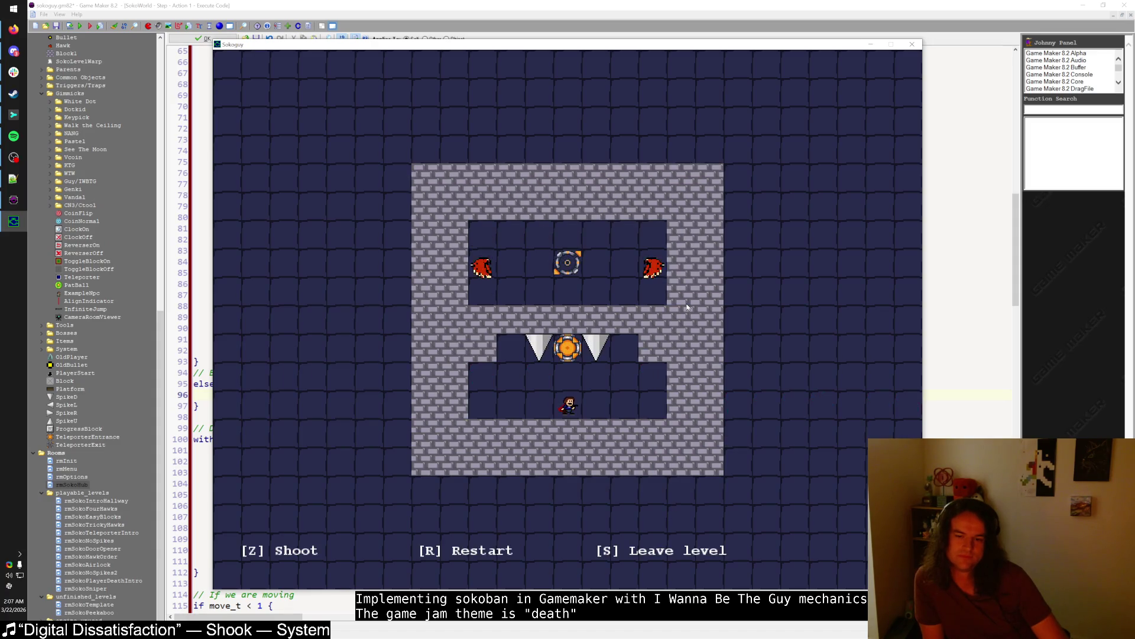
key(z)
key(Right)
key(z)
key(Right)
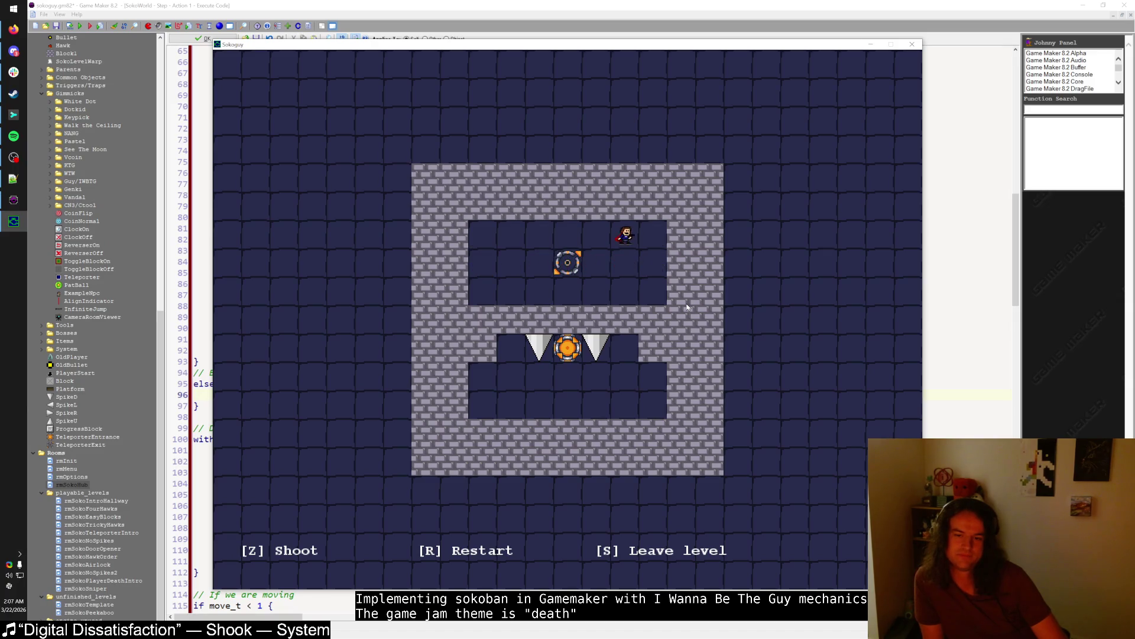
key(Left)
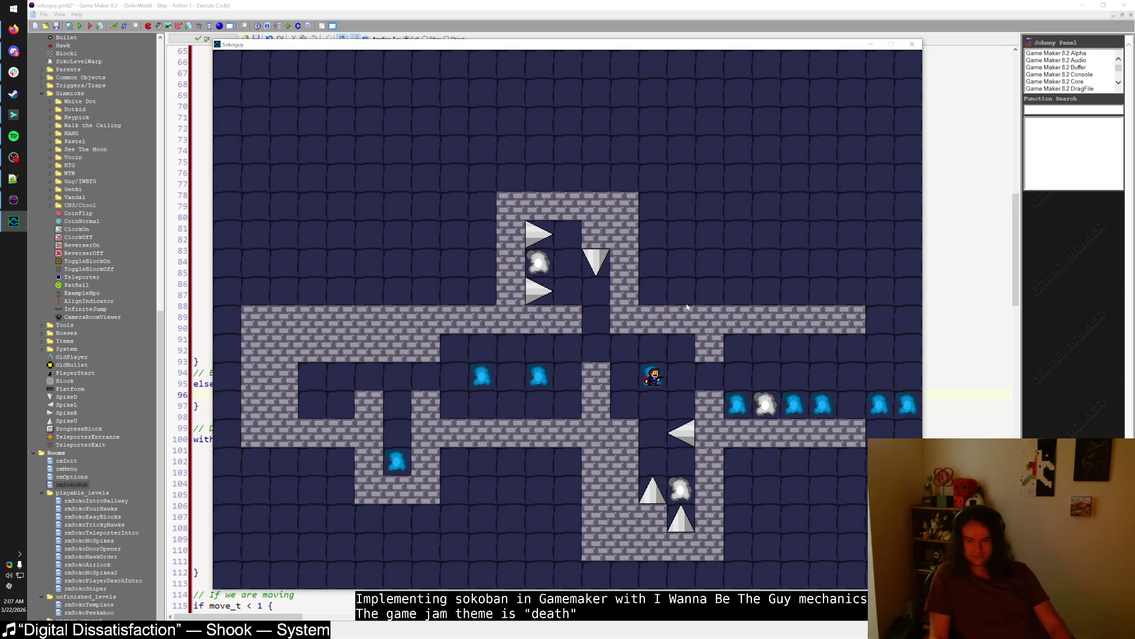
- Enter the teleporter level and walk around the hawk toward the teleporter
key(Down)
key(Down)
key(Right)
key(Down)
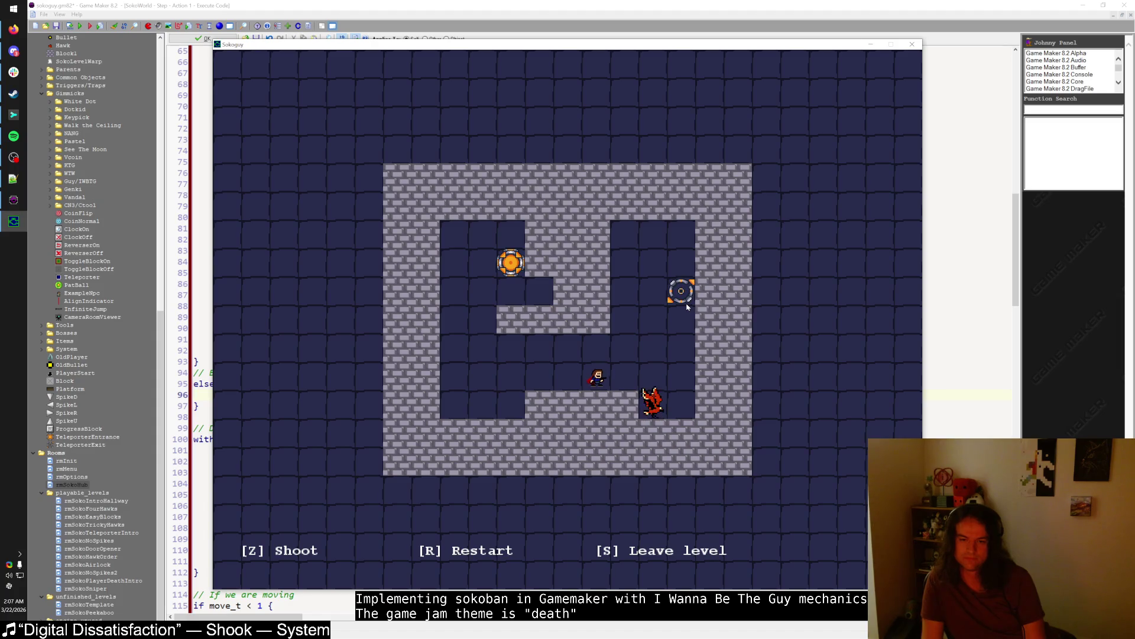
key(Left)
key(Left)
key(Right)
key(Right)
key(Left)
key(Left)
key(Left)
key(Left)
- Pass through the teleporters to the exit and return to the hub
key(Left)
key(Up)
key(Up)
key(Up)
key(Right)
key(Right)
key(Right)
key(Left)
key(Up)
key(Down)
key(Down)
key(Down)
key(Down)
key(Up)
key(Left)
key(Left)
key(Left)
key(Left)
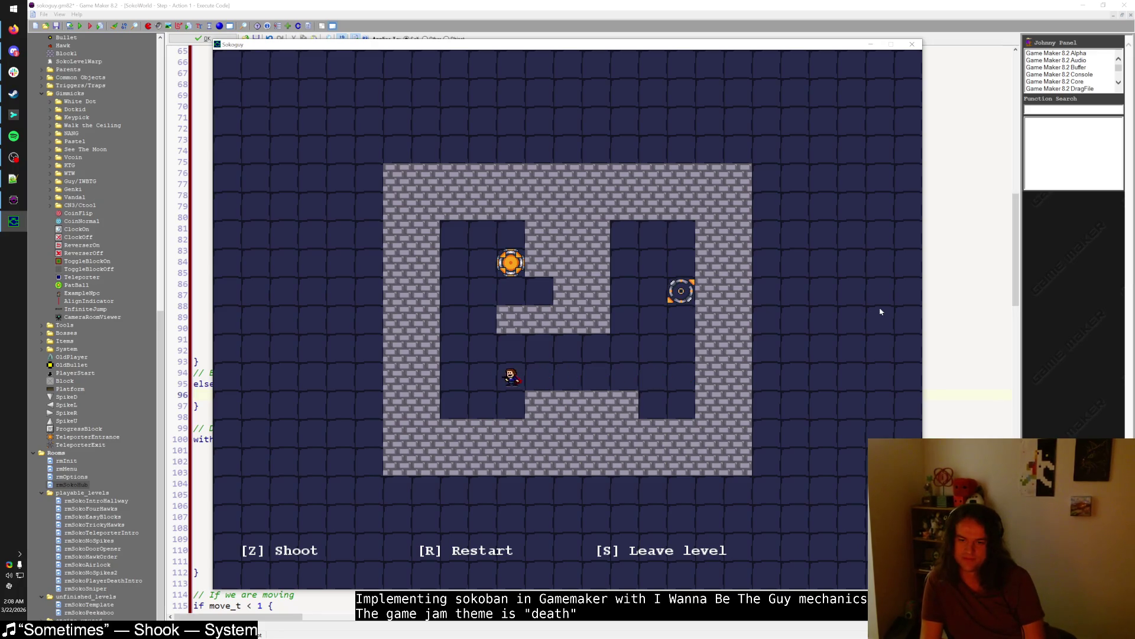
key(Left)
key(Up)
key(Right)
key(Up)
key(Up)
key(Up)
key(Right)
key(Down)
key(s)
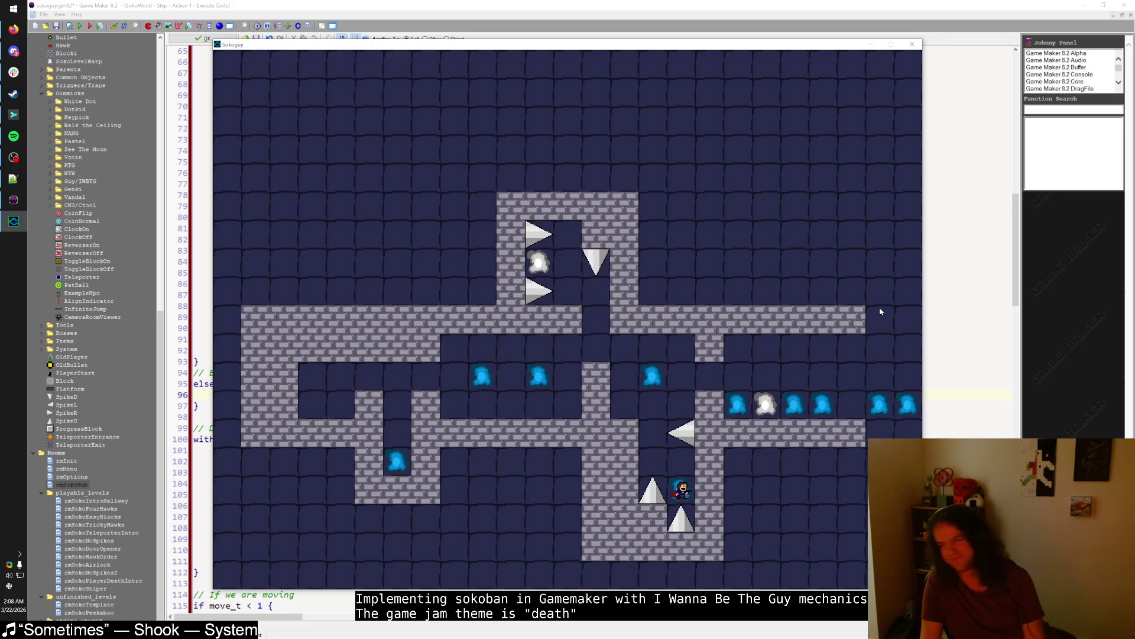
- Walk up and right through the hub toward the next level portal
key(Up)
key(Left)
key(Up)
key(Up)
key(Right)
key(Up)
key(Right)
key(Right)
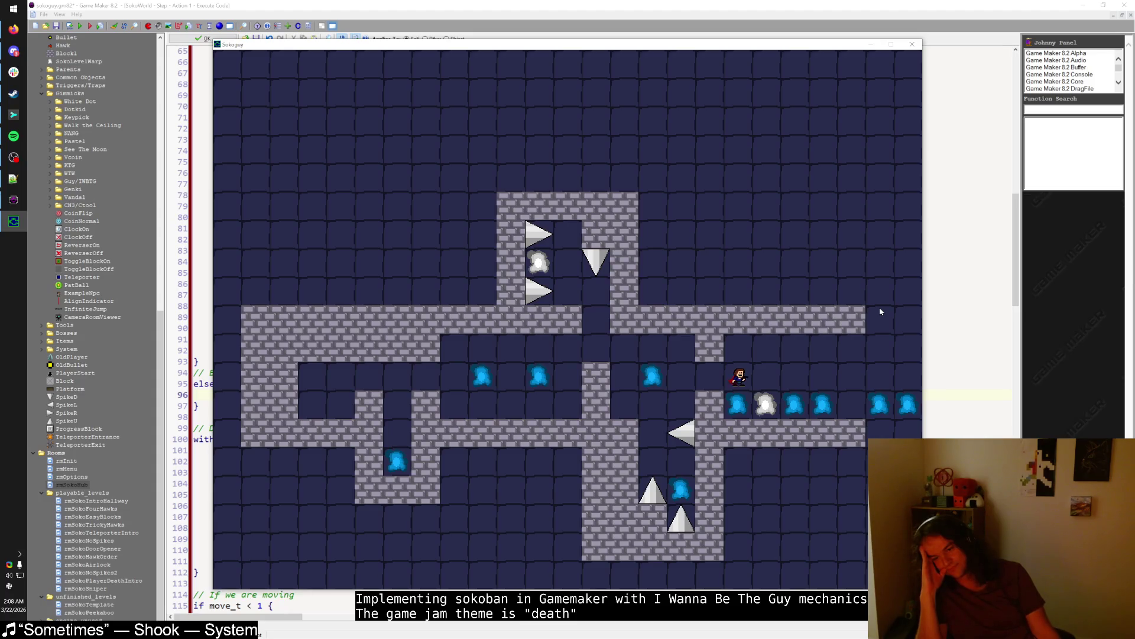
- Close the running game, review the input-reading lines 15-19, and close the Step code
click(910, 45)
scroll(268, 400, up, 12)
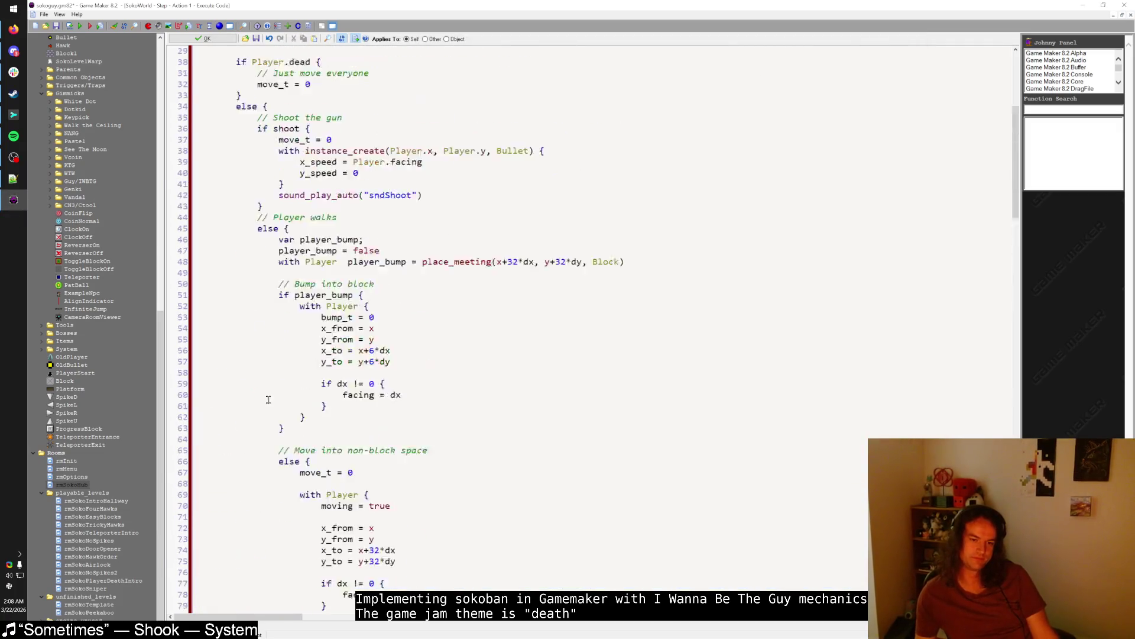
scroll(268, 399, up, 10)
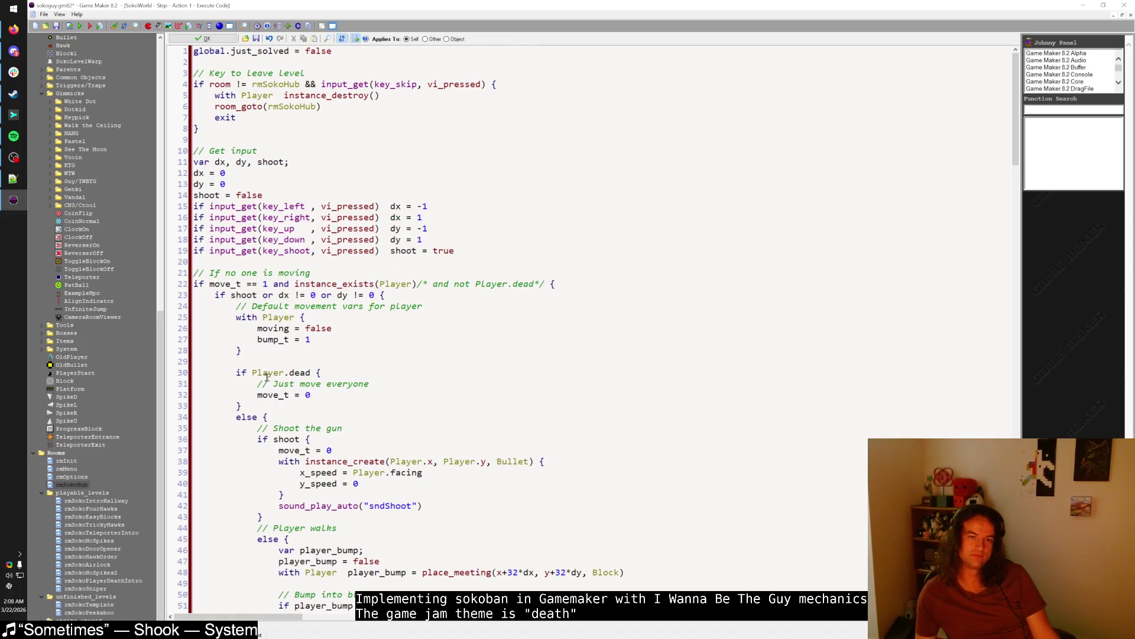
mouse_move(460, 255)
mouse_down()
mouse_move(408, 235)
mouse_move(408, 207)
mouse_up()
click(407, 217)
click(204, 38)
- Add dx_buffer, dy_buffer and shoot_buffer = 0 to SokoWorld's Create code, then reopen Step
click(272, 47)
double_click(384, 39)
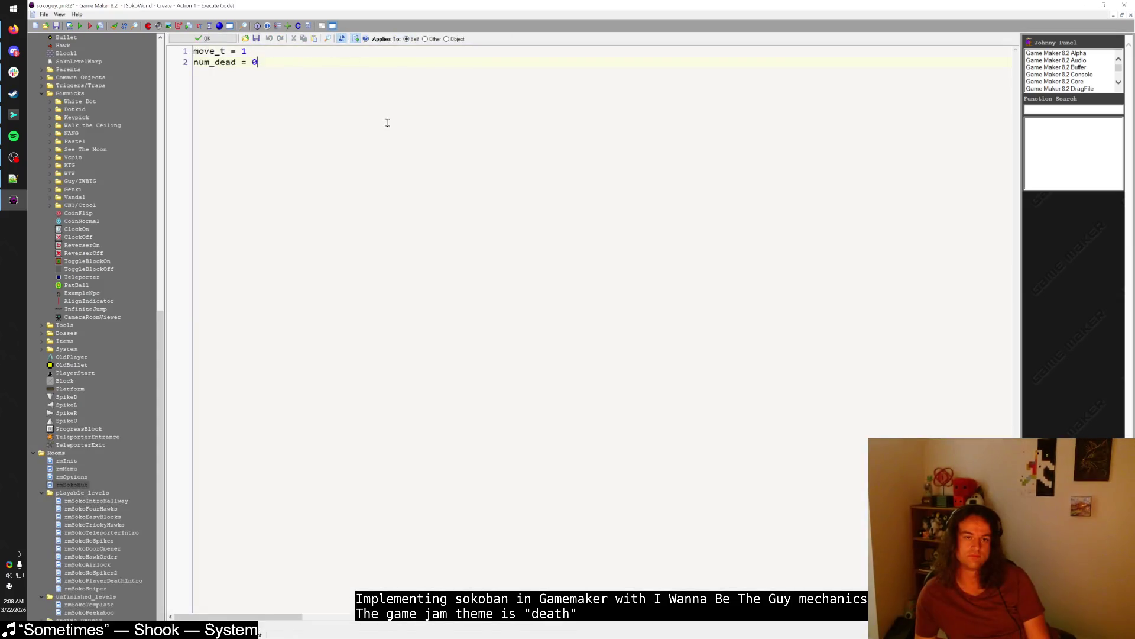
key(Return)
text(dx_buffer = 0)
key(Return)
text(dy_buffer = 0)
key(Return)
text(shoot_)
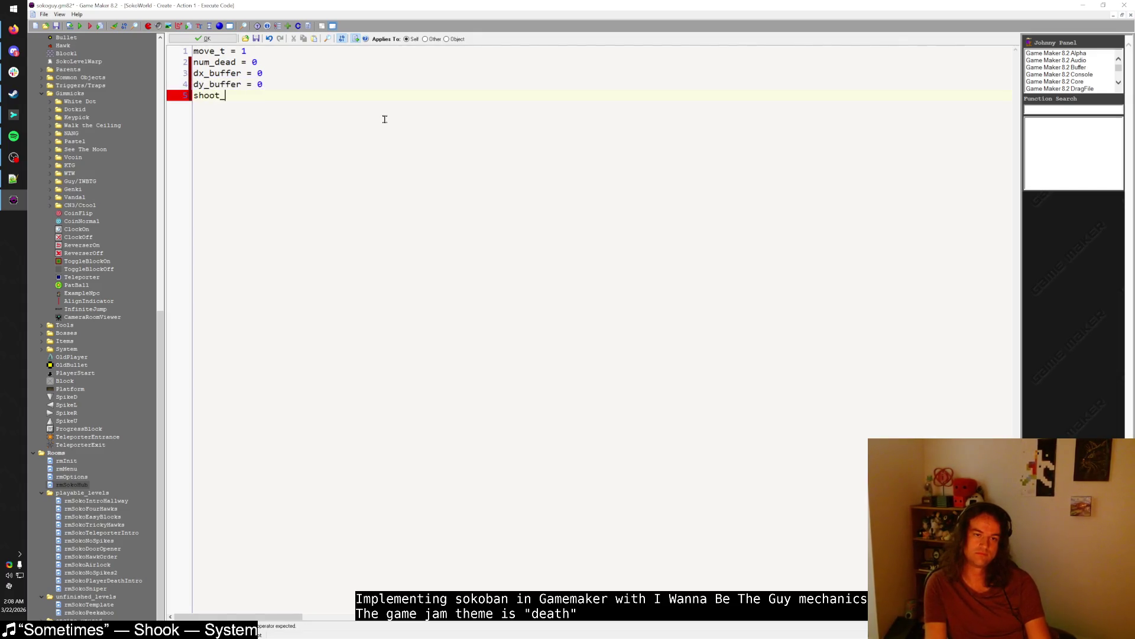
text(buffer = 0)
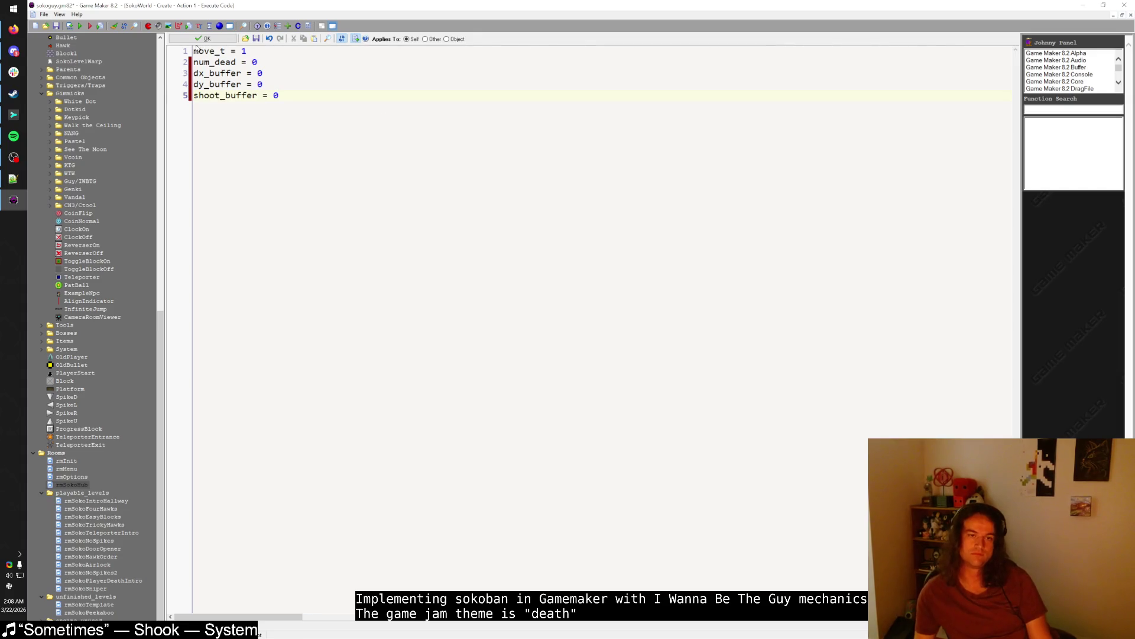
click(203, 39)
click(274, 55)
double_click(375, 39)
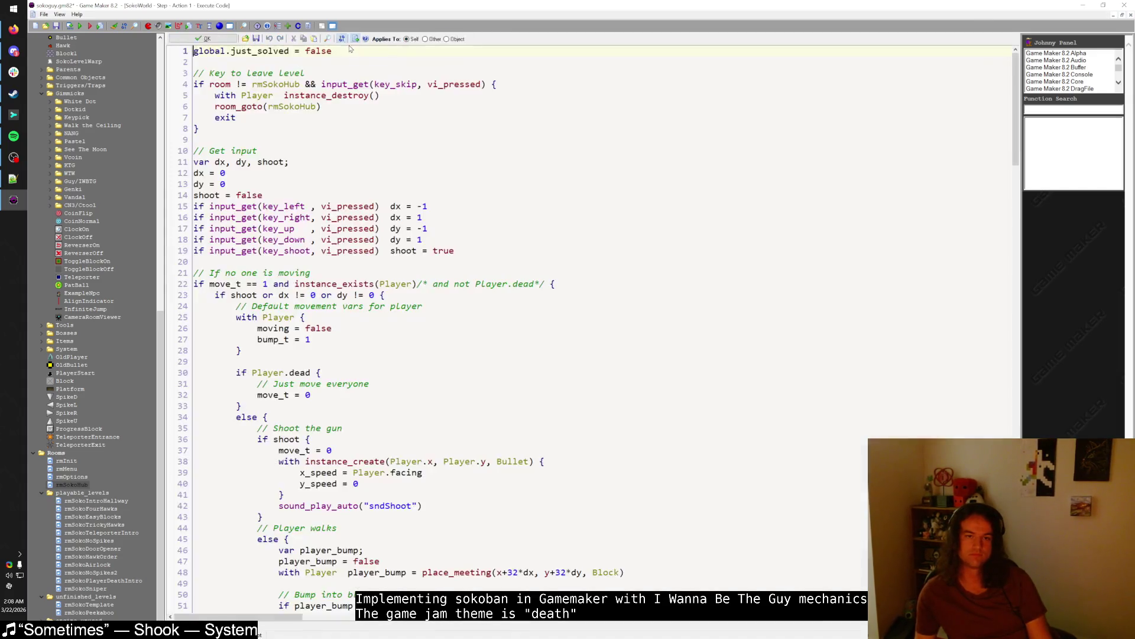
- Add dx_buffer = dx, dy_buffer = dy and shoot_buffer = shoot lines under the else branch
scroll(228, 256, down, 20)
click(248, 340)
key(Down)
text(dx_buffer = dx)
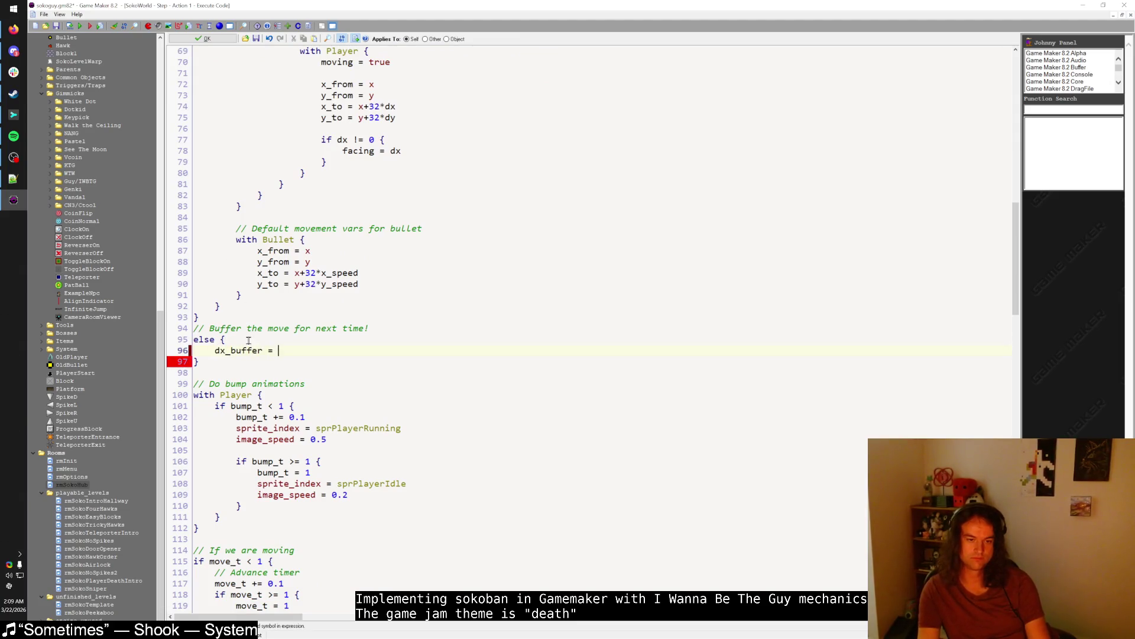
key(Return)
text(dy_bufer)
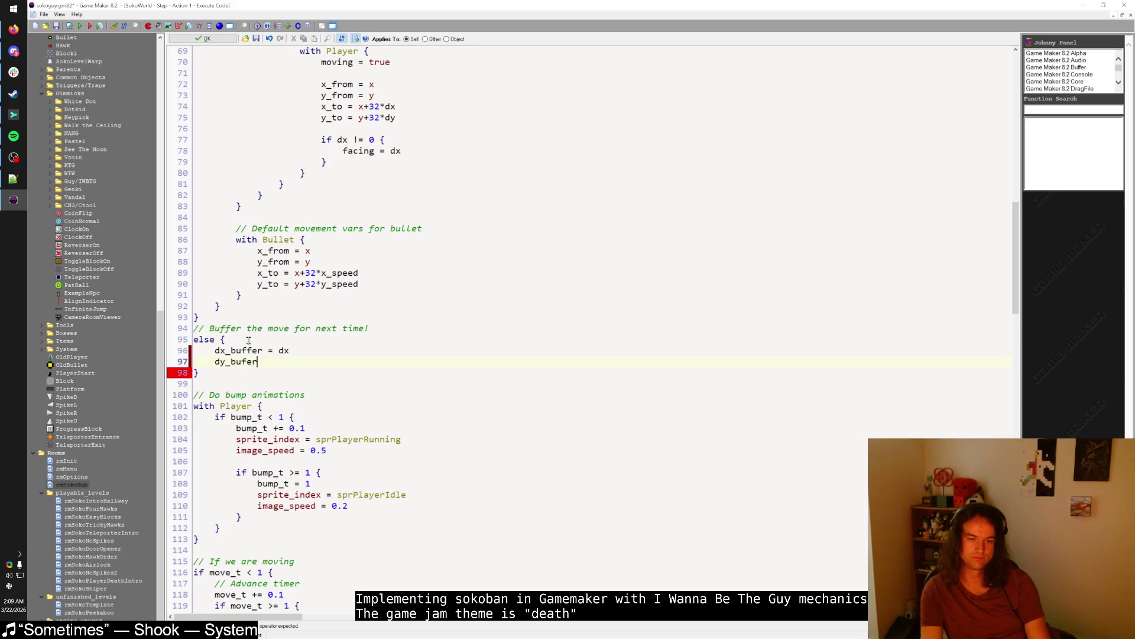
text(= dy)
key(ctrl+z)
key(BackSpace)
key(BackSpace)
text(= dys)
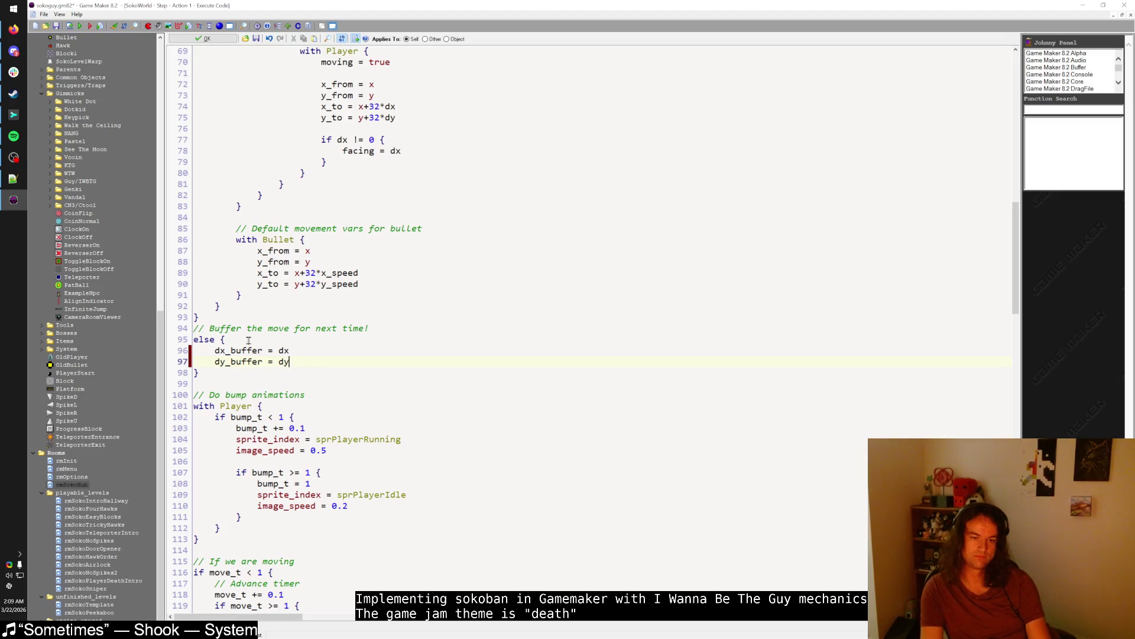
key(Return)
text(shoot_buffer = shoot)
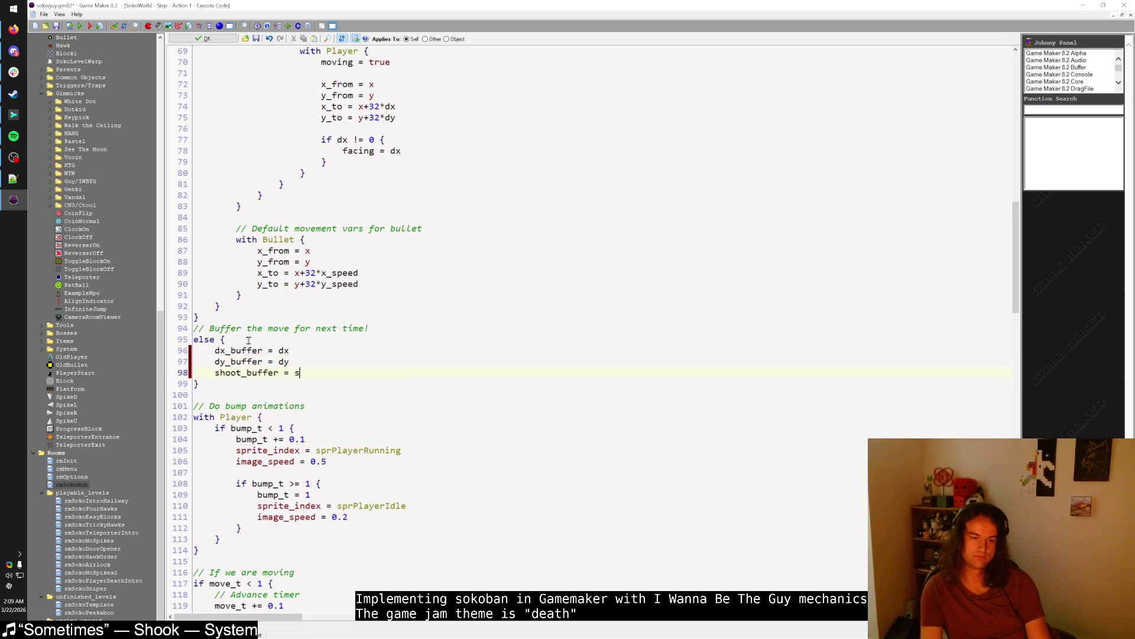
- Wrap the three indented buffer assignments in a copy of the line 23 check 'if shoot or dx != 0 or dy != 0'
scroll(254, 346, up, 17)
scroll(263, 351, up, 5)
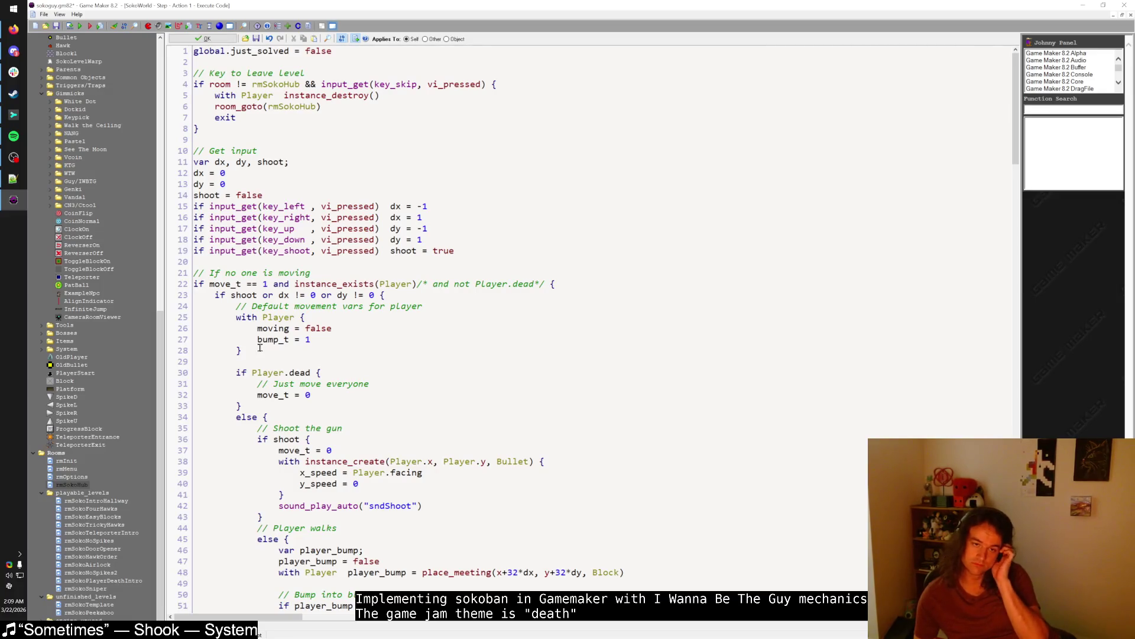
drag(215, 294, 392, 294)
key(ctrl+c)
scroll(354, 304, down, 20)
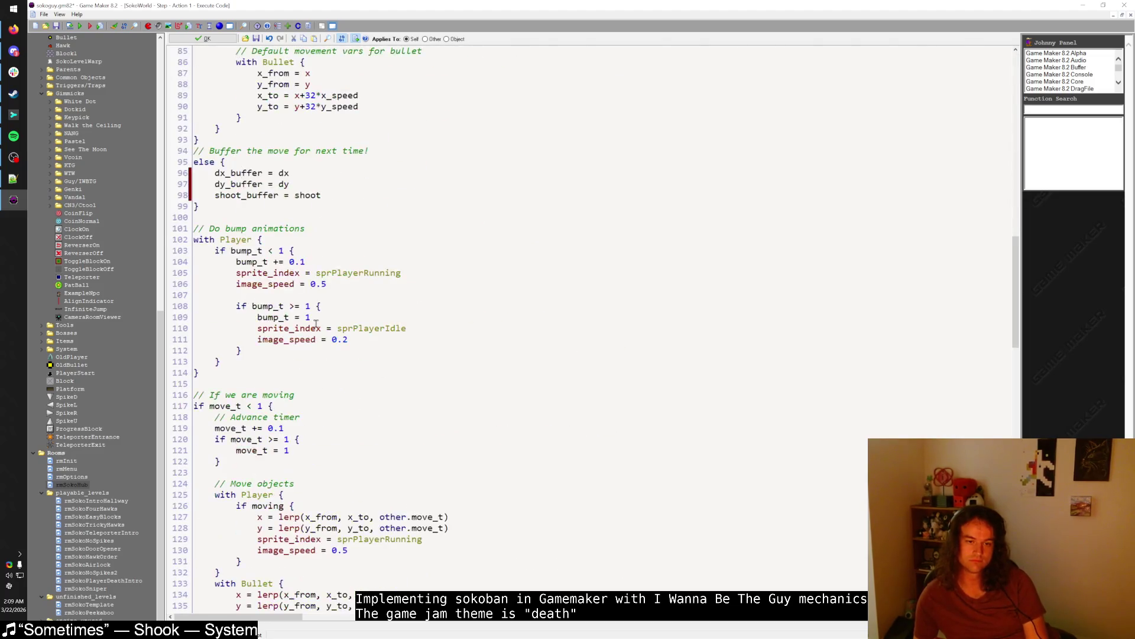
scroll(290, 319, up, 4)
key(Return)
key(ctrl+v)
key(Down)
key(Return)
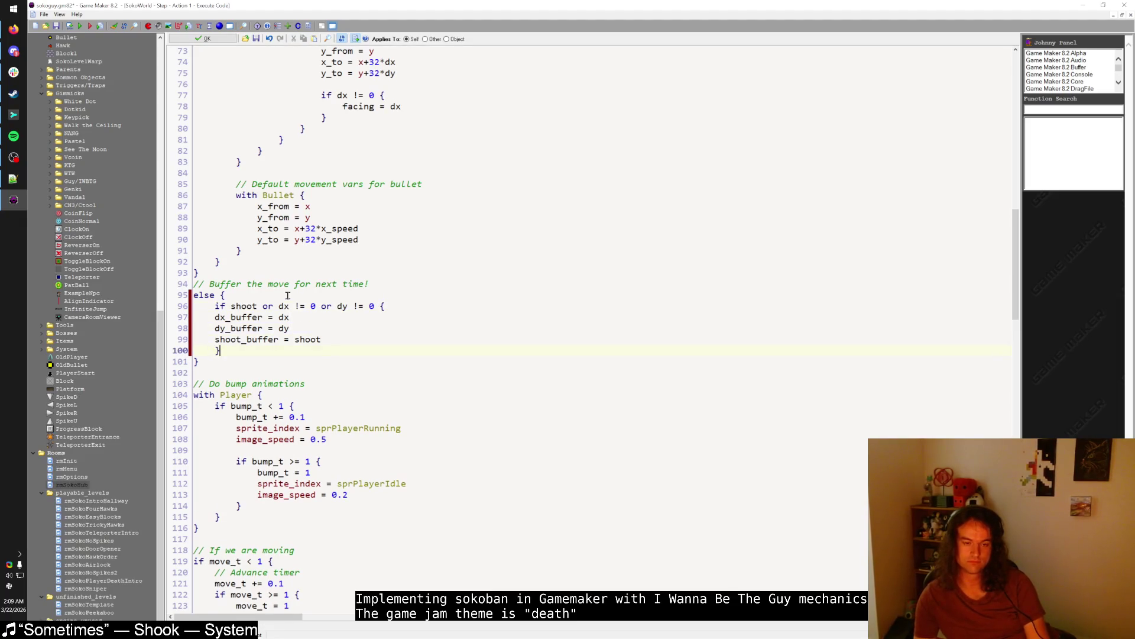
key(shift+Up)
key(shift+Up)
key(shift+Up)
key(Tab)
click(290, 295)
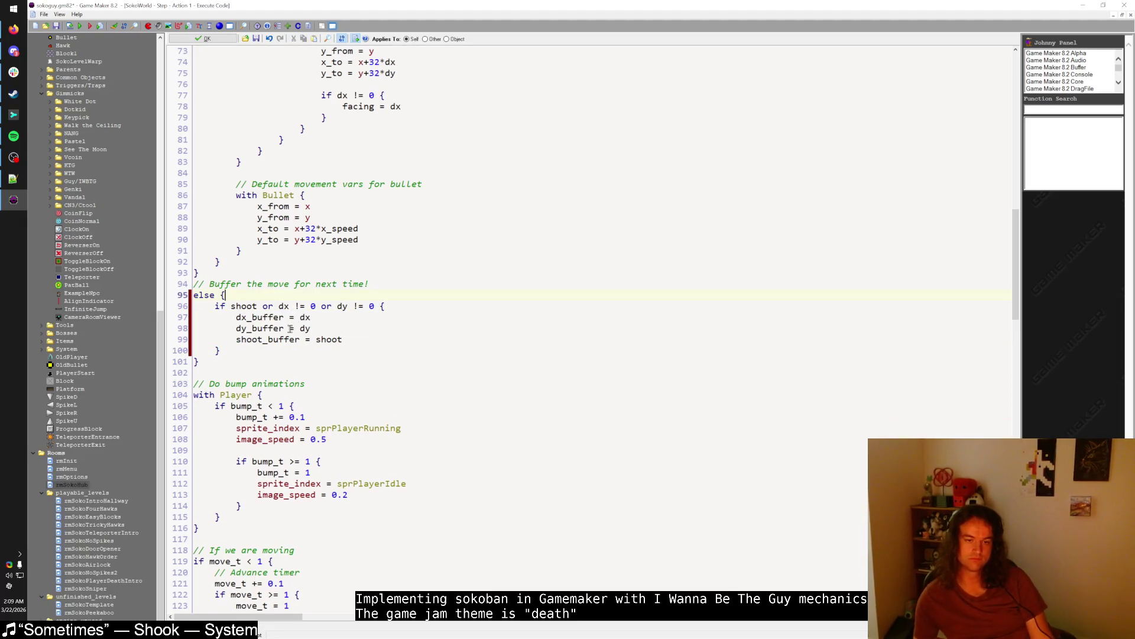
scroll(308, 336, up, 20)
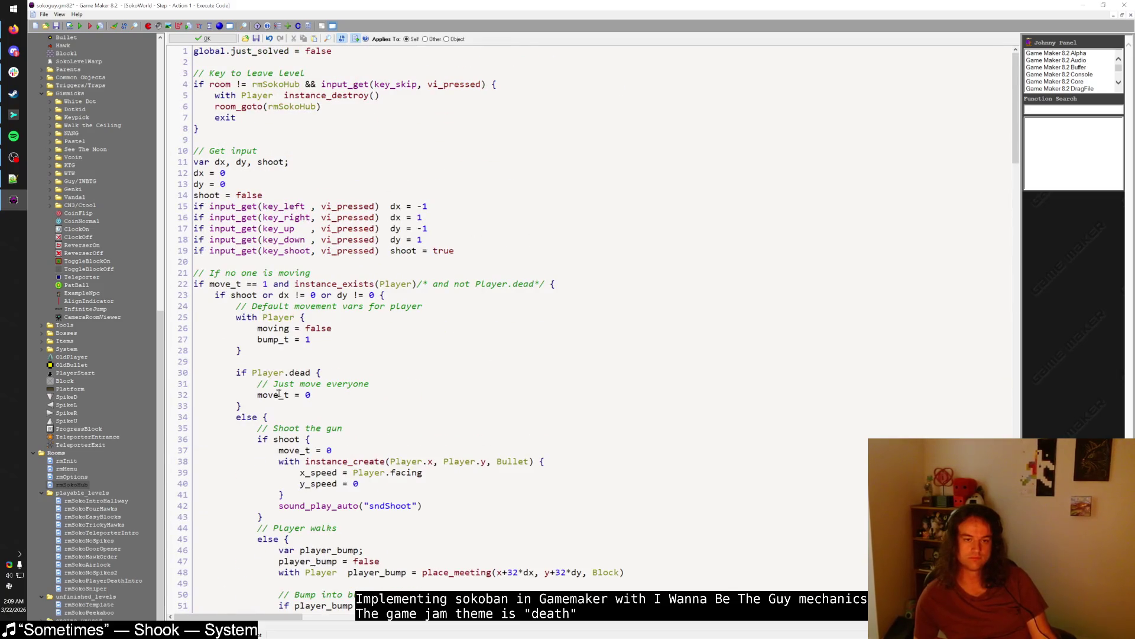
- Chain the input checks as else if and add dx_buffer, dy_buffer and shoot_buffer alternatives
click(365, 218)
key(Home)
text(else)
key(Down)
key(Home)
text(els)
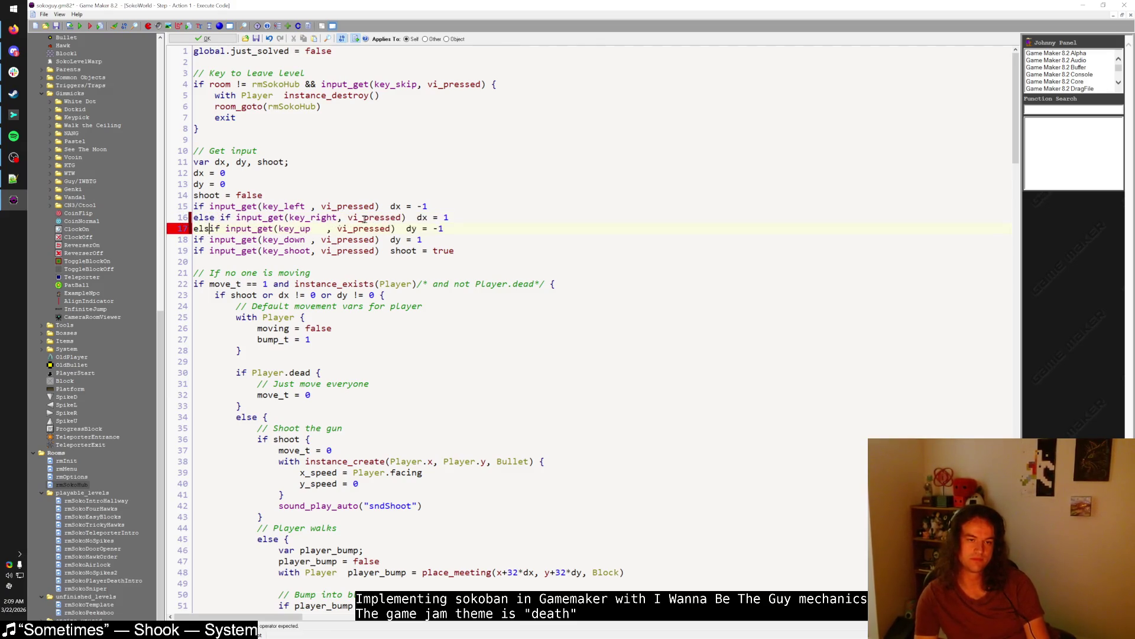
text(e)
key(Down)
key(Home)
text(else)
key(Down)
key(Home)
text(else)
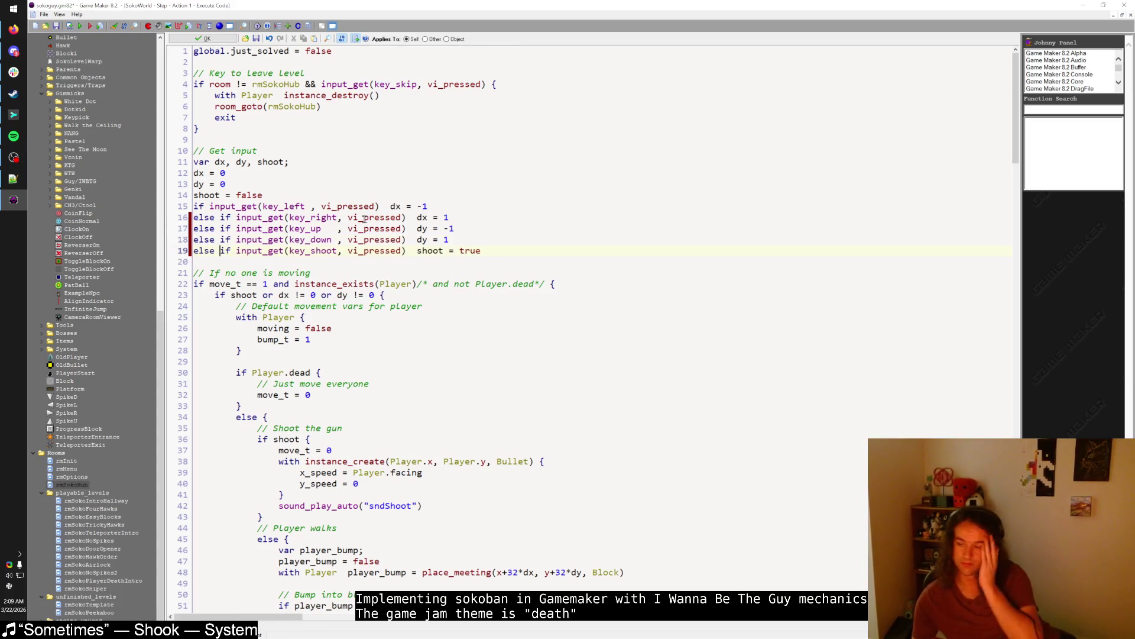
click(498, 251)
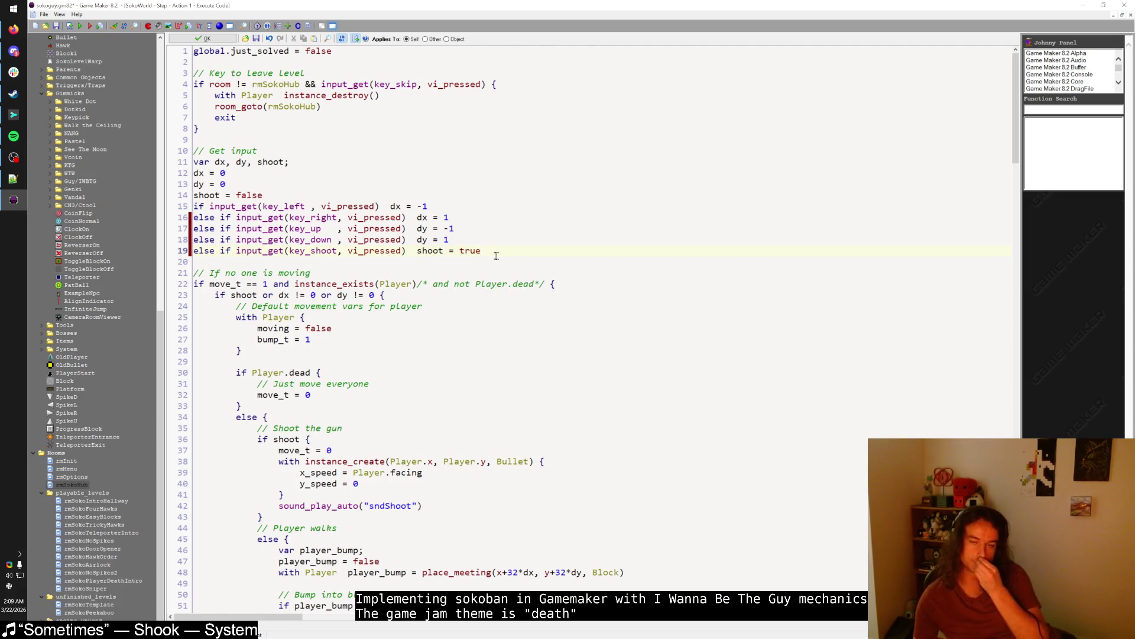
click(381, 206)
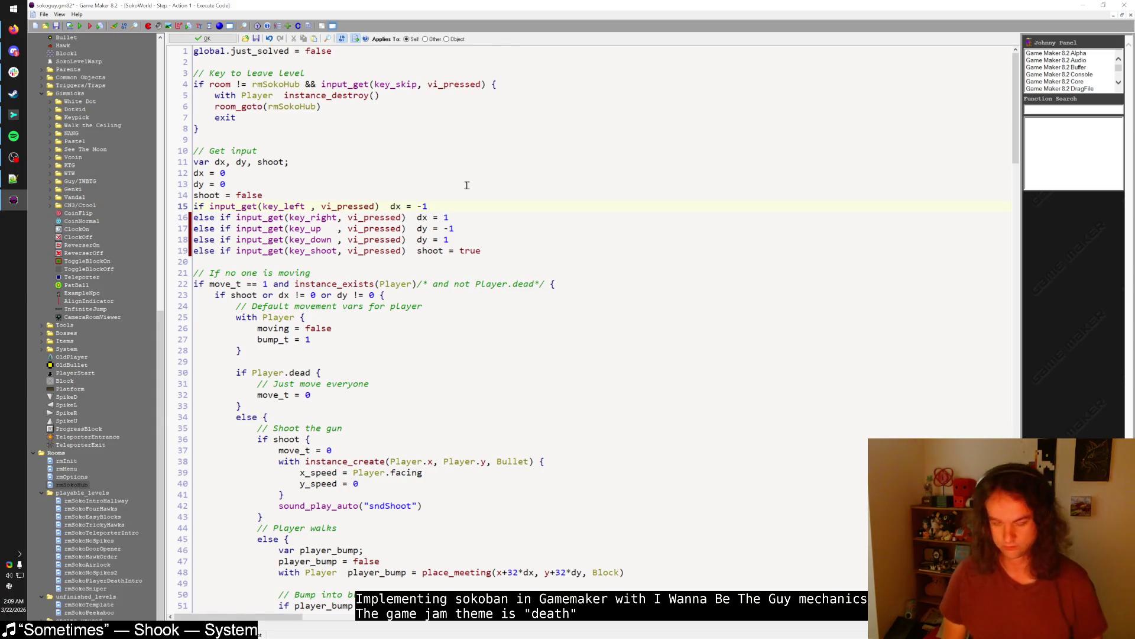
text(or dx_b)
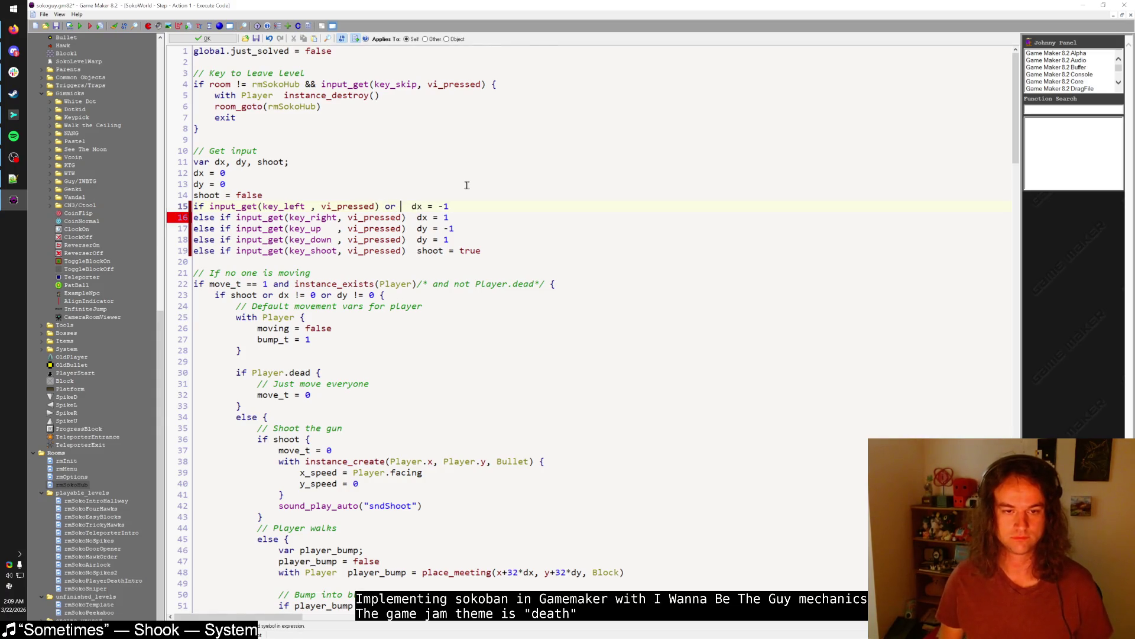
text(uffer == -1)
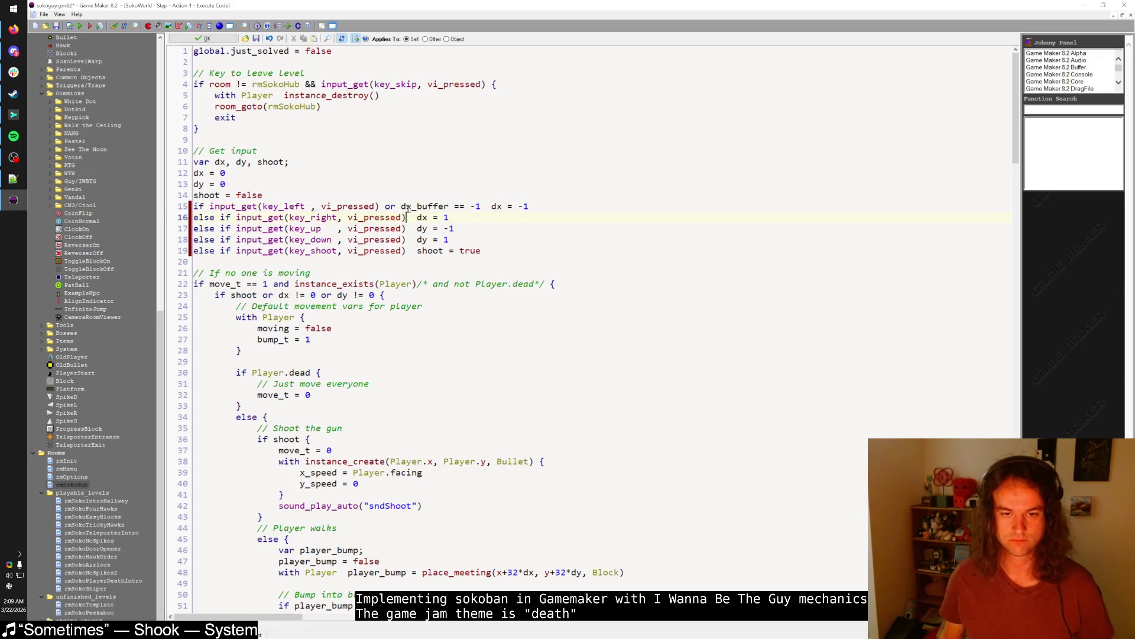
text( or dx_)
text(x_)
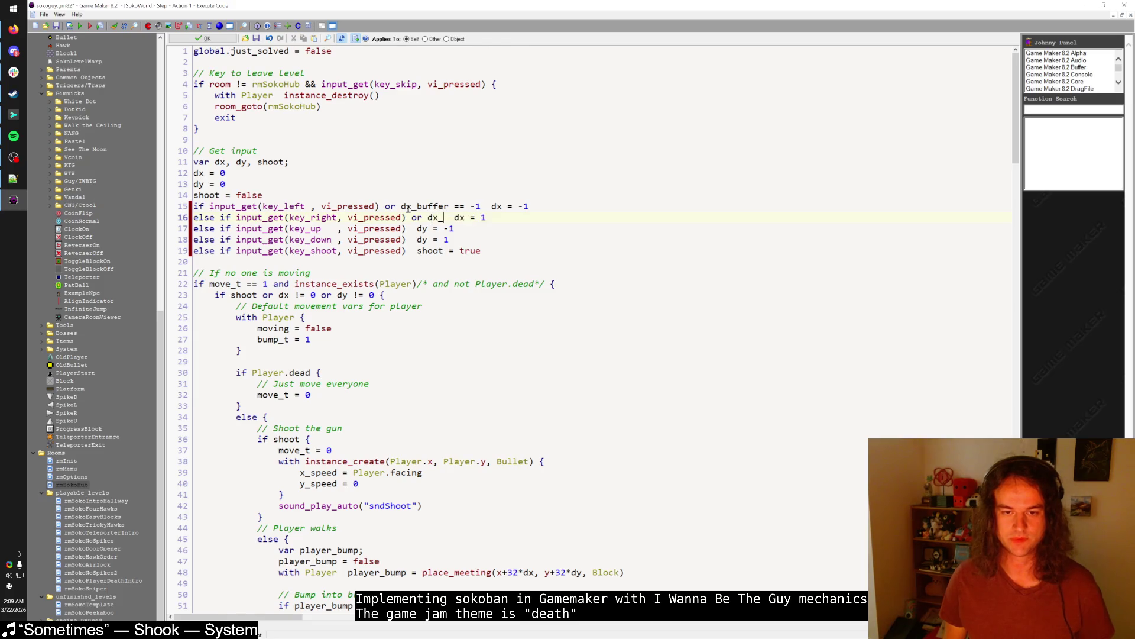
text(er == 1)
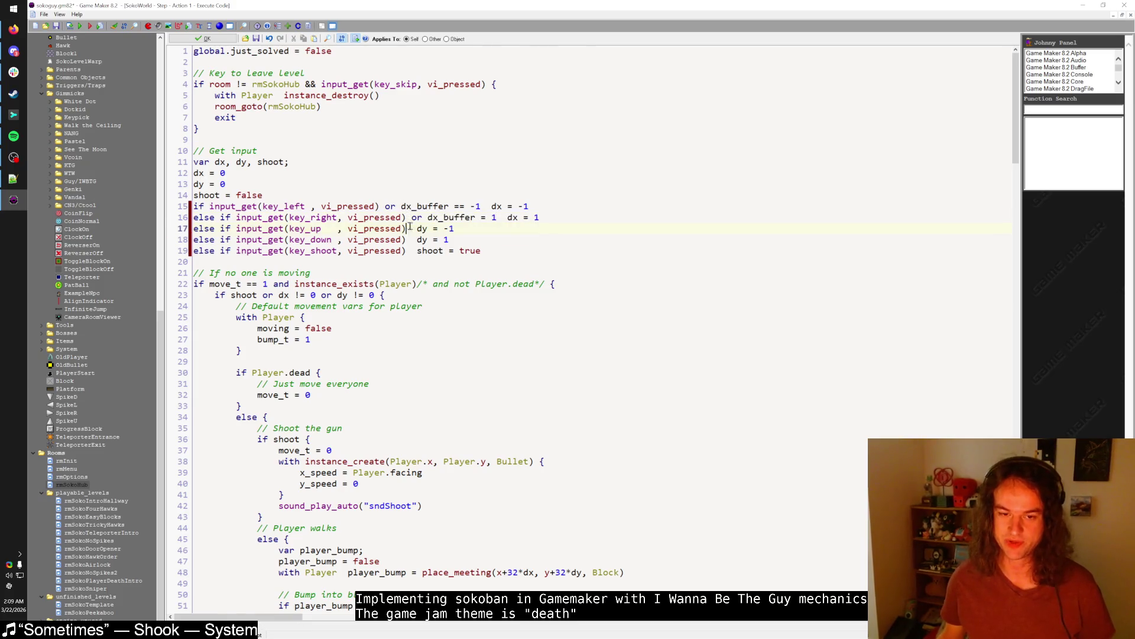
text(or dy_buffer == -1)
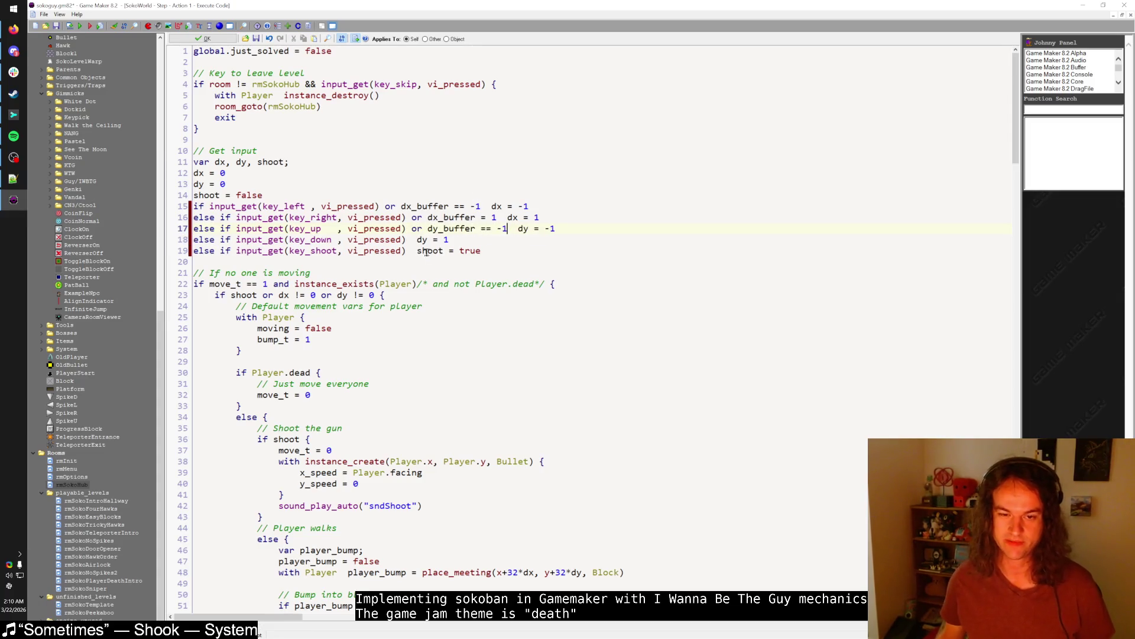
text( or dy_buffer = 1)
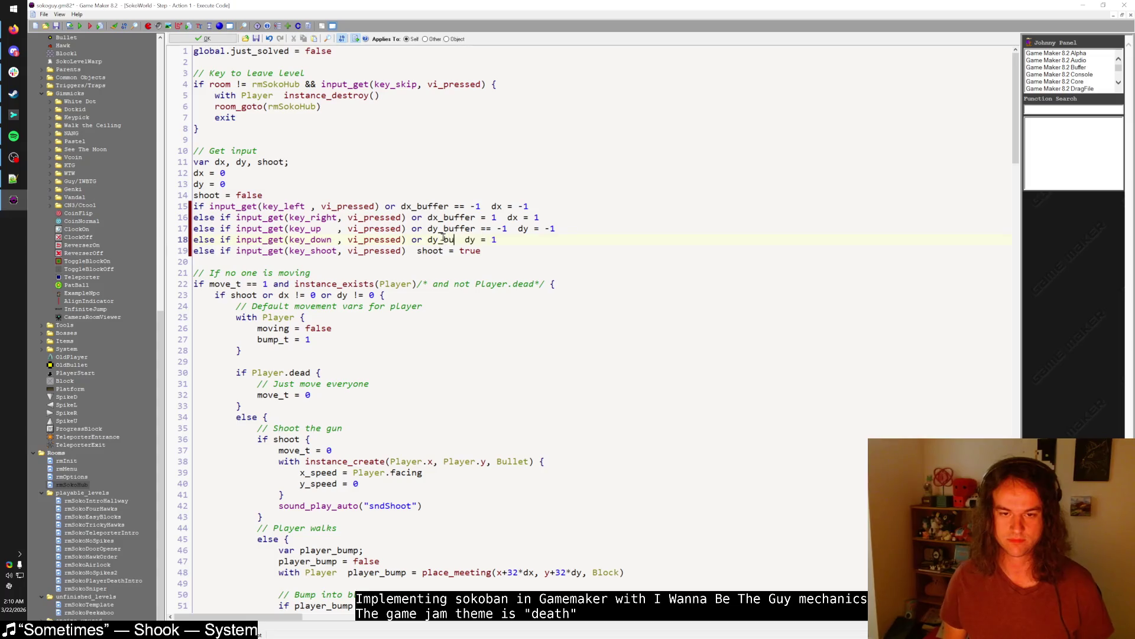
text( or shoot_buffer)
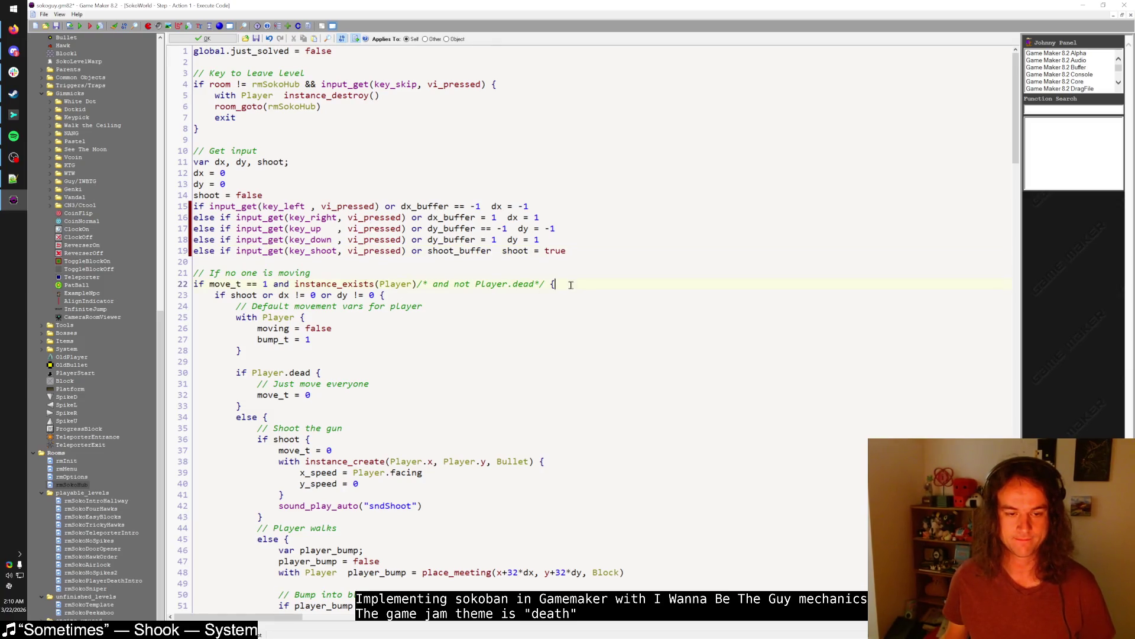
- Reset dx_buffer, dy_buffer and shoot_buffer to 0 inside the move block, then run the game
click(441, 296)
scroll(447, 297, down, 3)
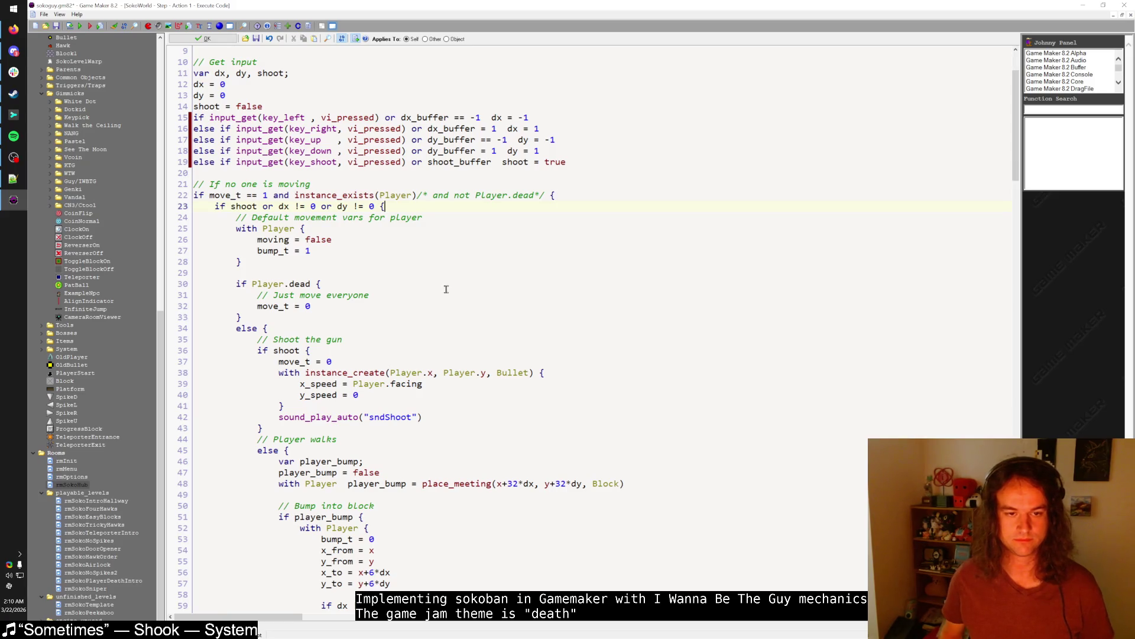
key(Return)
text(dx_b)
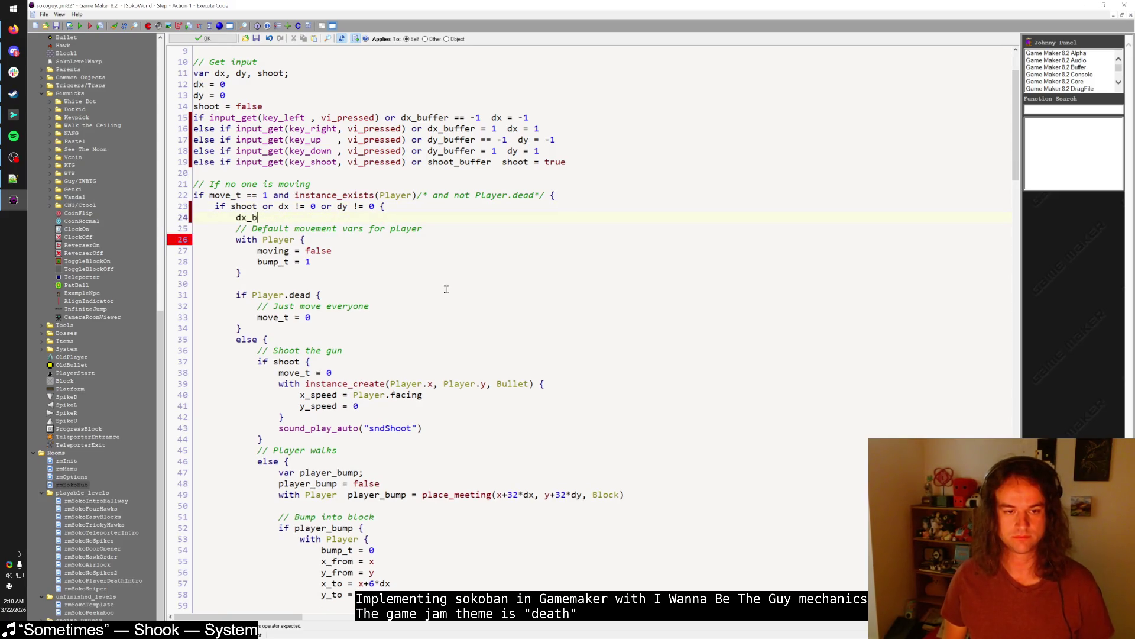
text(uffer = 0)
key(Return)
text(dy)
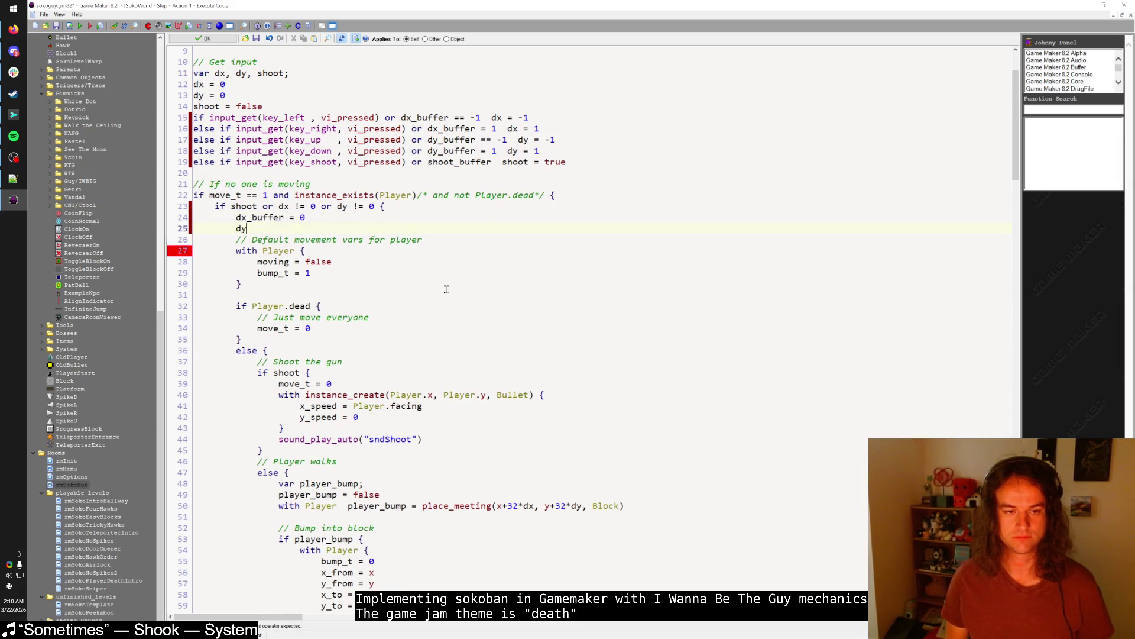
text(_buffer = 0)
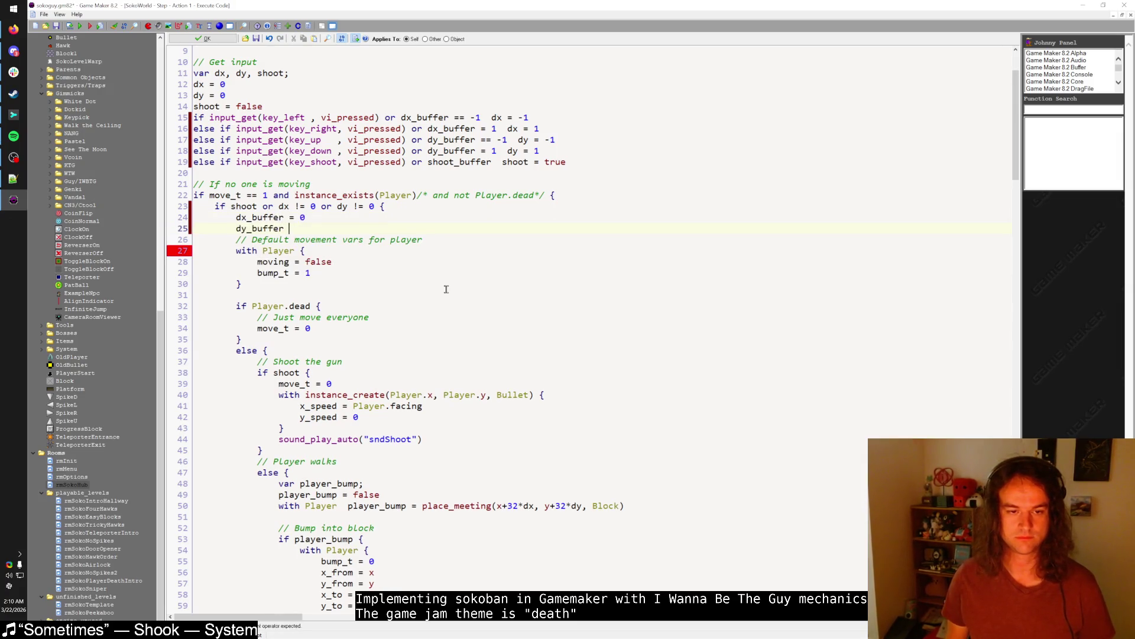
key(Return)
text(shoot_buf)
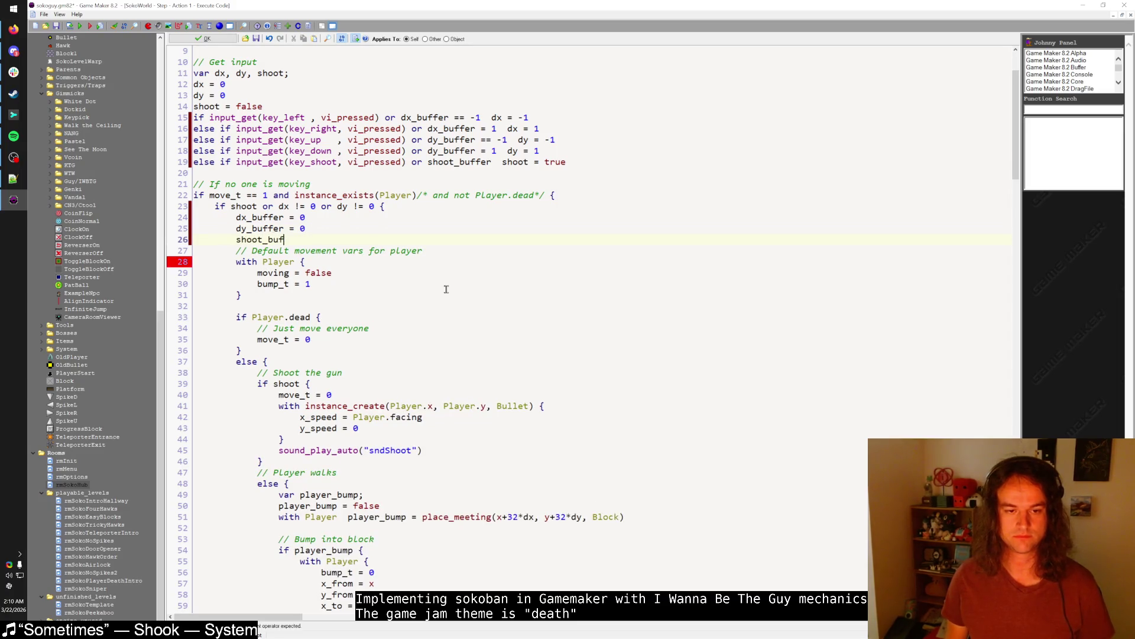
text(fer = 0)
key(Return)
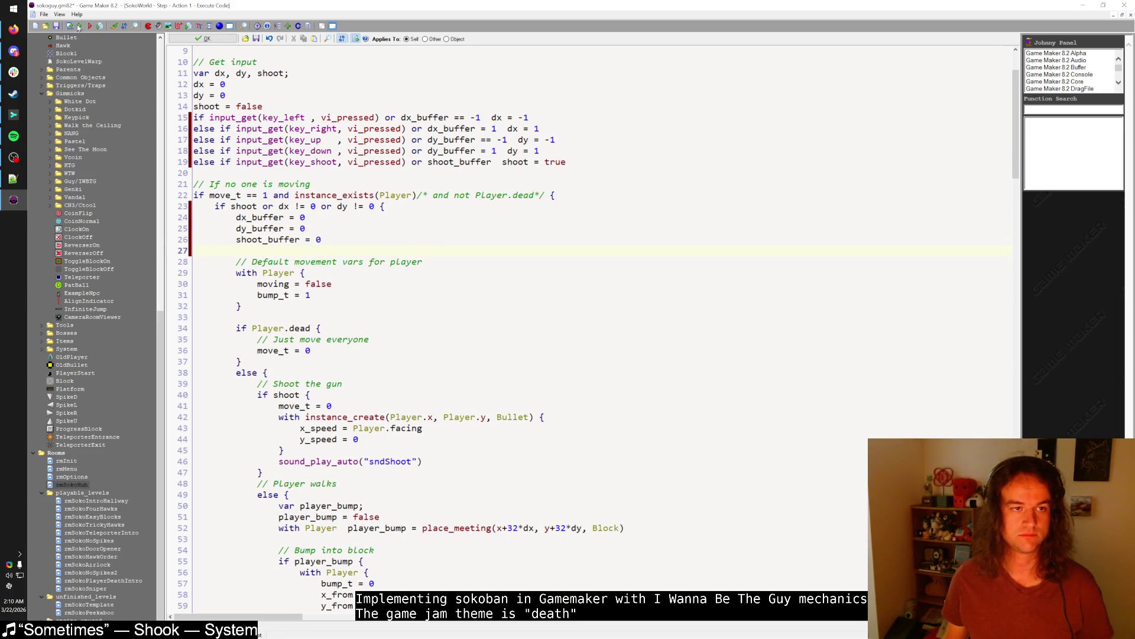
click(79, 27)
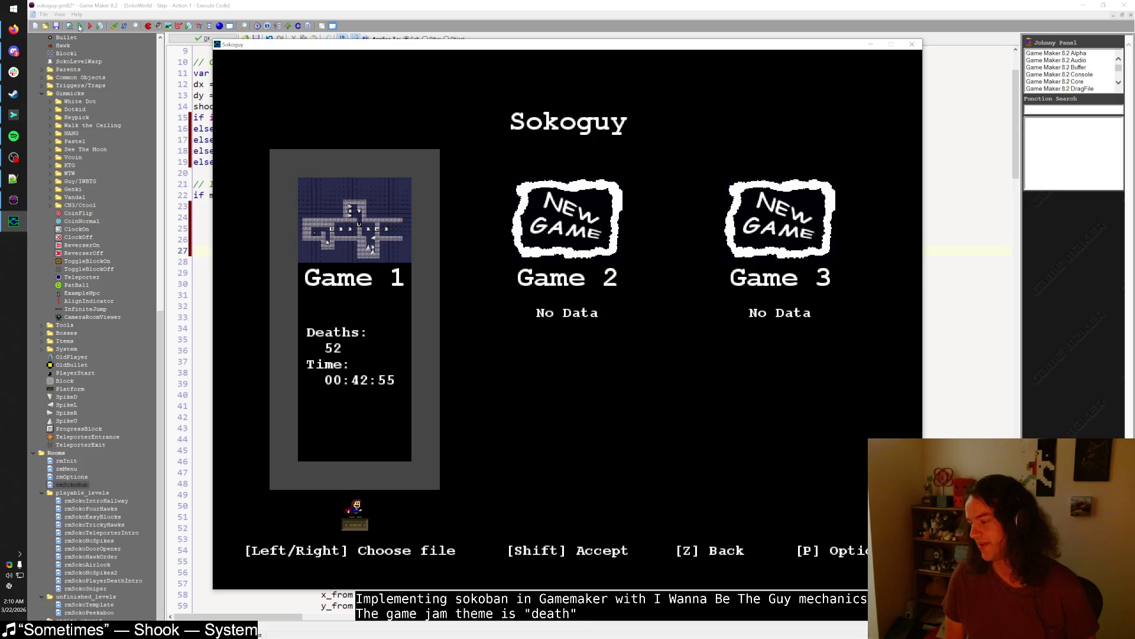
- Load the Game 1 save from the Sokoguy file-select screen into the hub
key(shift)
key(shift)
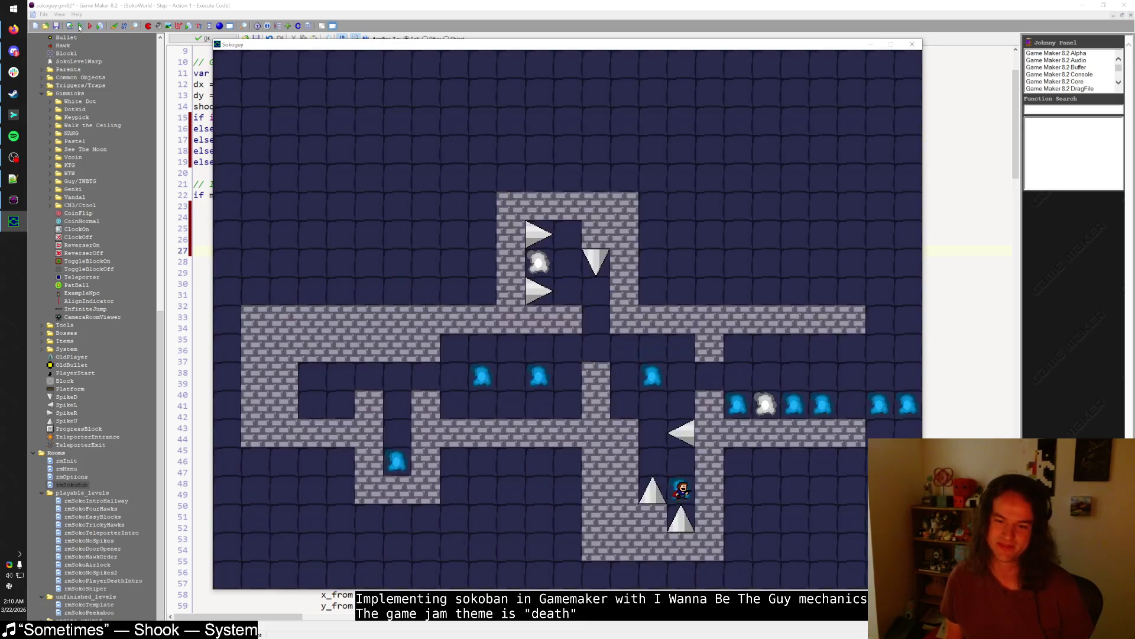
- Walk the player up and right through the hub corridors
key(Up)
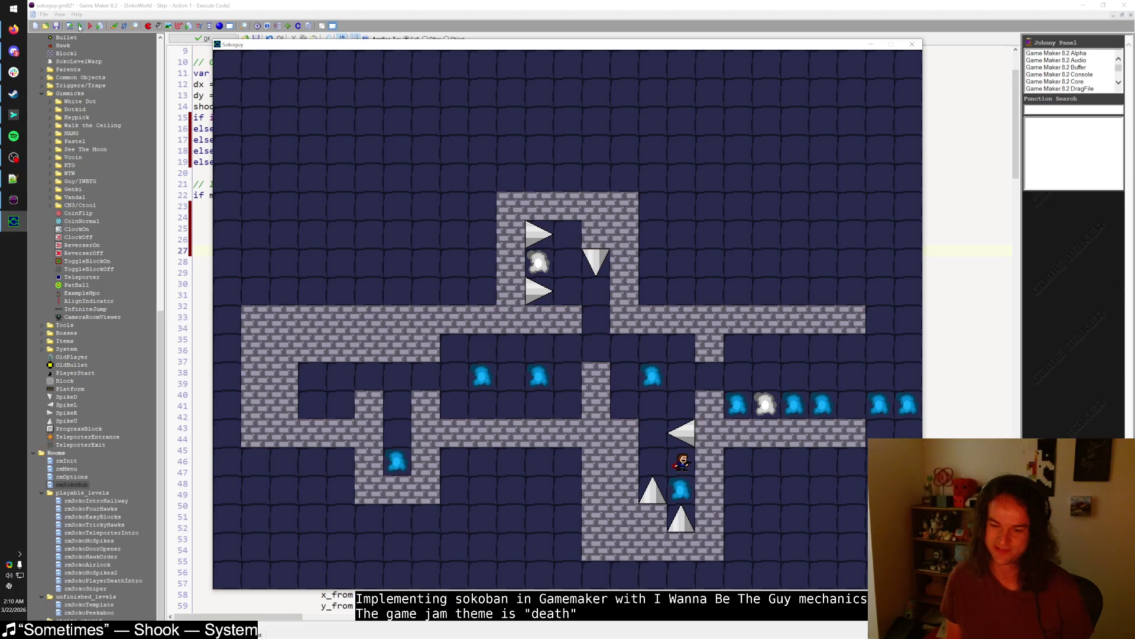
key(Left)
key(Up)
key(Up)
key(Right)
key(Up)
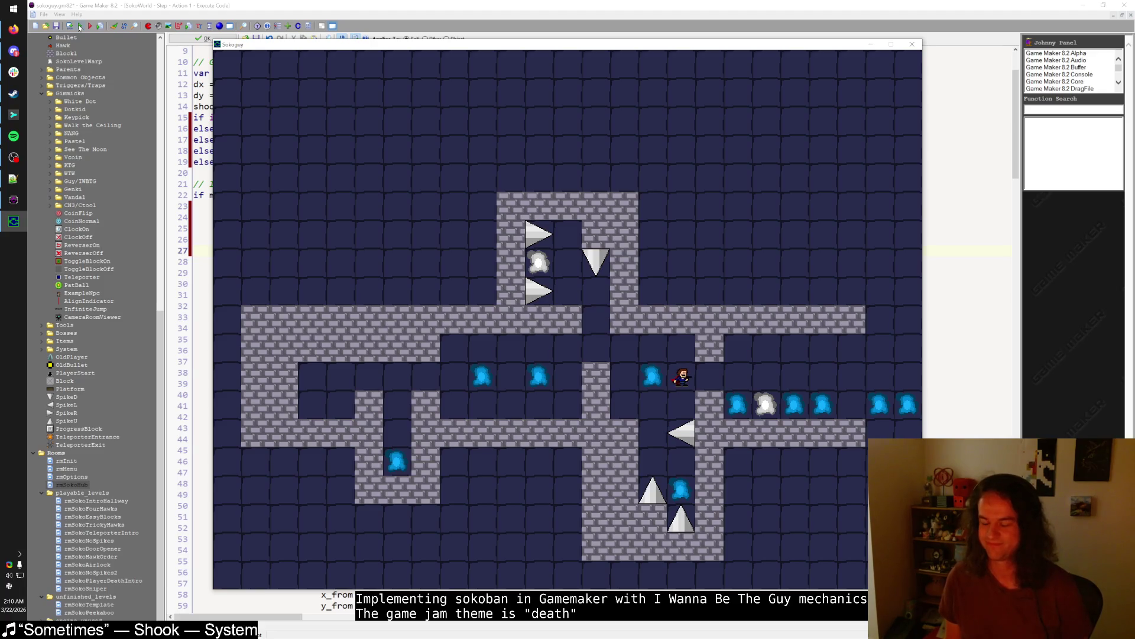
key(Right)
key(Right)
key(Up)
key(Right)
key(Down)
key(Left)
key(Up)
key(Right)
key(Right)
key(Right)
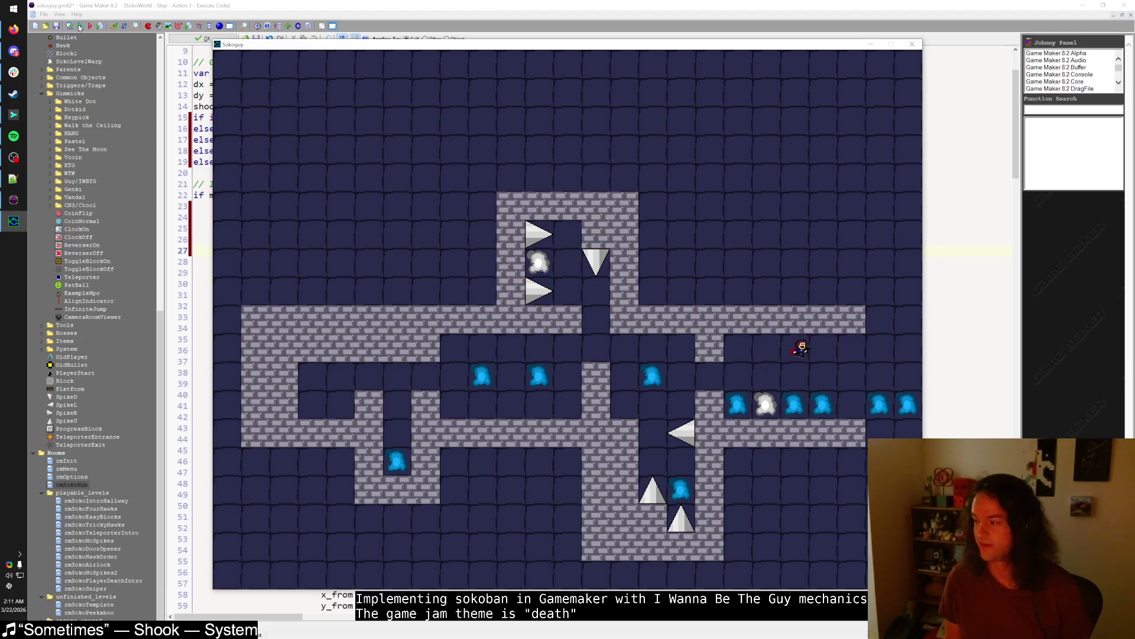
key(Up)
key(Up)
key(Left)
key(Left)
key(Left)
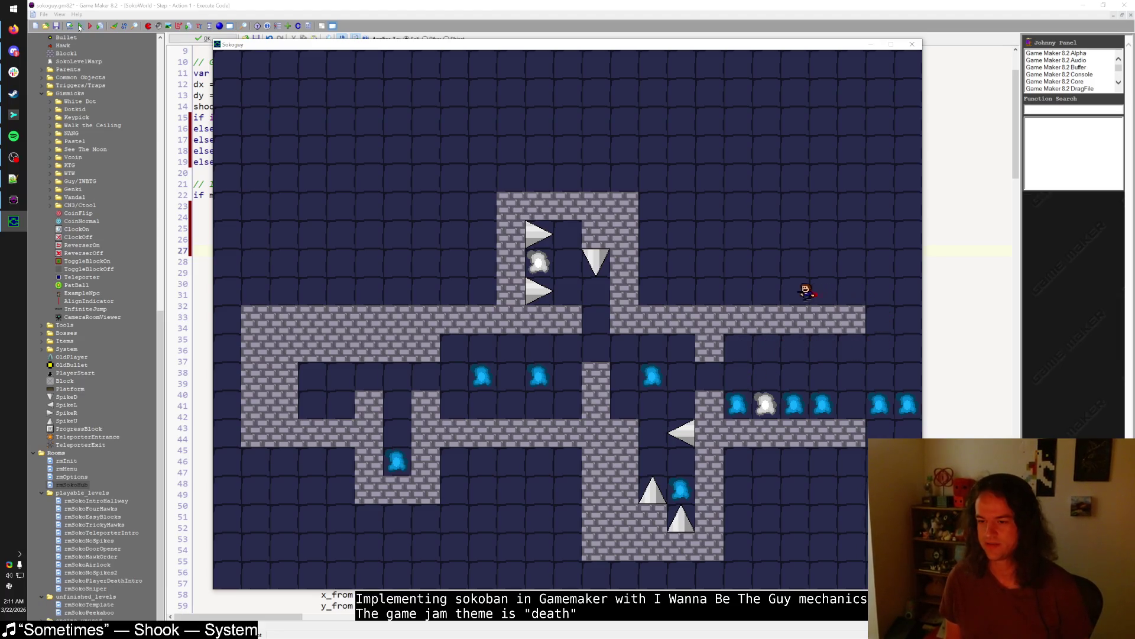
- Test rapid buffered arrow moves back and forth around the start tile
key(Up)
key(Right)
key(Down)
key(Left)
key(Right)
key(Up)
key(Left)
key(Down)
key(Up)
key(Right)
key(Down)
key(Left)
key(Right)
key(Up)
key(Right)
key(Down)
key(Up)
key(Down)
key(Left)
key(Down)
key(Right)
key(Left)
key(Left)
- Loop the player around a small square, then walk several tiles right
key(Up)
key(Right)
key(Down)
key(Left)
key(Right)
key(Up)
key(Left)
key(Down)
- Fire a bullet right with Z, then shuffle rapidly along the lower hub corridor
key(Up)
key(Up)
key(Down)
key(Left)
key(Right)
key(Right)
key(Right)
key(Down)
key(Right)
key(z)
key(Down)
key(Left)
key(Left)
key(Left)
key(Right)
key(Left)
key(Left)
key(Right)
key(Right)
key(Right)
key(Right)
key(Left)
key(Left)
key(Left)
key(Left)
key(Up)
key(Left)
key(Left)
key(Left)
key(Right)
key(Down)
key(Down)
key(Right)
key(Right)
key(Up)
key(Up)
key(Left)
key(Right)
key(Down)
key(Right)
key(Right)
key(Up)
key(Down)
key(Right)
key(Right)
key(Right)
key(Down)
key(Up)
key(Left)
key(Left)
key(Left)
key(Up)
key(Right)
key(Down)
key(Left)
key(Right)
key(Right)
key(Right)
key(Right)
key(Up)
key(Right)
key(Left)
key(Down)
key(Up)
key(Left)
key(Right)
key(Right)
- Walk the player down and right onto a warp to enter a level
key(Left)
key(Left)
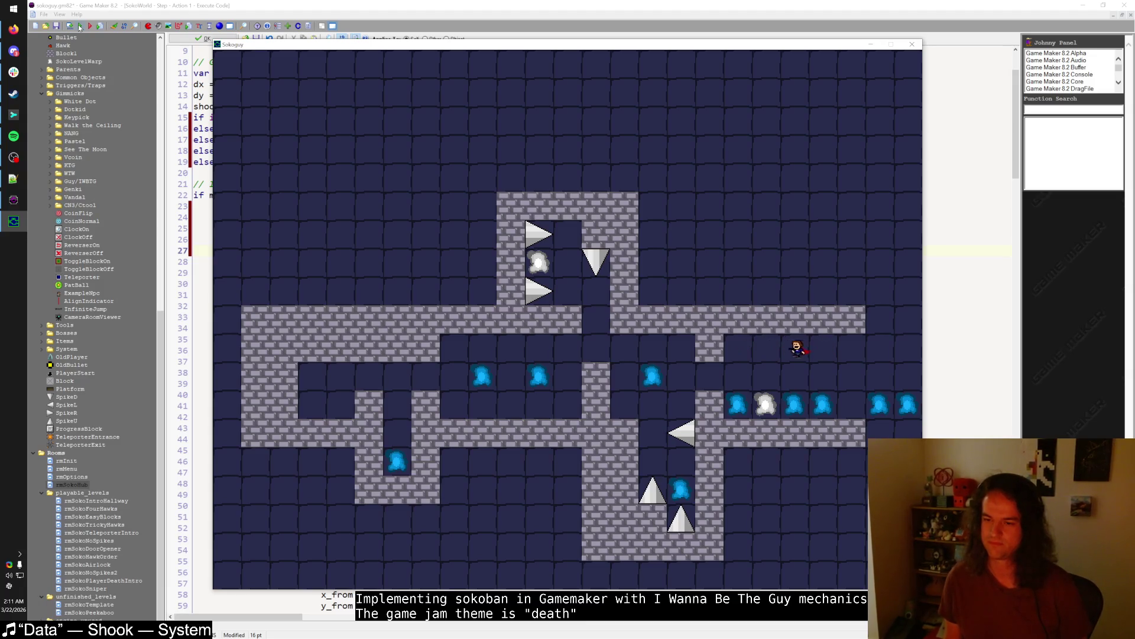
key(Right)
key(Right)
key(Left)
key(Left)
key(Down)
key(Right)
key(Down)
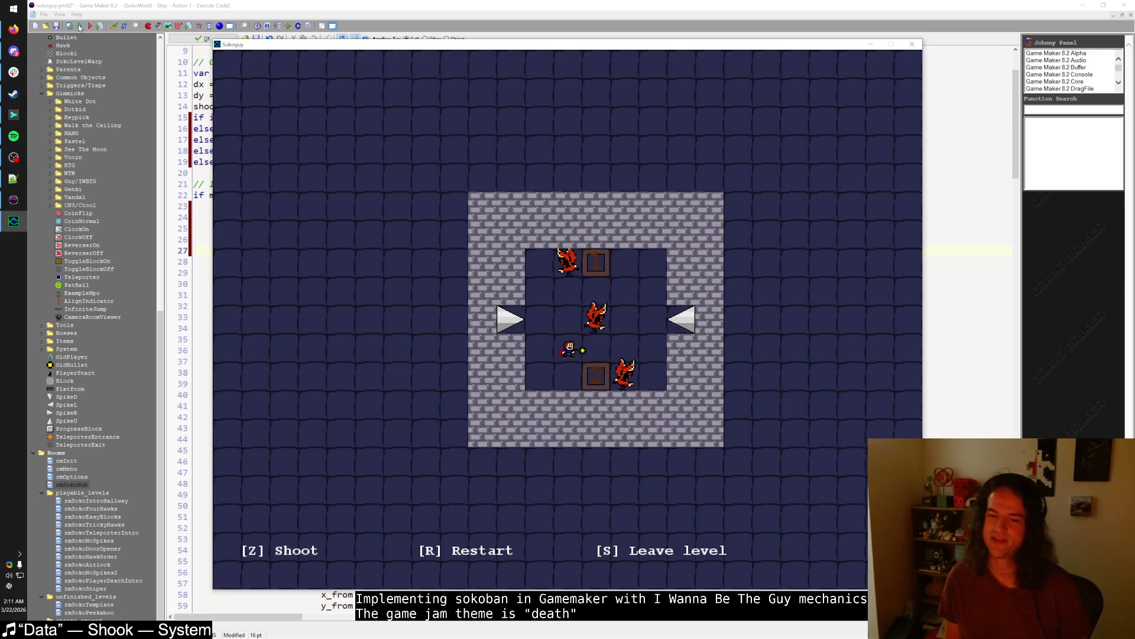
- Leave the level for the hub, then warp into the three-hawk room
key(s)
key(Right)
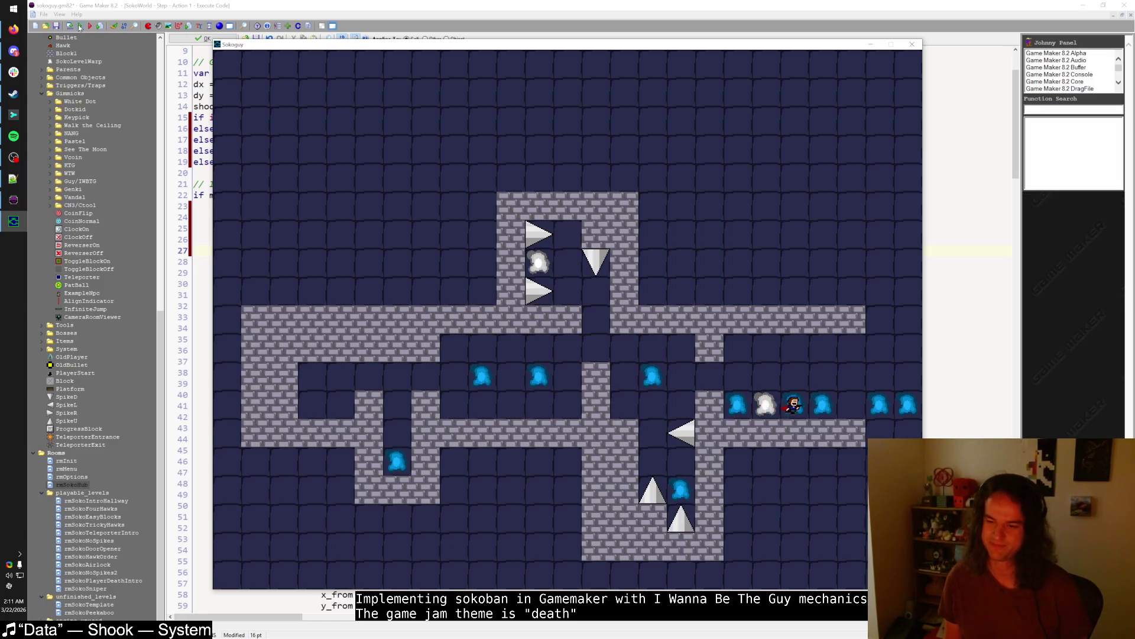
key(s)
key(Right)
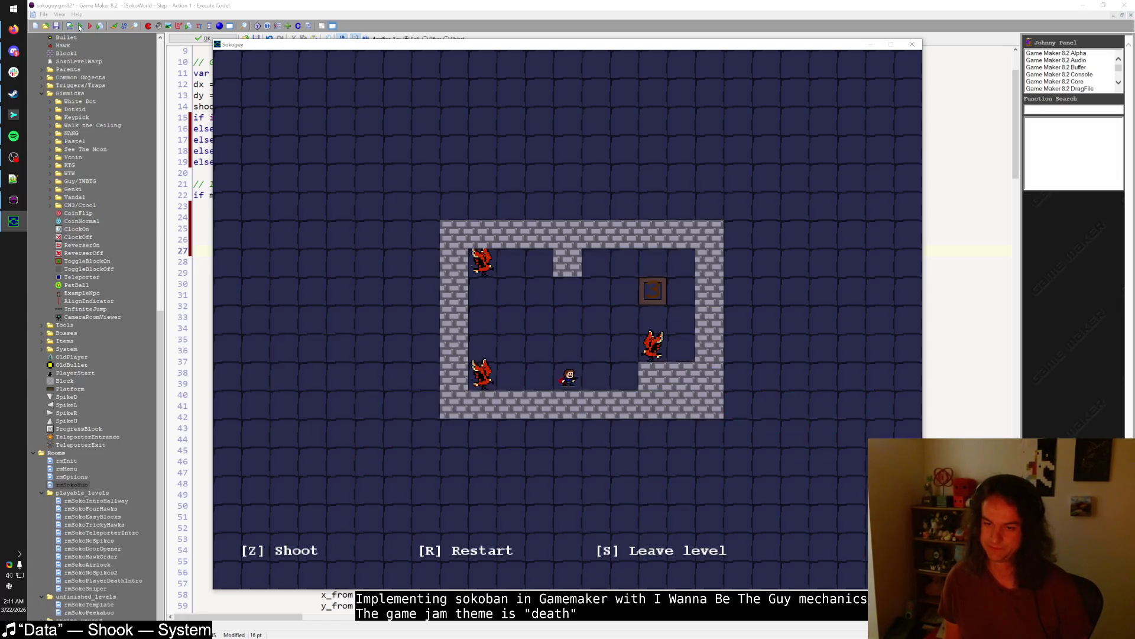
- Move around the three-hawk room and shoot the right-hand and top hawks with Z
key(Up)
key(Up)
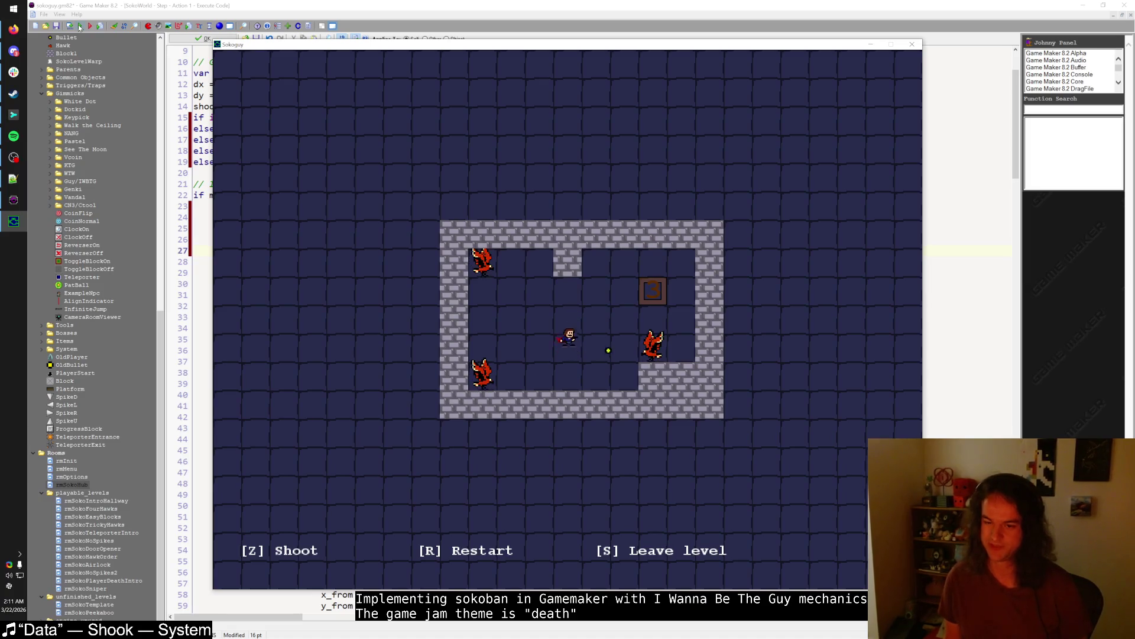
key(Right)
key(Left)
key(Up)
key(Up)
key(z)
key(Down)
key(Down)
key(Down)
key(Right)
- Return to the hub and walk into the warp for the spike-column level
key(Right)
key(Right)
key(Up)
key(Left)
key(s)
key(Right)
key(Right)
key(Right)
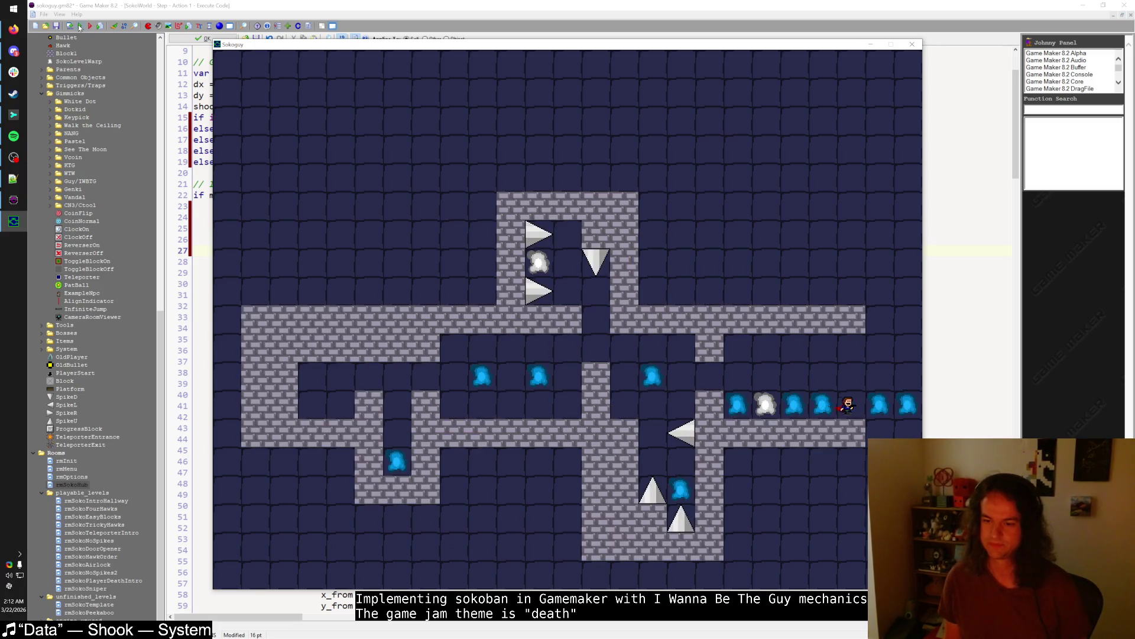
key(s)
key(Right)
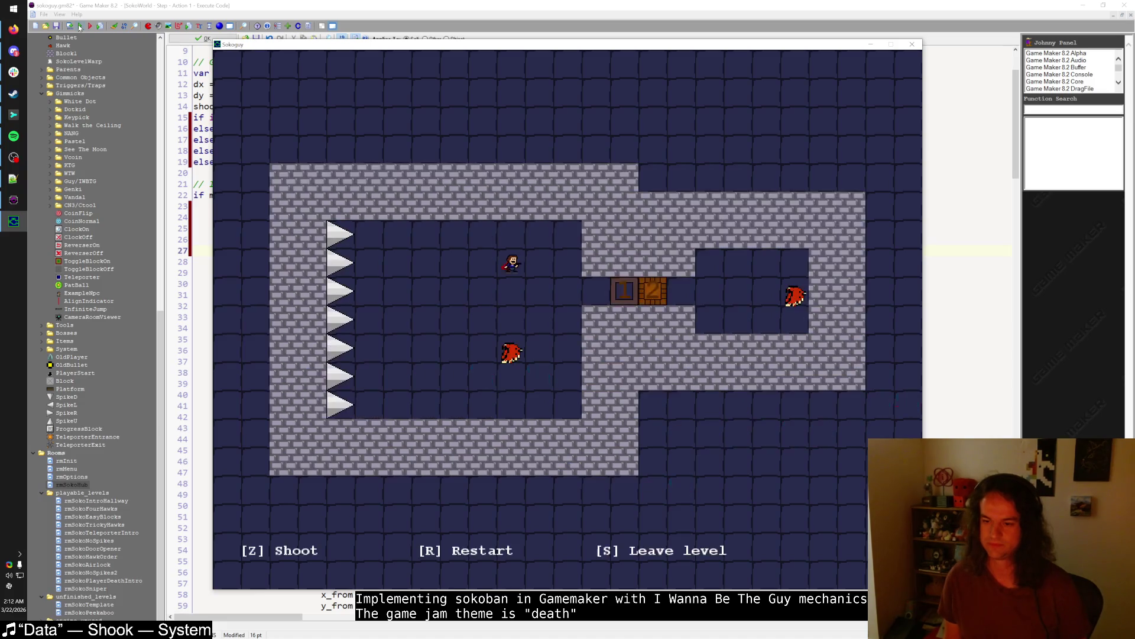
- Walk into the hawk to die, restart with R, and head down the corridor
key(Down)
key(Down)
key(Down)
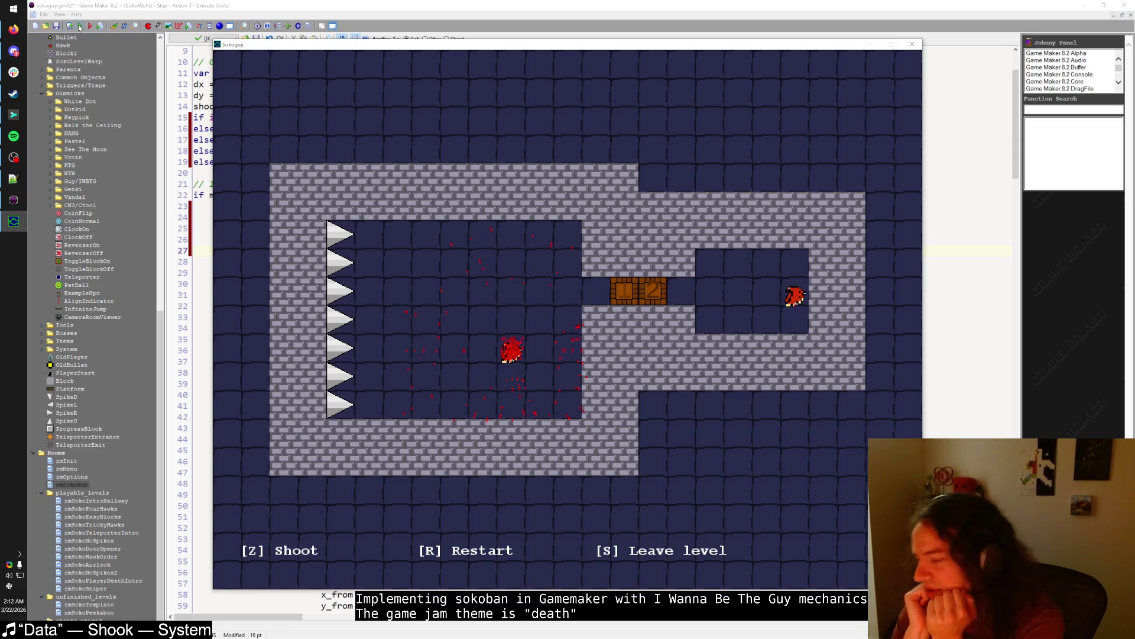
key(r)
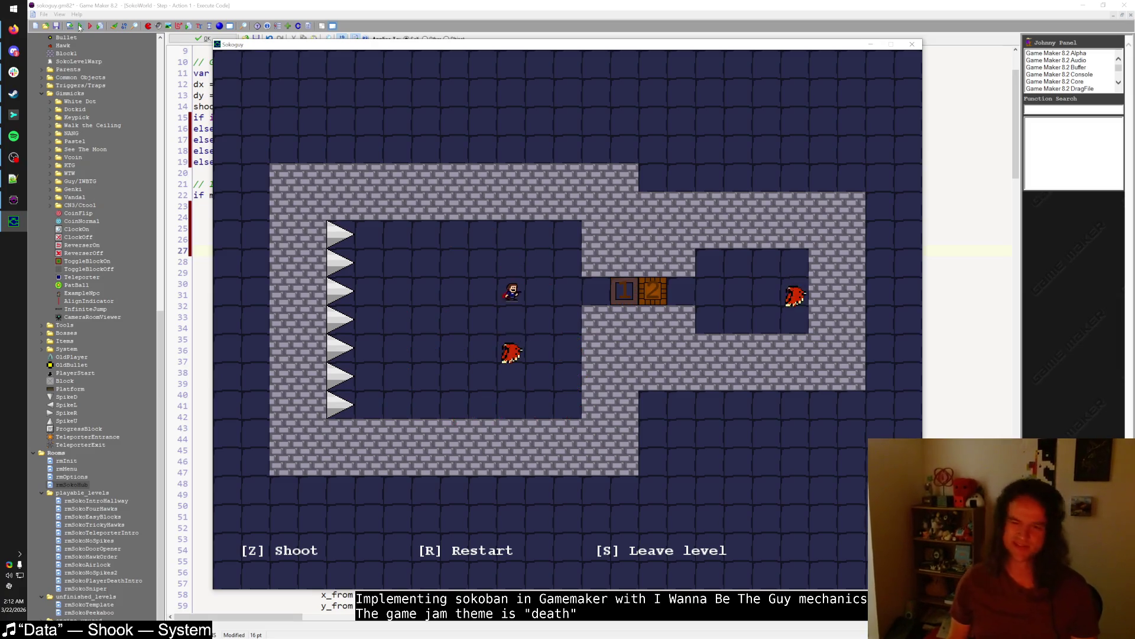
key(Right)
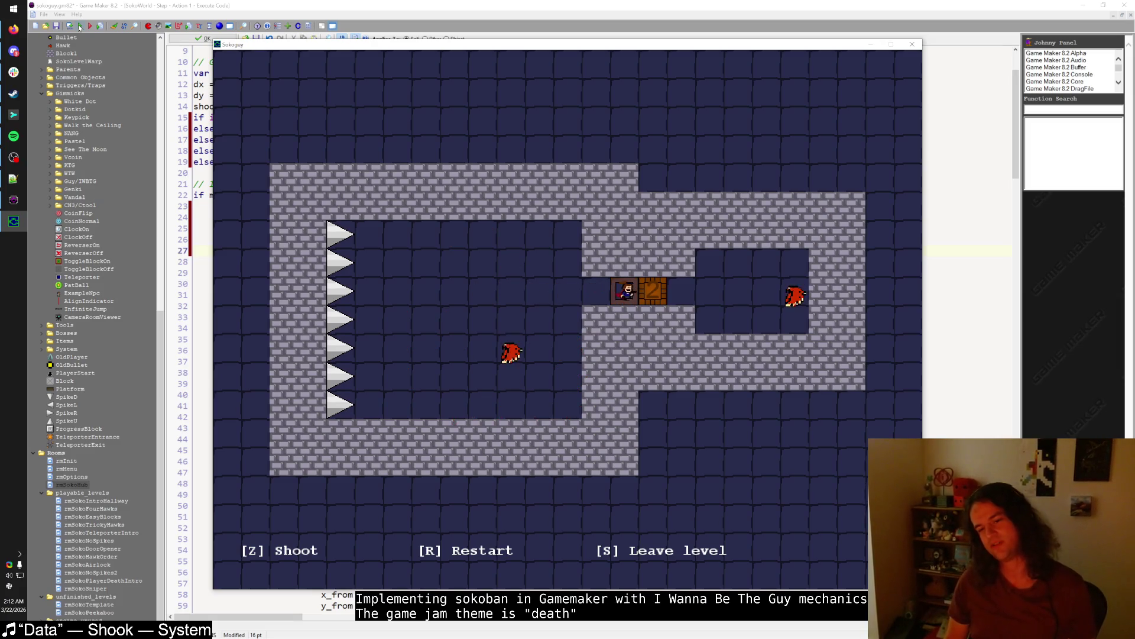
key(Left)
key(Left)
key(Down)
key(Down)
key(Down)
- Line up with the left hawk and fire bullets with Z until it is destroyed
key(Left)
key(Left)
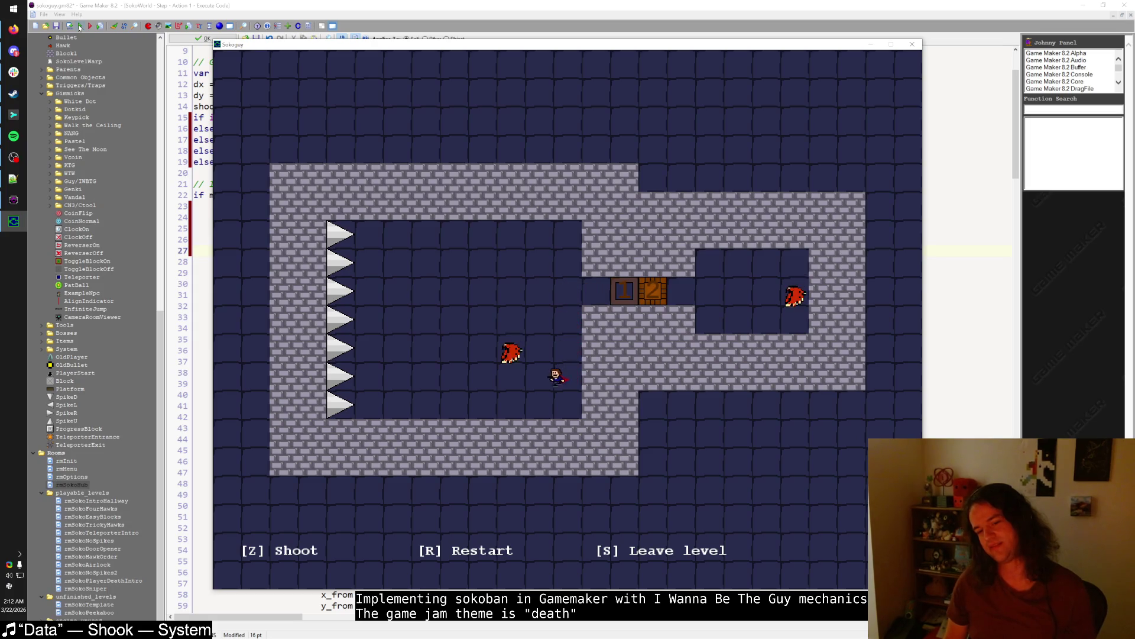
key(Left)
key(Left)
key(Left)
key(Up)
key(Right)
key(z)
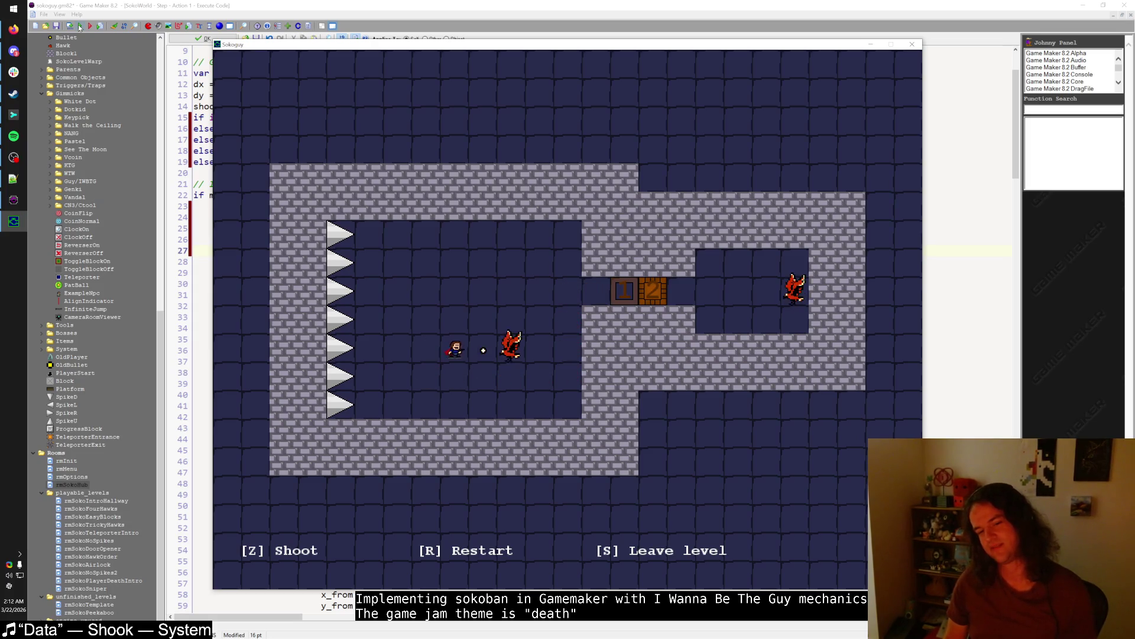
key(Up)
key(z)
key(Up)
key(z)
key(Down)
key(Down)
key(Down)
key(Down)
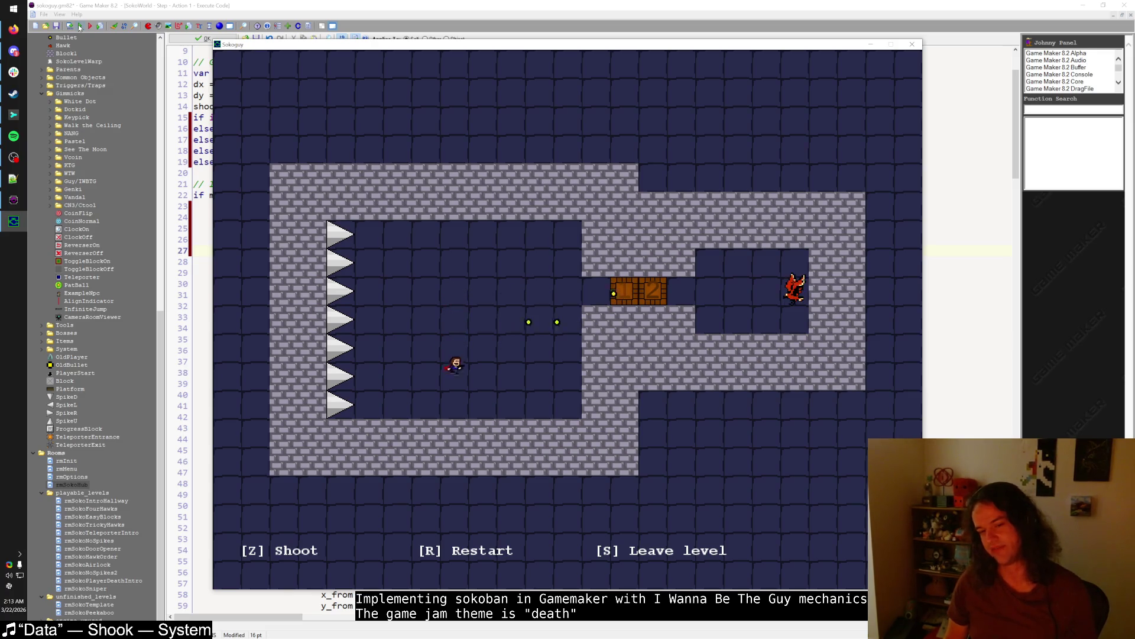
key(Up)
key(Up)
key(Up)
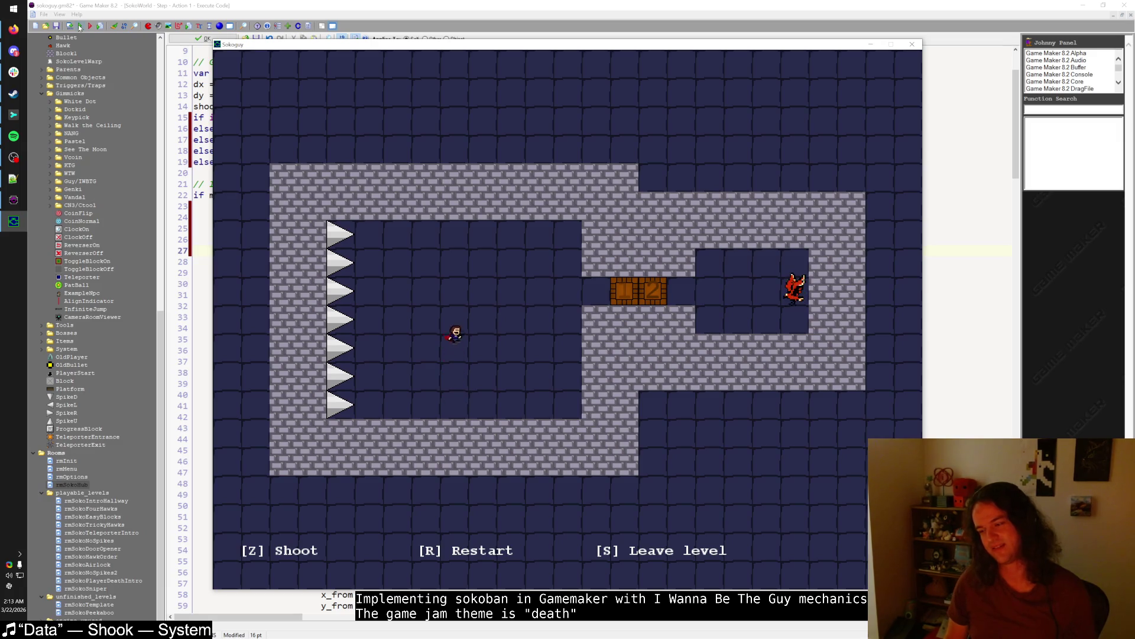